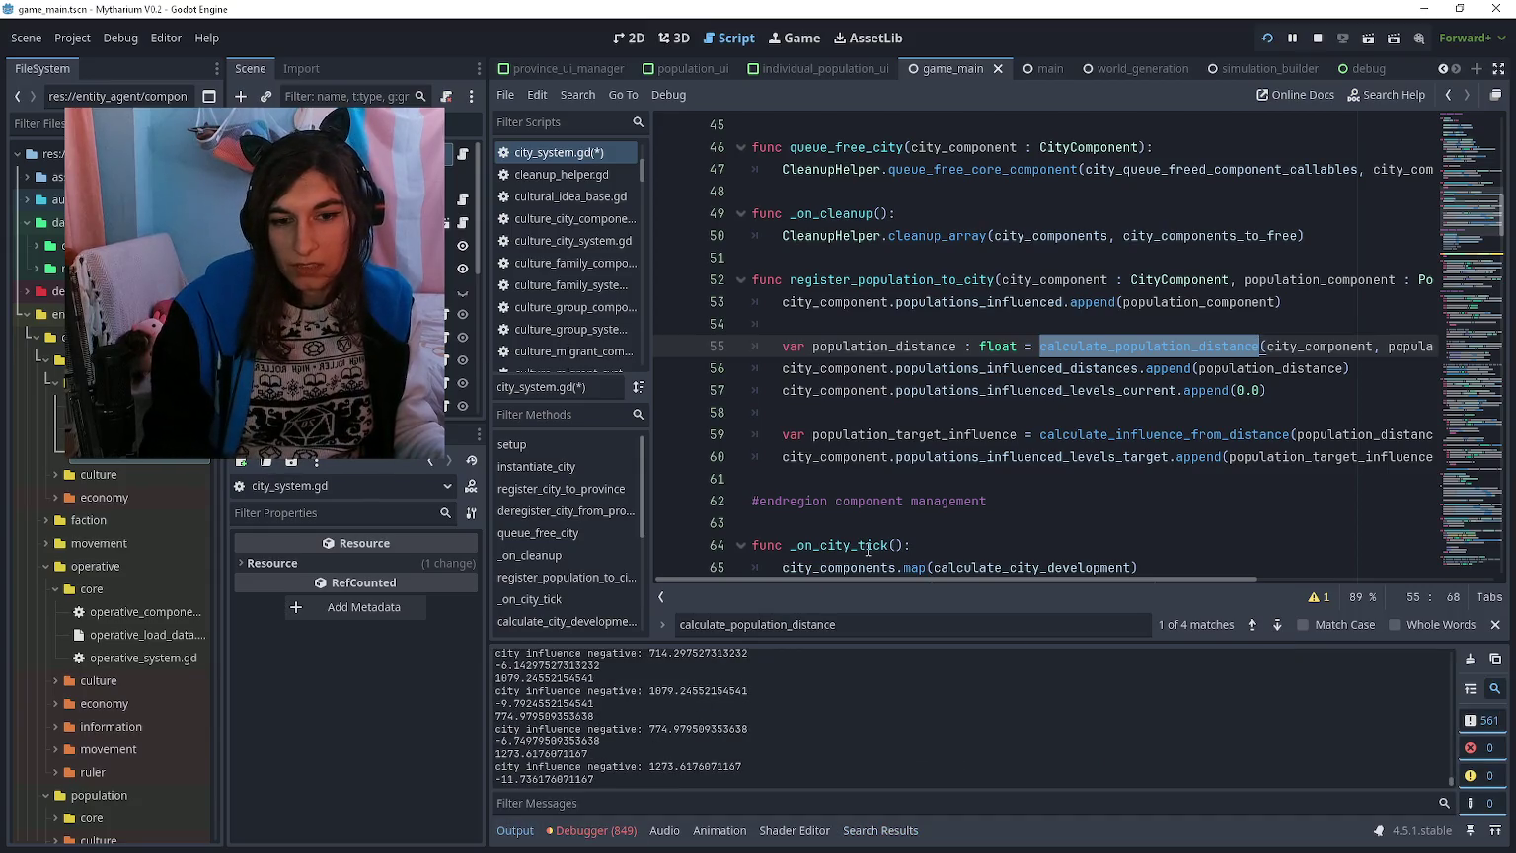
Step: Review _on_city_tick in city_system.gd, then save the script and run the Mythanum project
click(1011, 390)
scroll(1010, 399, down, 2)
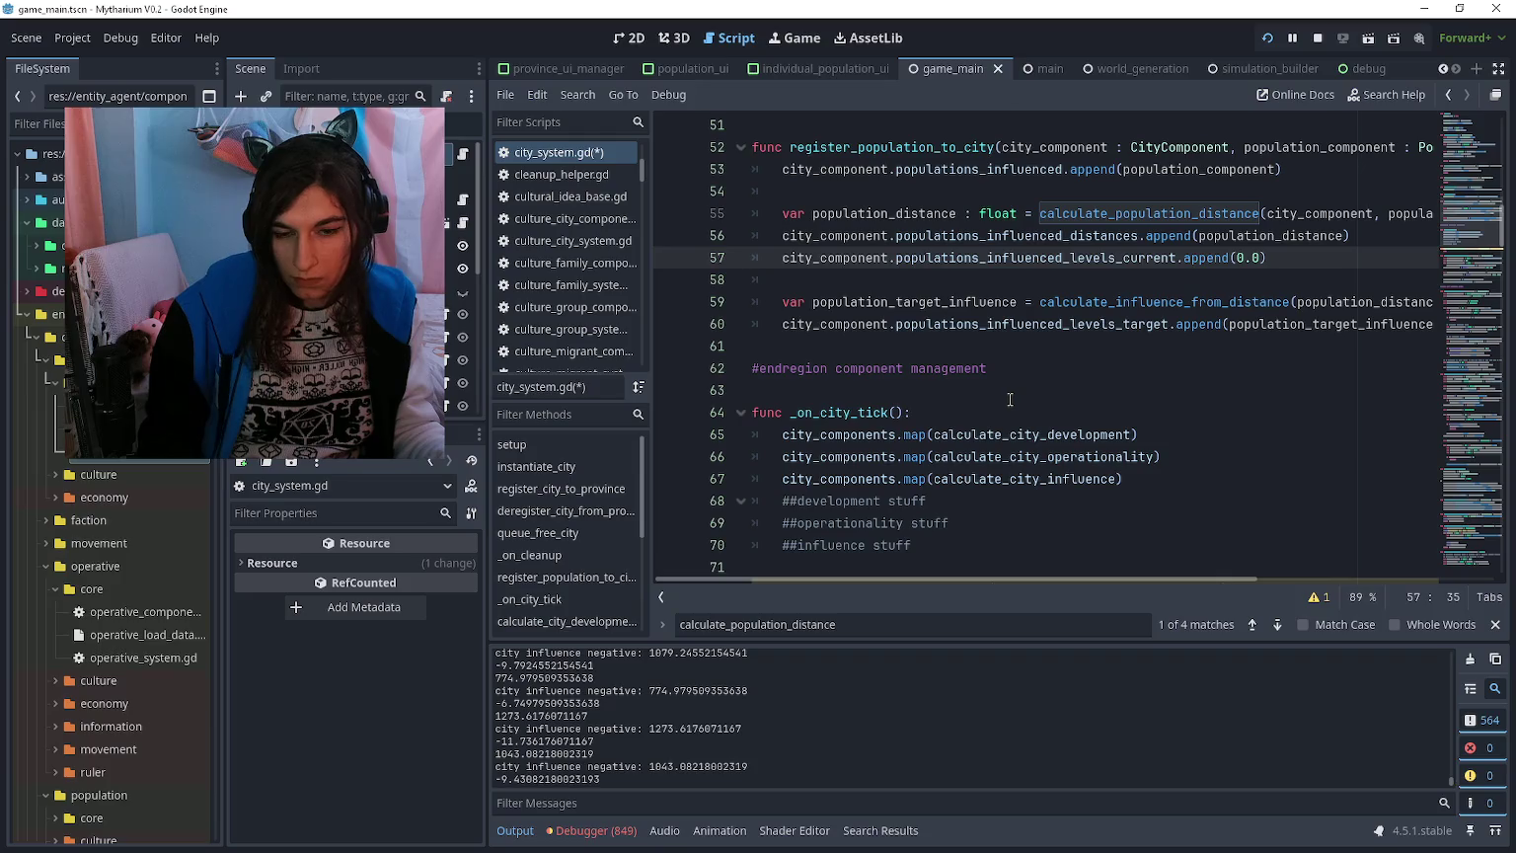
scroll(1010, 399, down, 3)
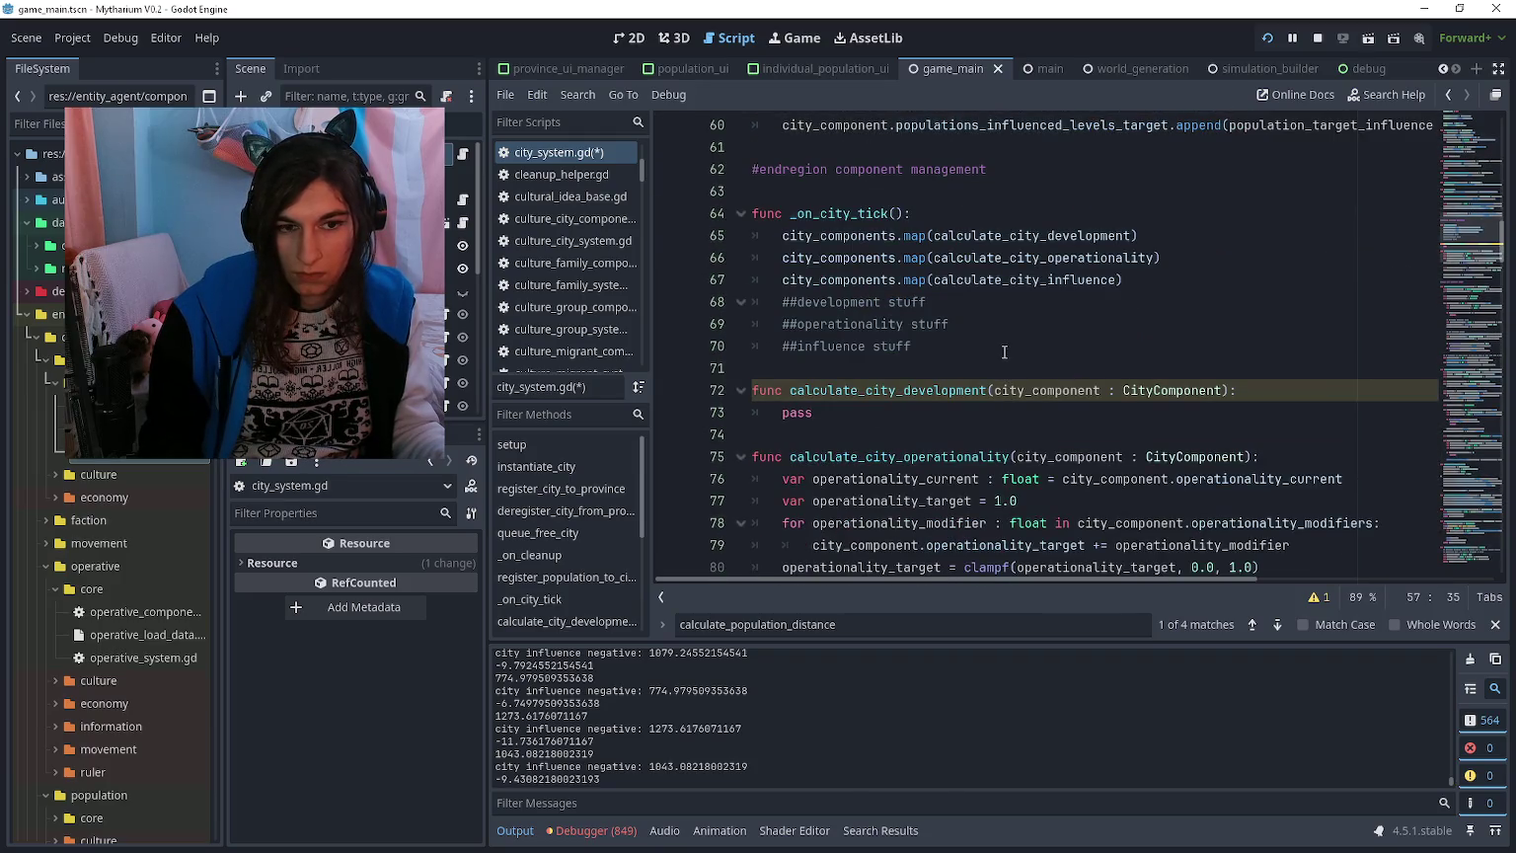
click(1006, 360)
scroll(1008, 362, up, 2)
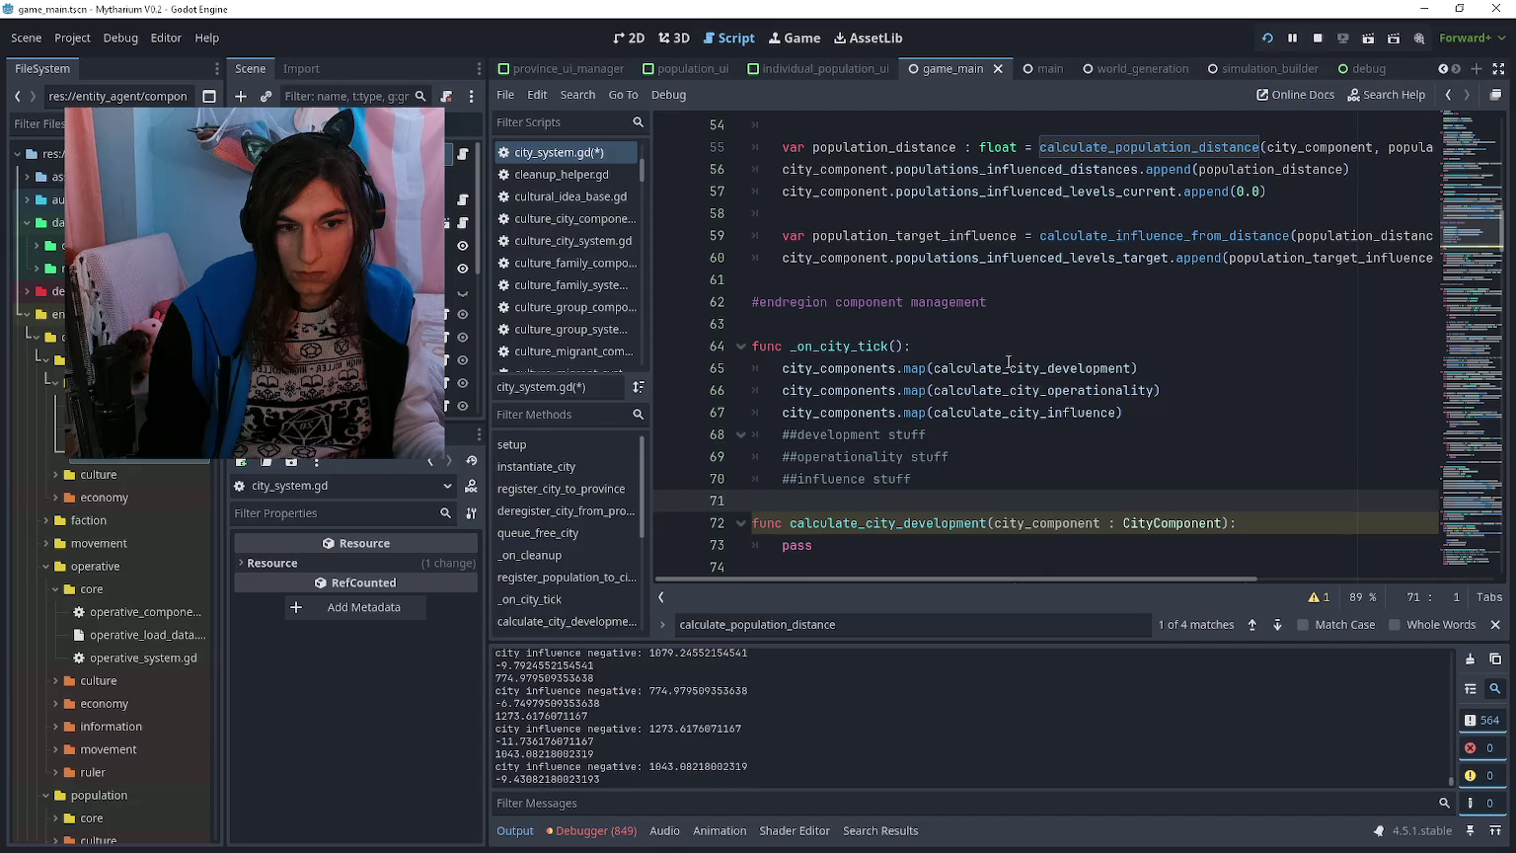
click(1008, 366)
key(F5)
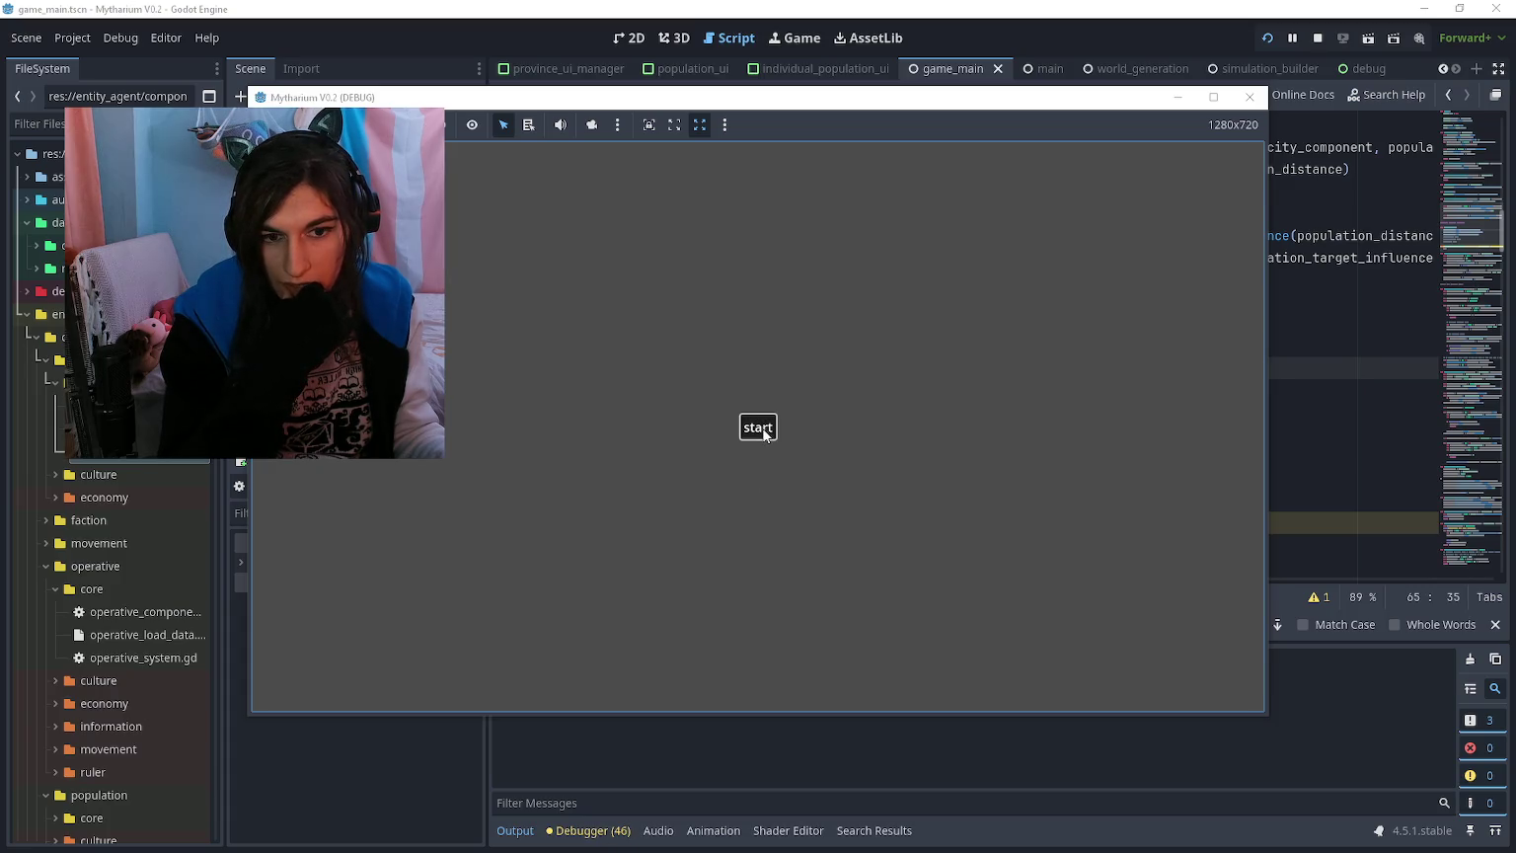
Step: Move between the running game and city_system.gd, scrolling the script down past line 74
click(1340, 454)
click(1020, 501)
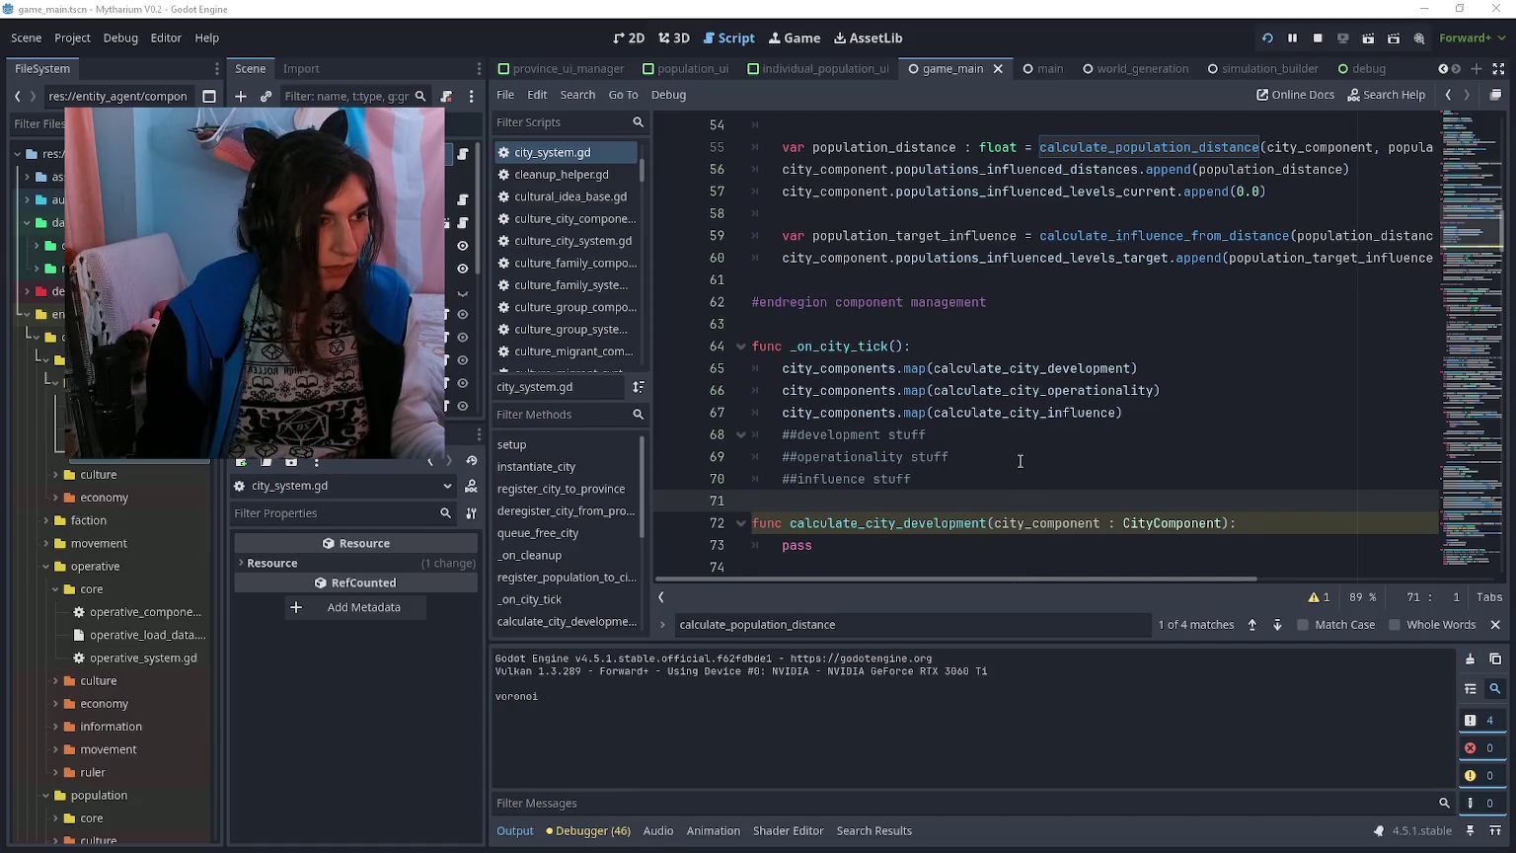
key(F5)
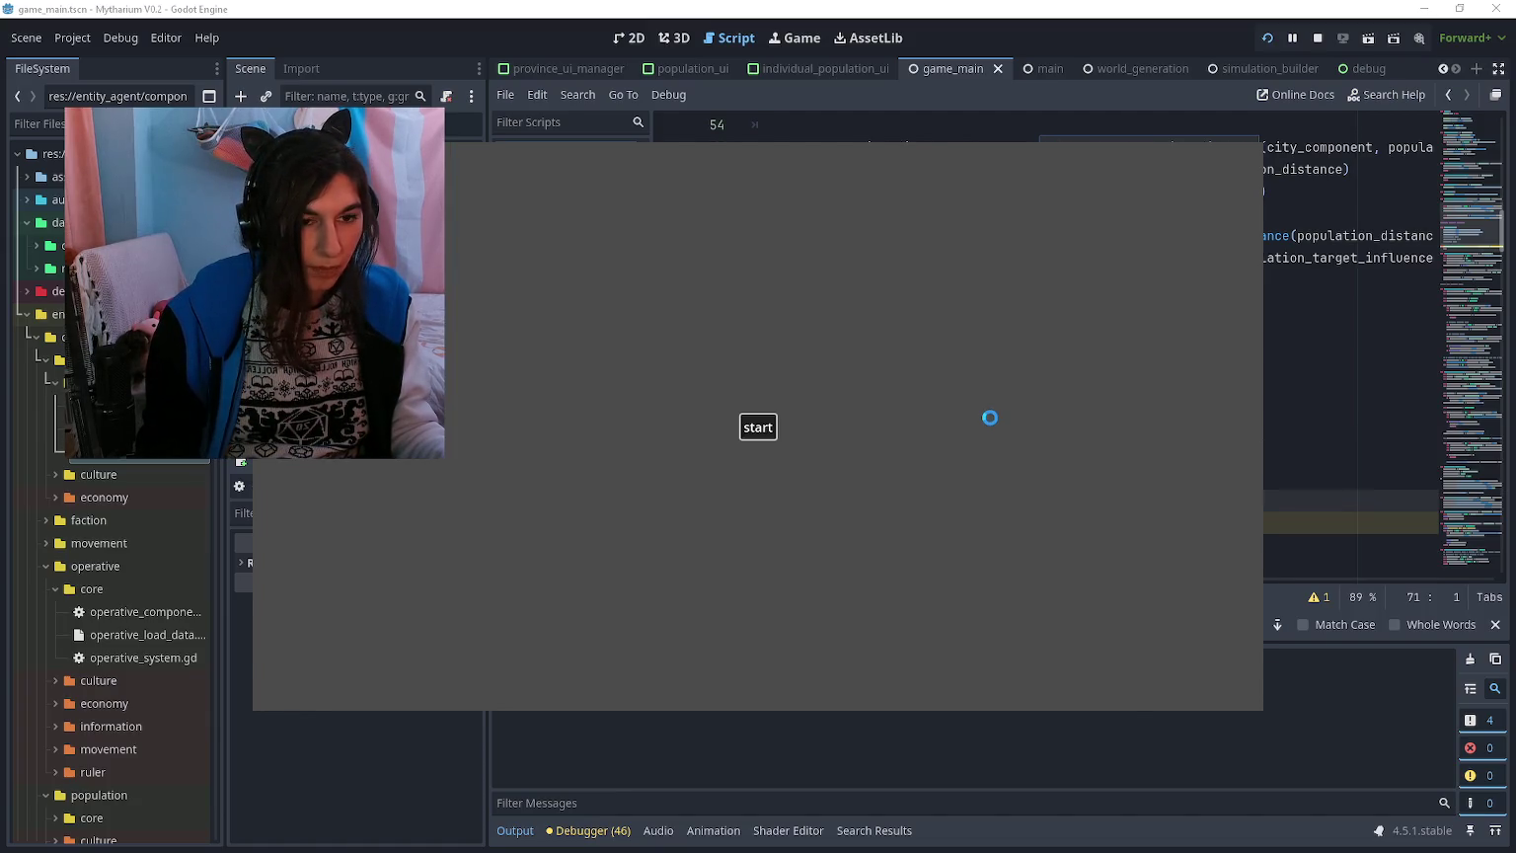
click(1342, 388)
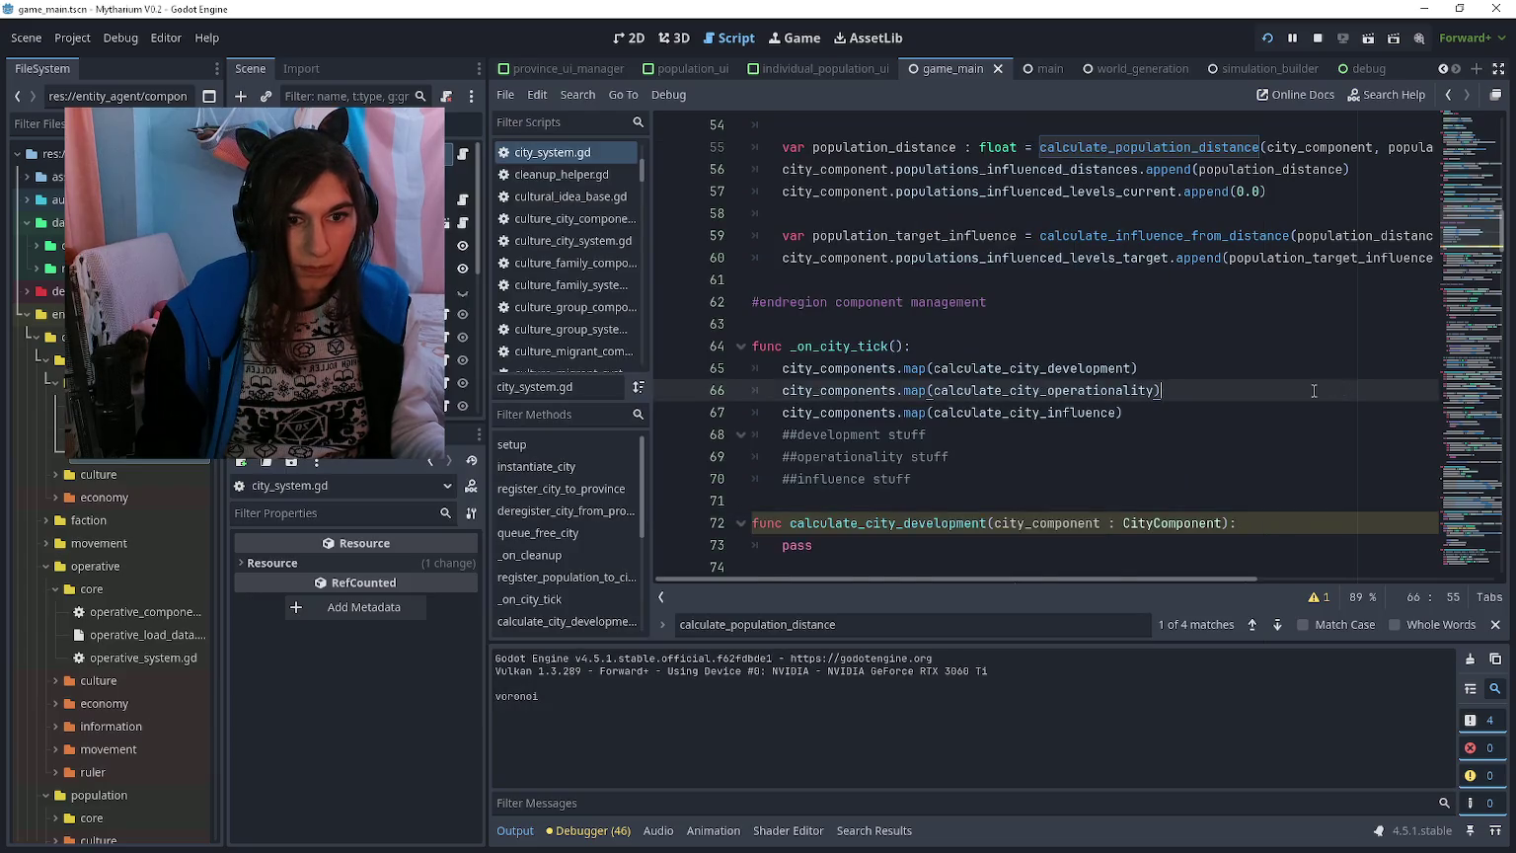
scroll(1313, 390, down, 3)
click(1197, 367)
scroll(1196, 369, down, 5)
scroll(1197, 369, down, 20)
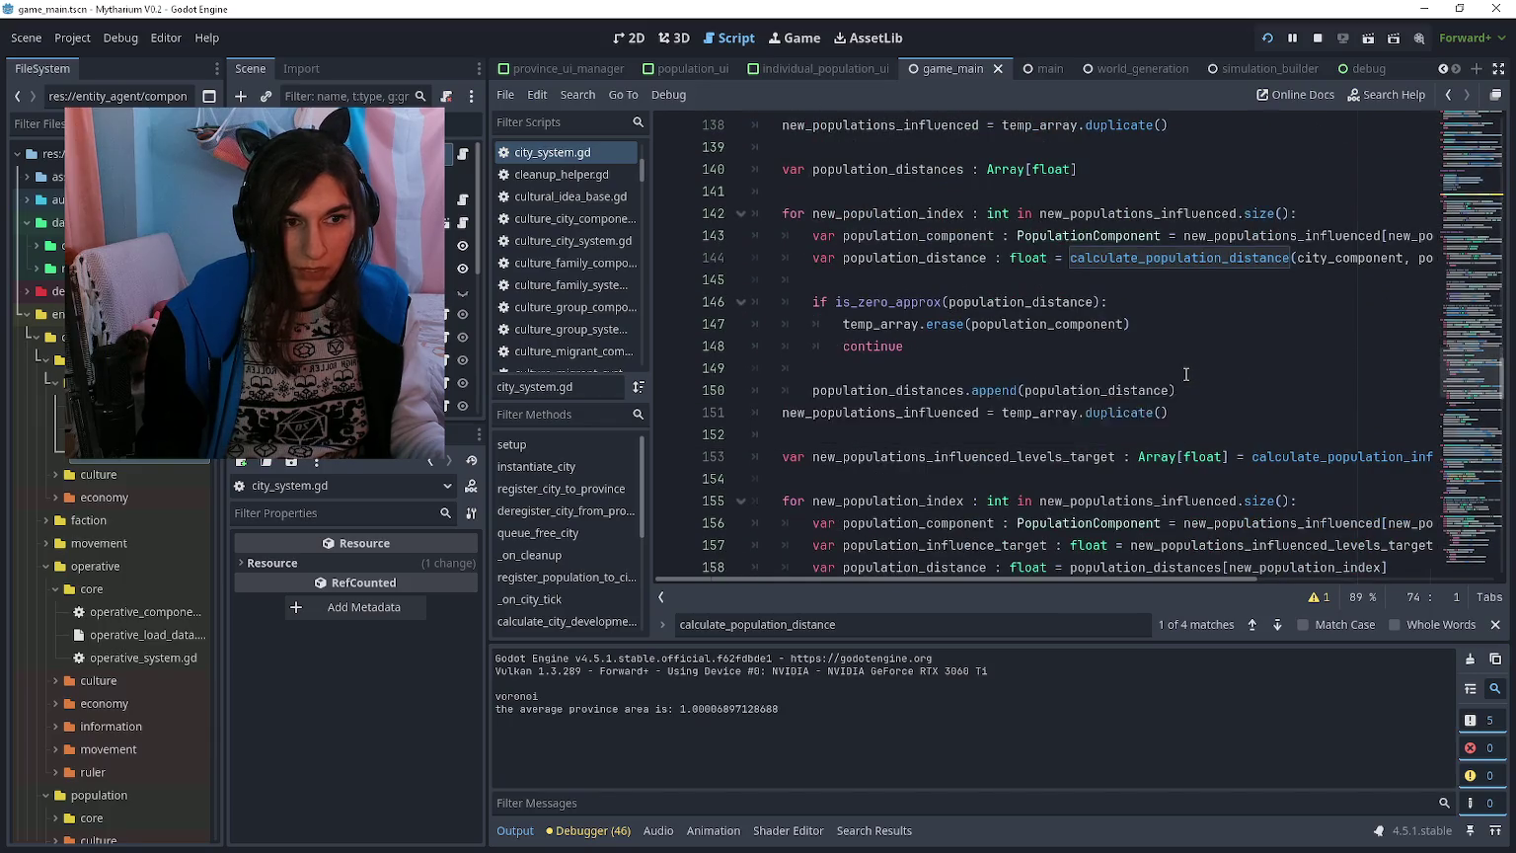
scroll(1190, 373, down, 10)
scroll(1174, 368, down, 2)
scroll(1174, 368, right, 3)
scroll(1171, 371, left, 2)
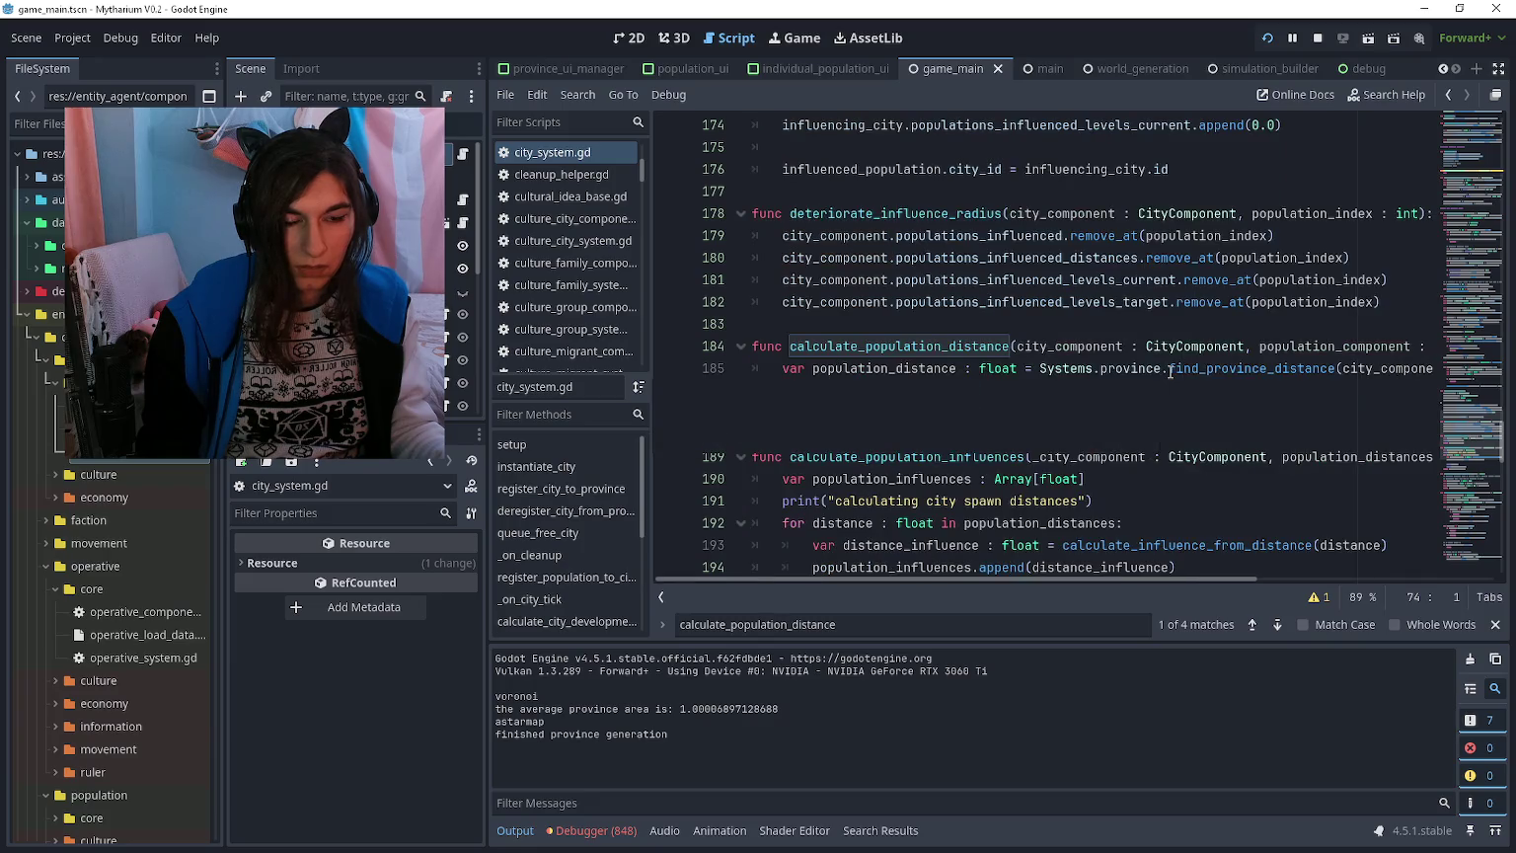
scroll(1165, 395, right, 10)
scroll(1160, 395, right, 1)
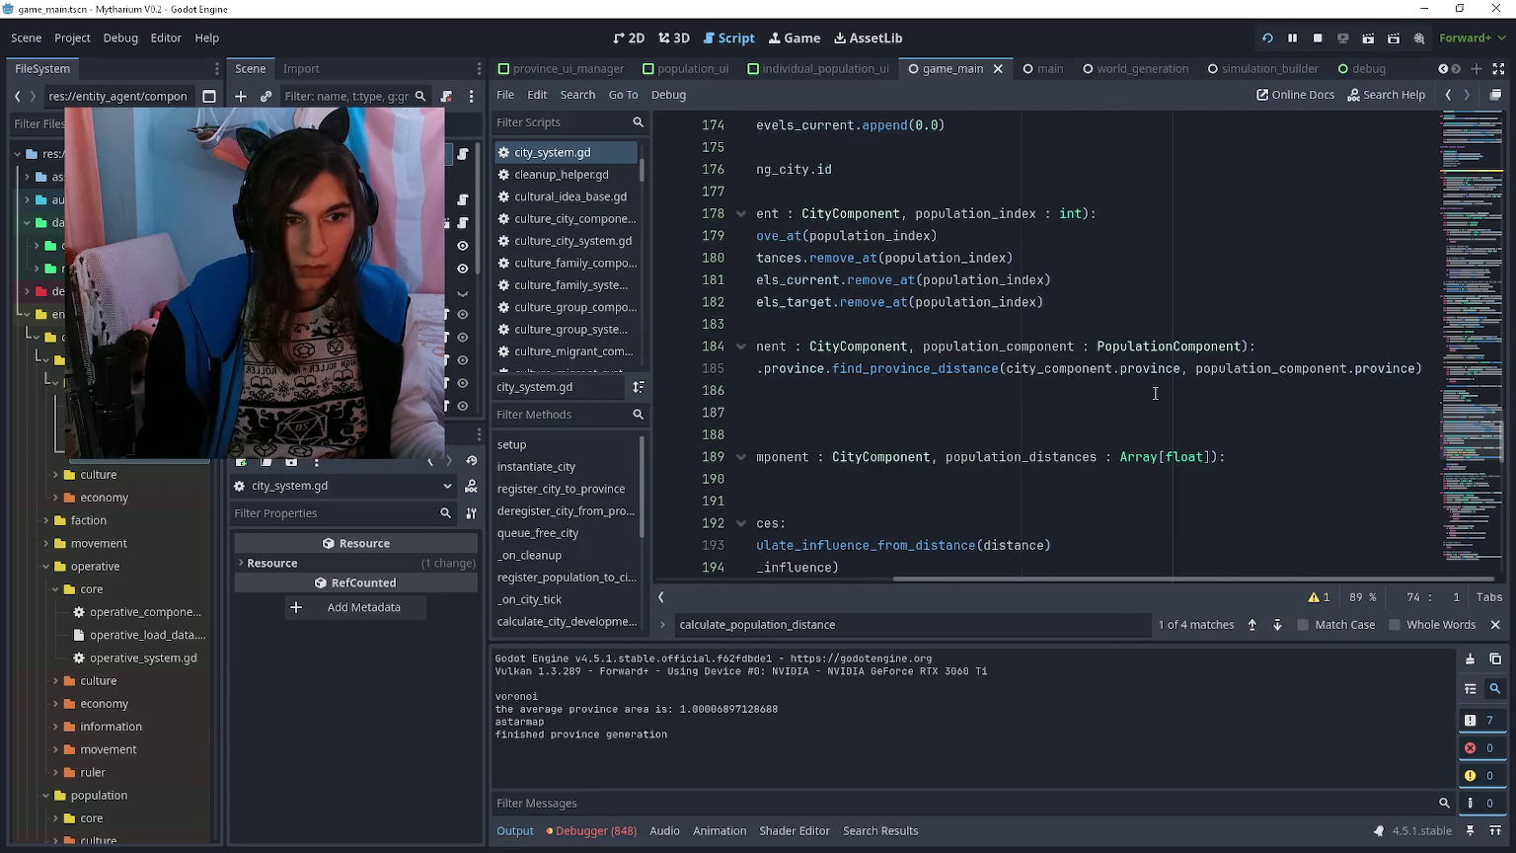
scroll(1155, 393, left, 5)
scroll(1155, 390, left, 3)
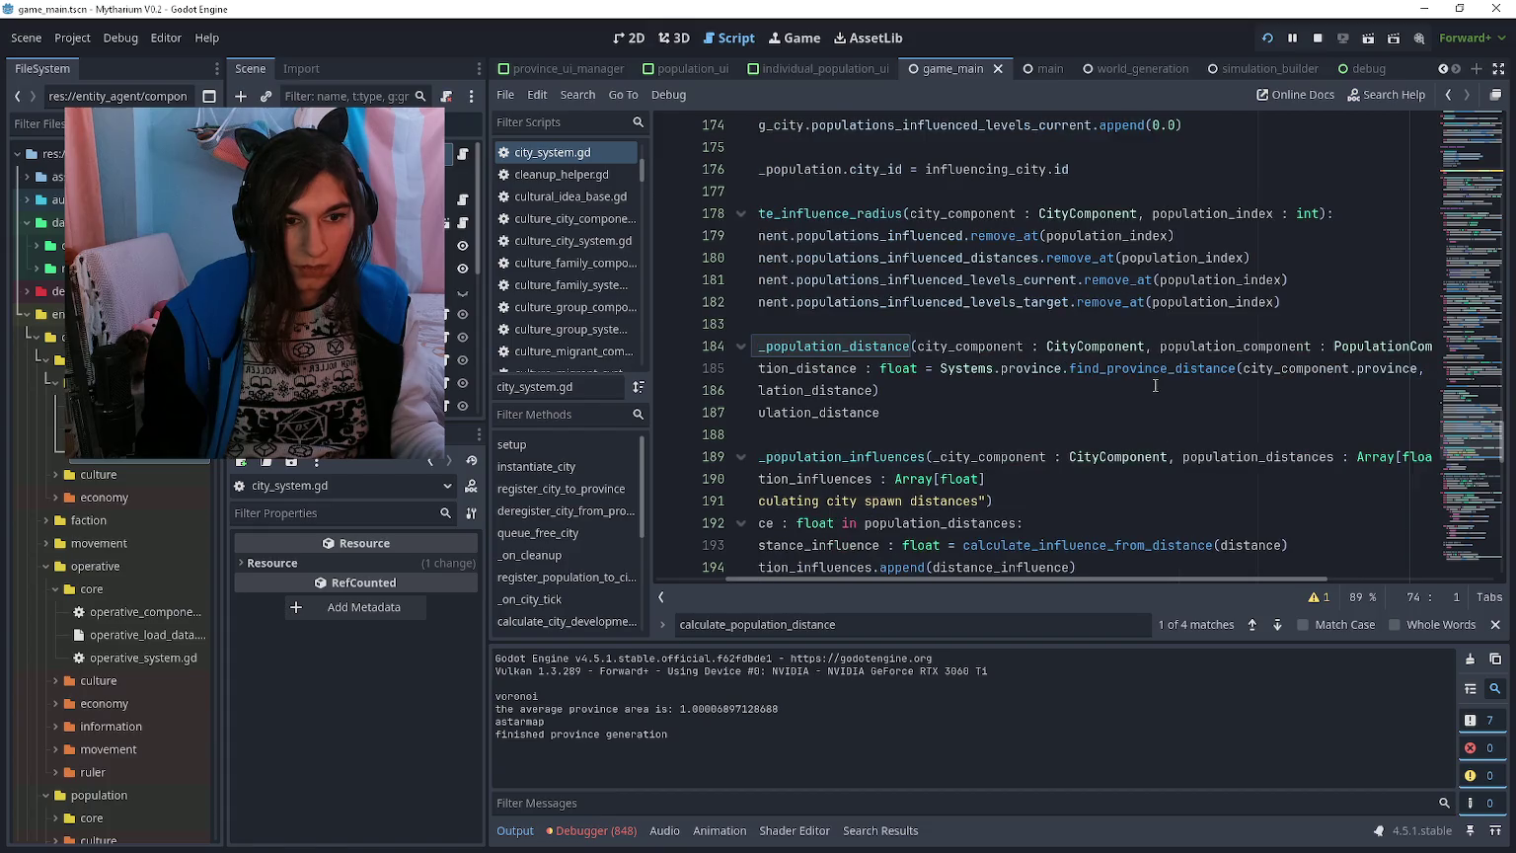
drag(1070, 371, 1240, 372)
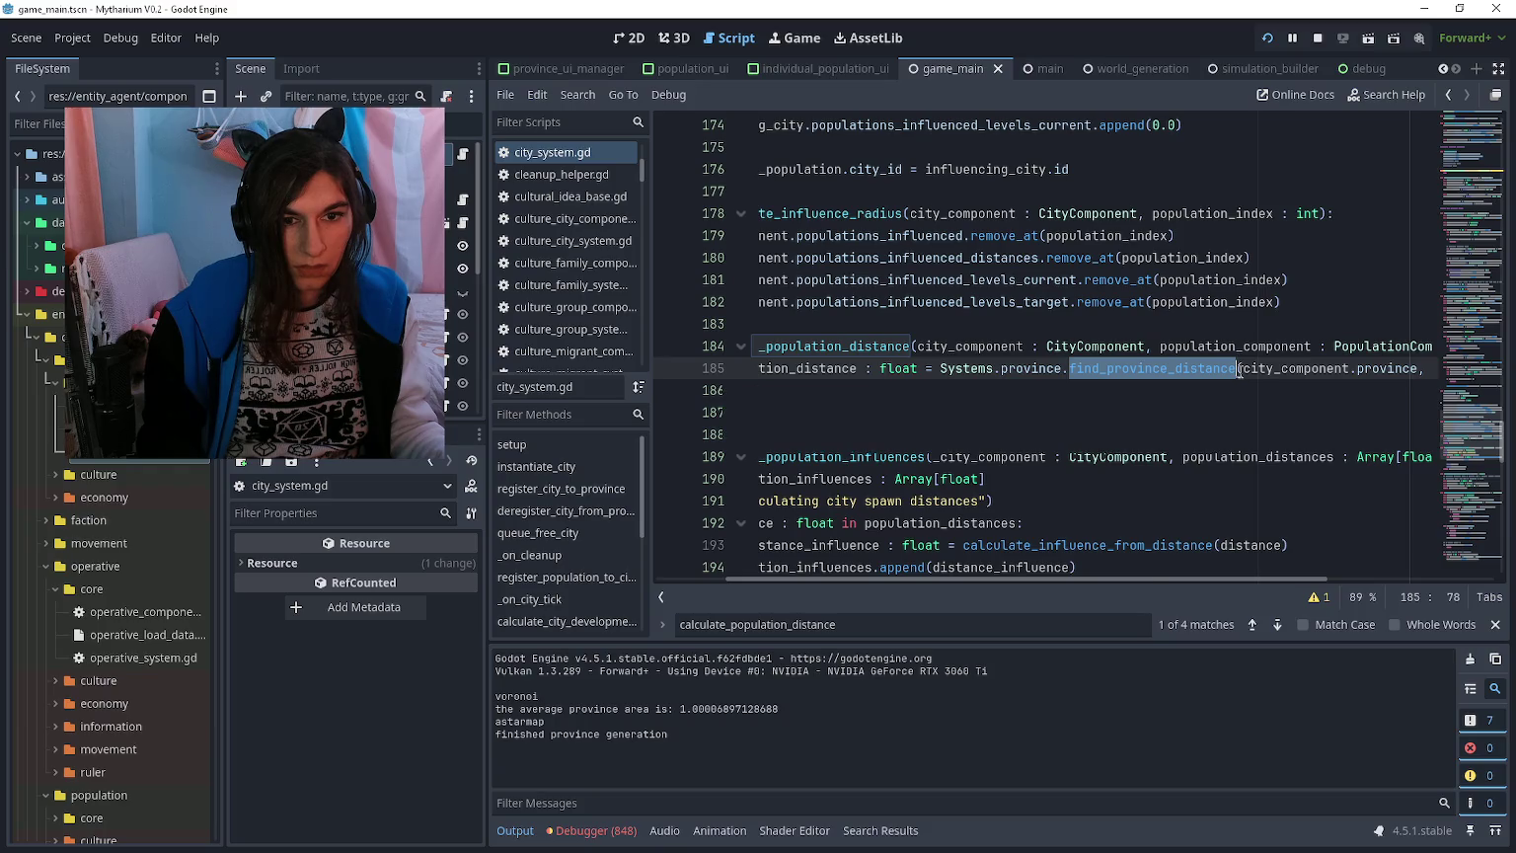
scroll(1239, 372, left, 3)
click(931, 304)
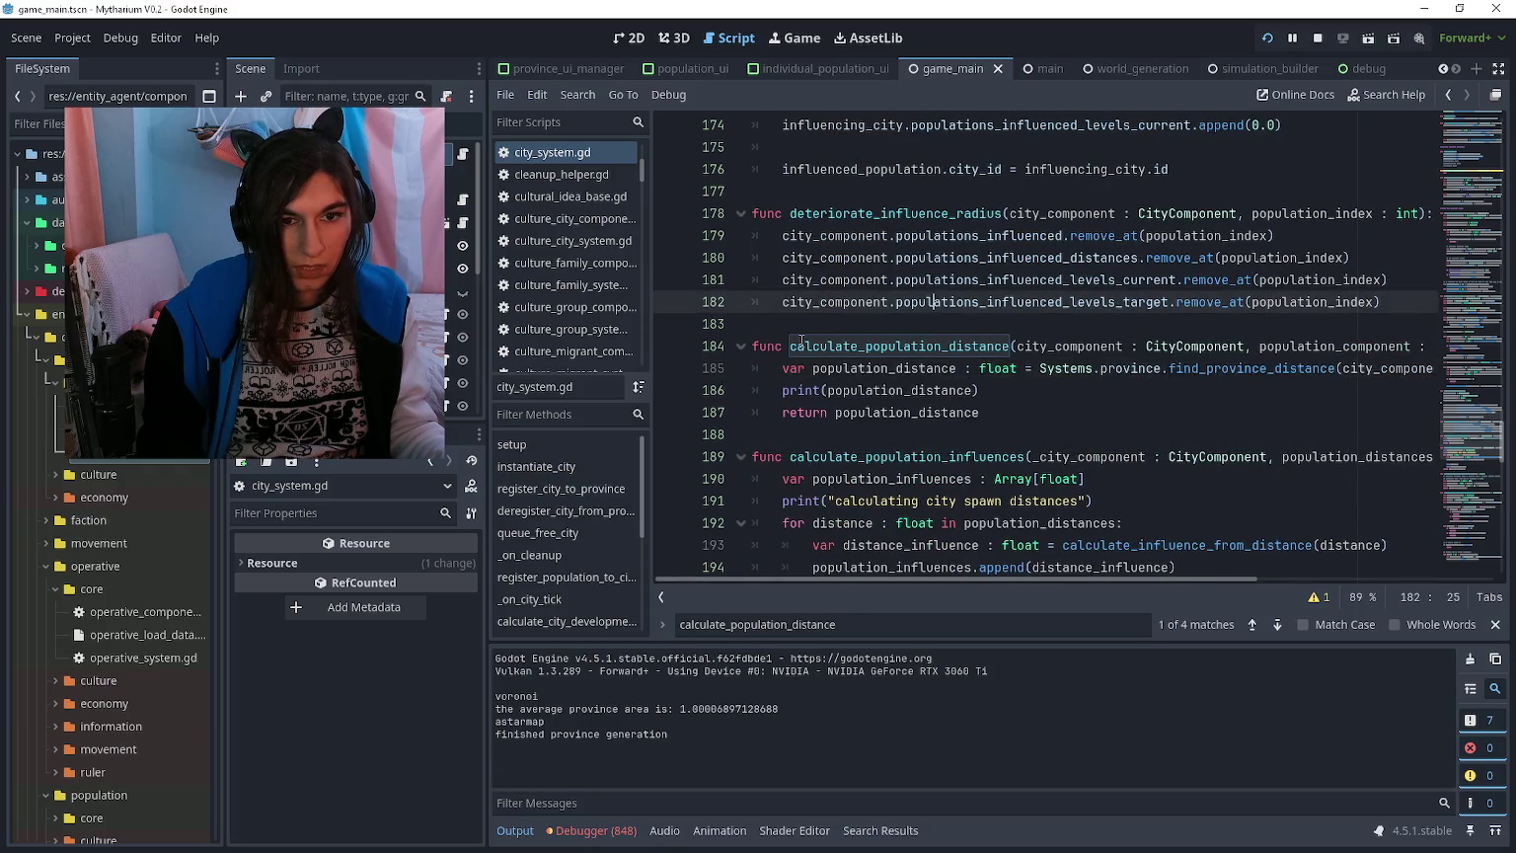
scroll(839, 339, right, 2)
scroll(855, 339, left, 2)
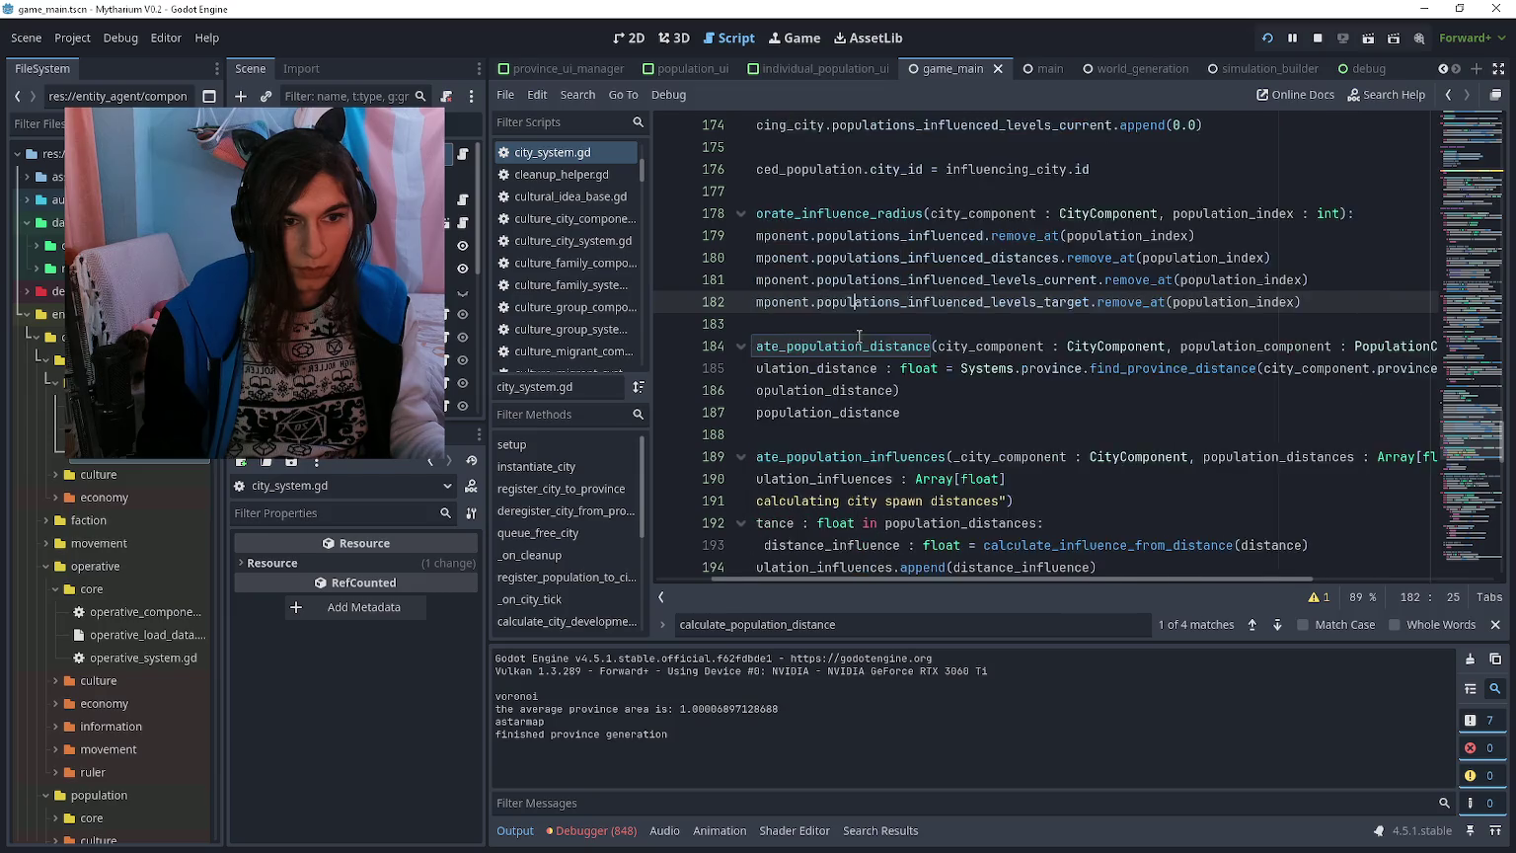
scroll(918, 342, down, 10)
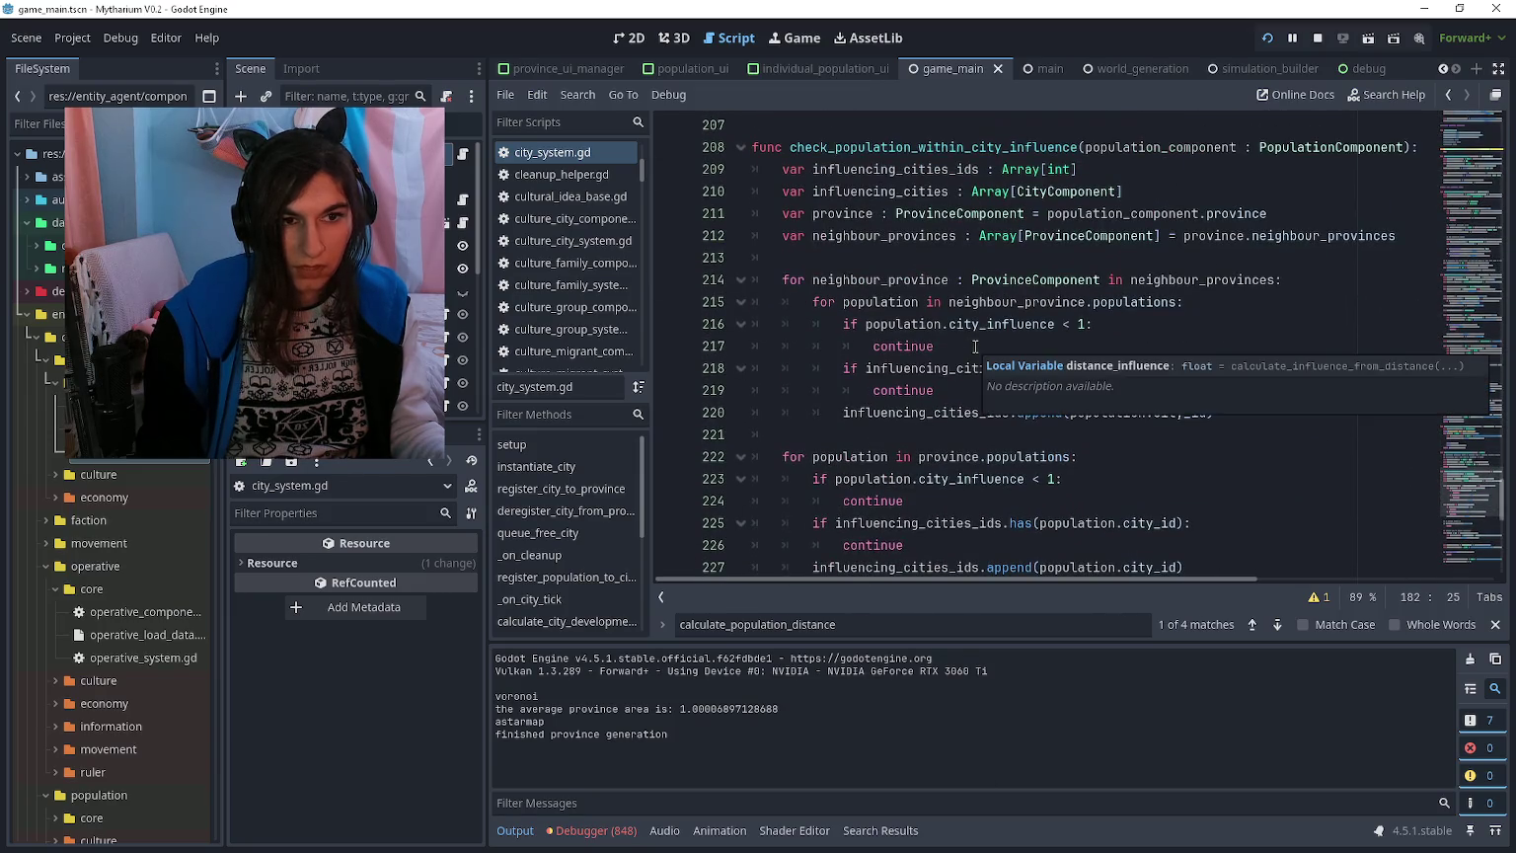
scroll(975, 347, down, 3)
scroll(976, 346, down, 4)
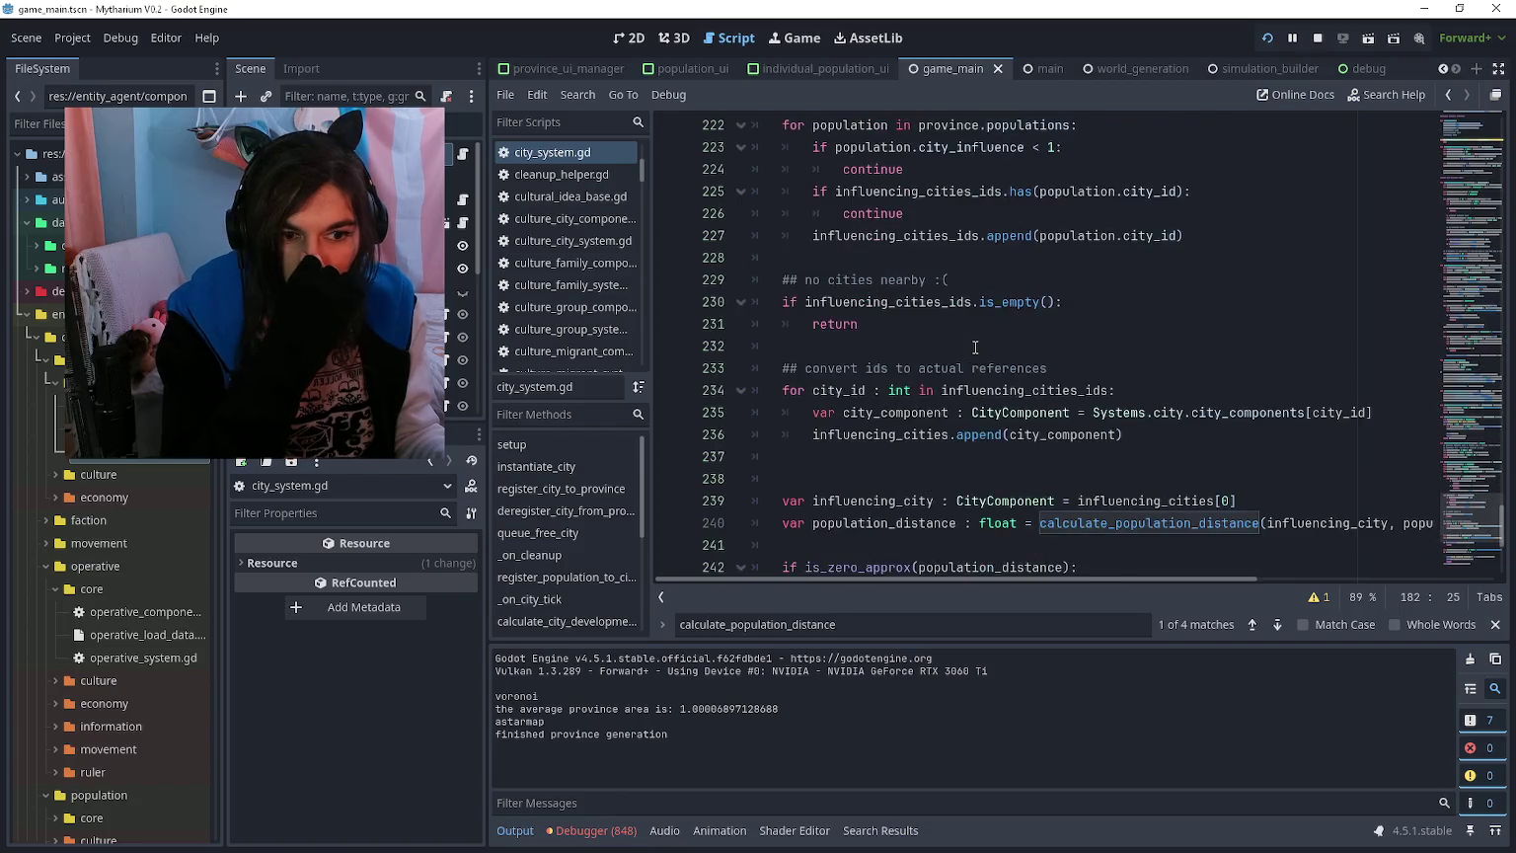
scroll(971, 352, right, 6)
scroll(971, 353, left, 2)
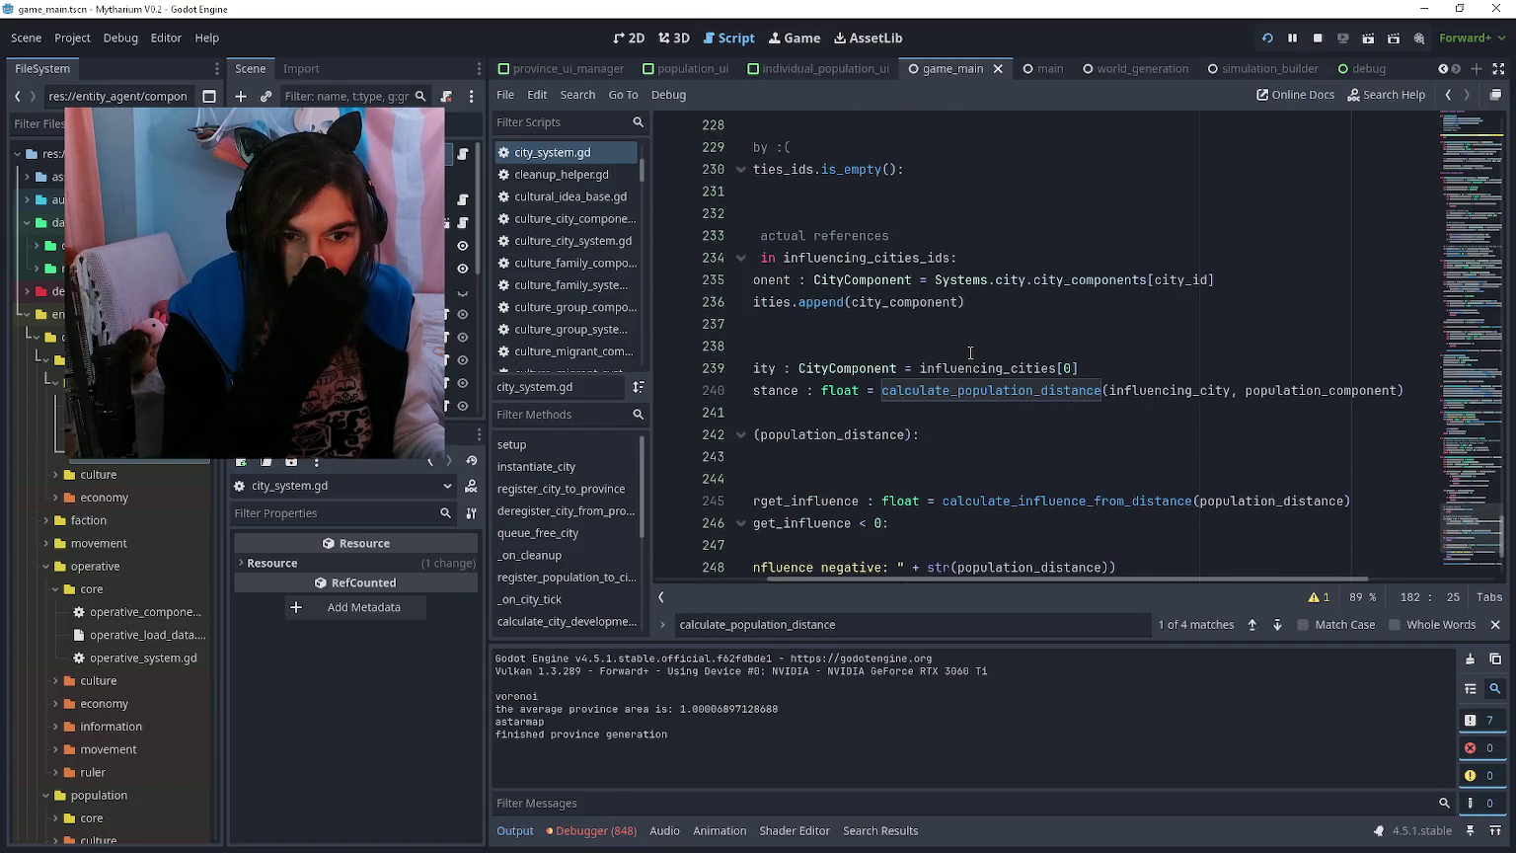
scroll(970, 353, left, 4)
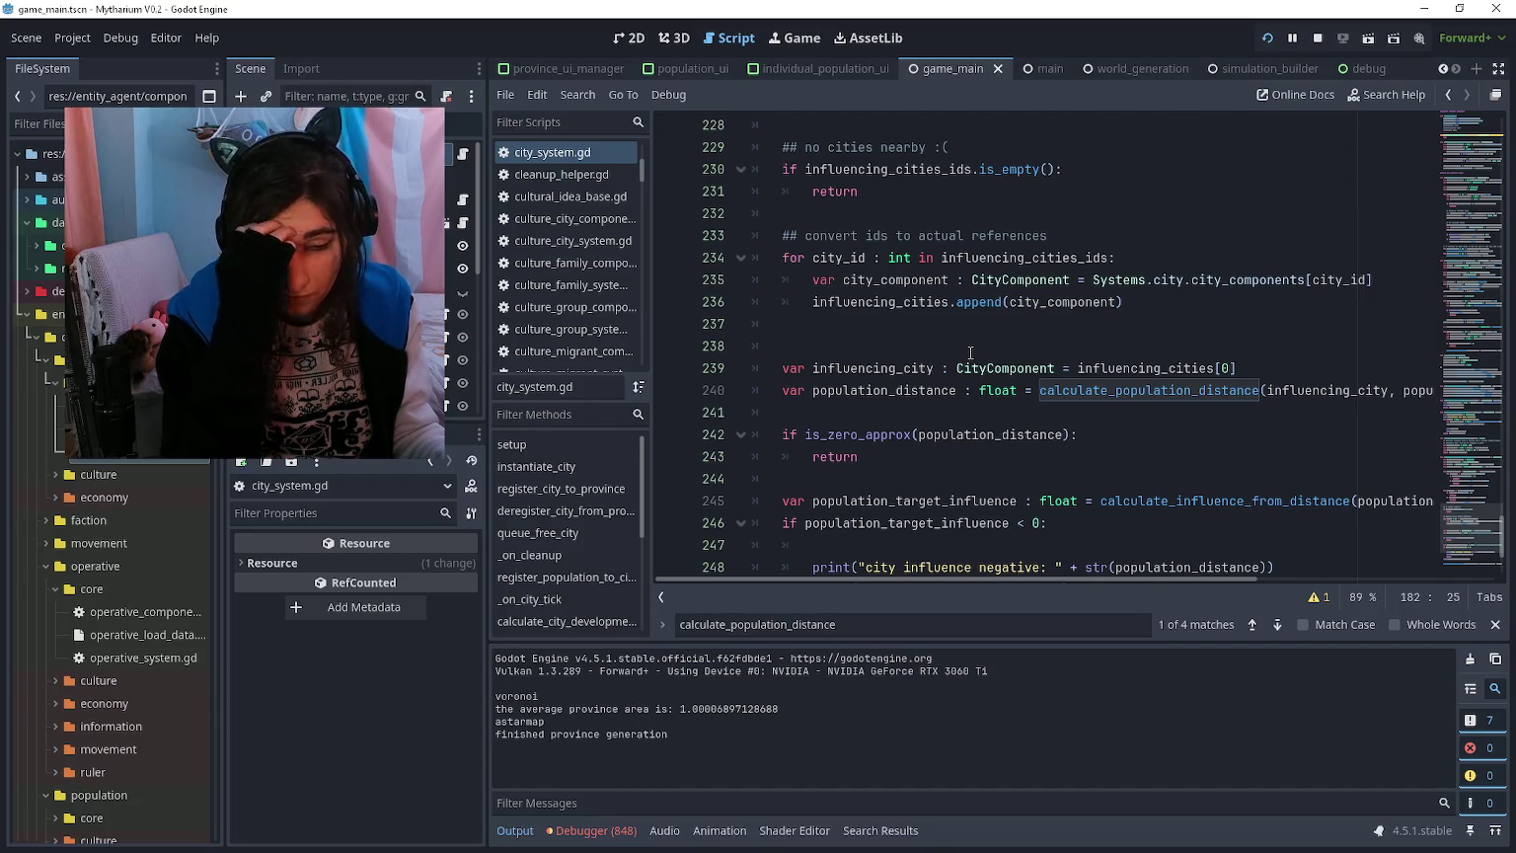
scroll(971, 352, up, 1)
scroll(970, 352, up, 6)
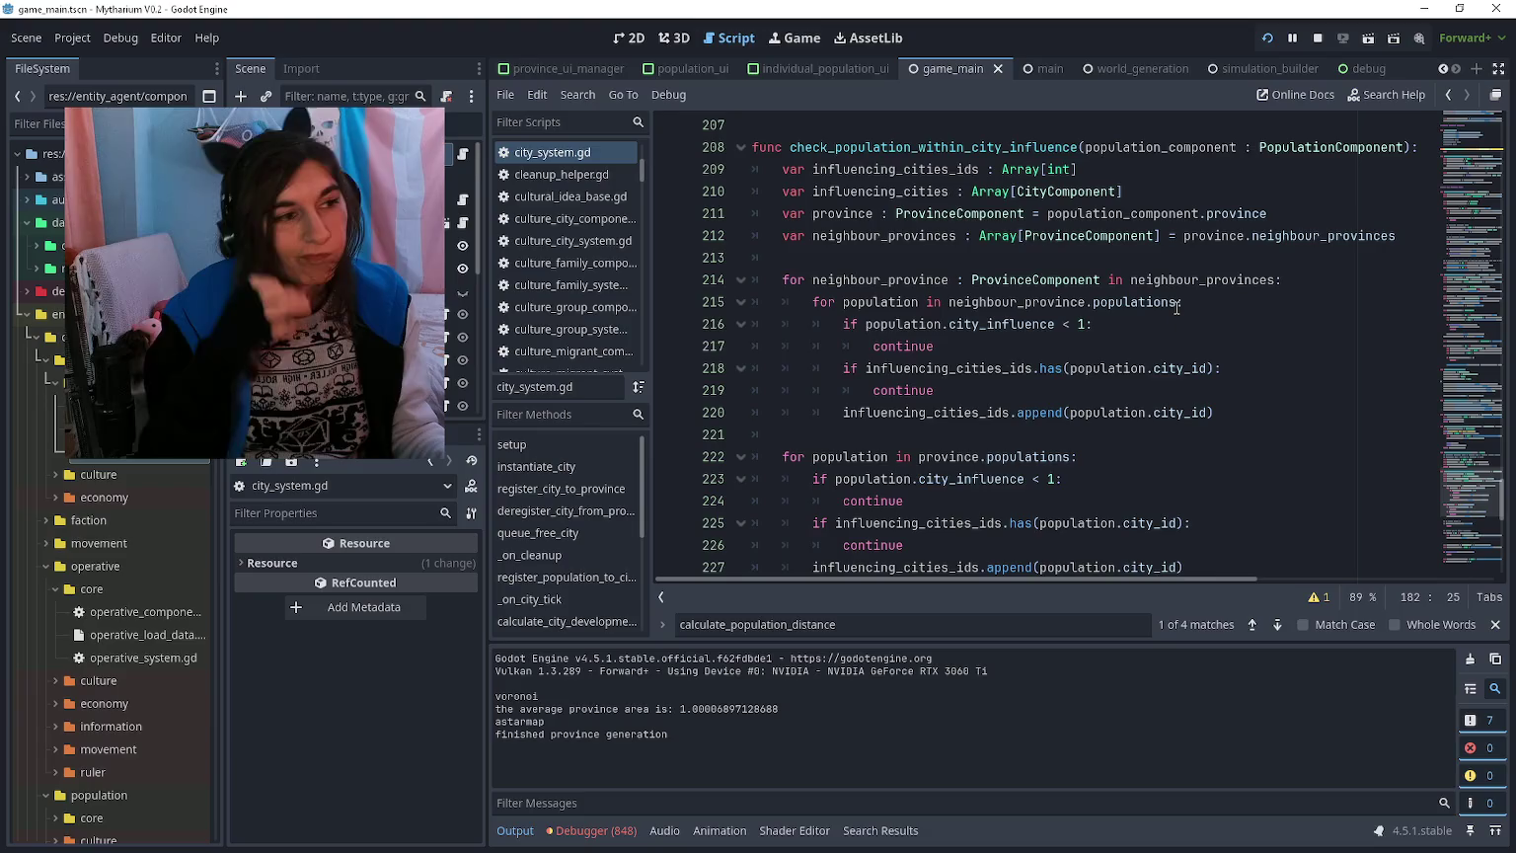
key(F5)
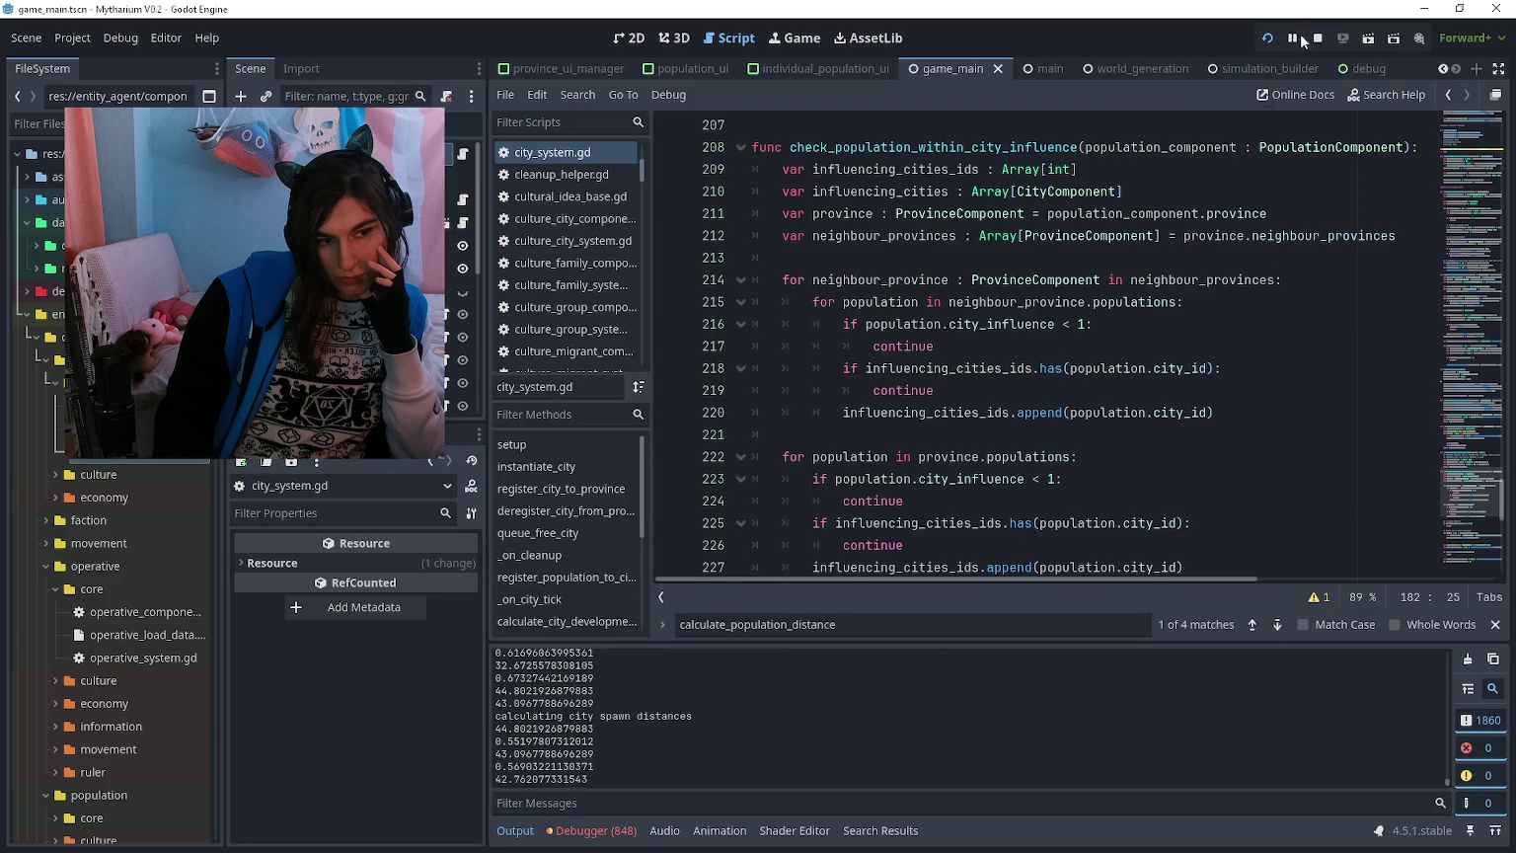
Step: Pause the running game, show the output log, and browse operative_system.gd around line 79
click(1292, 38)
click(533, 823)
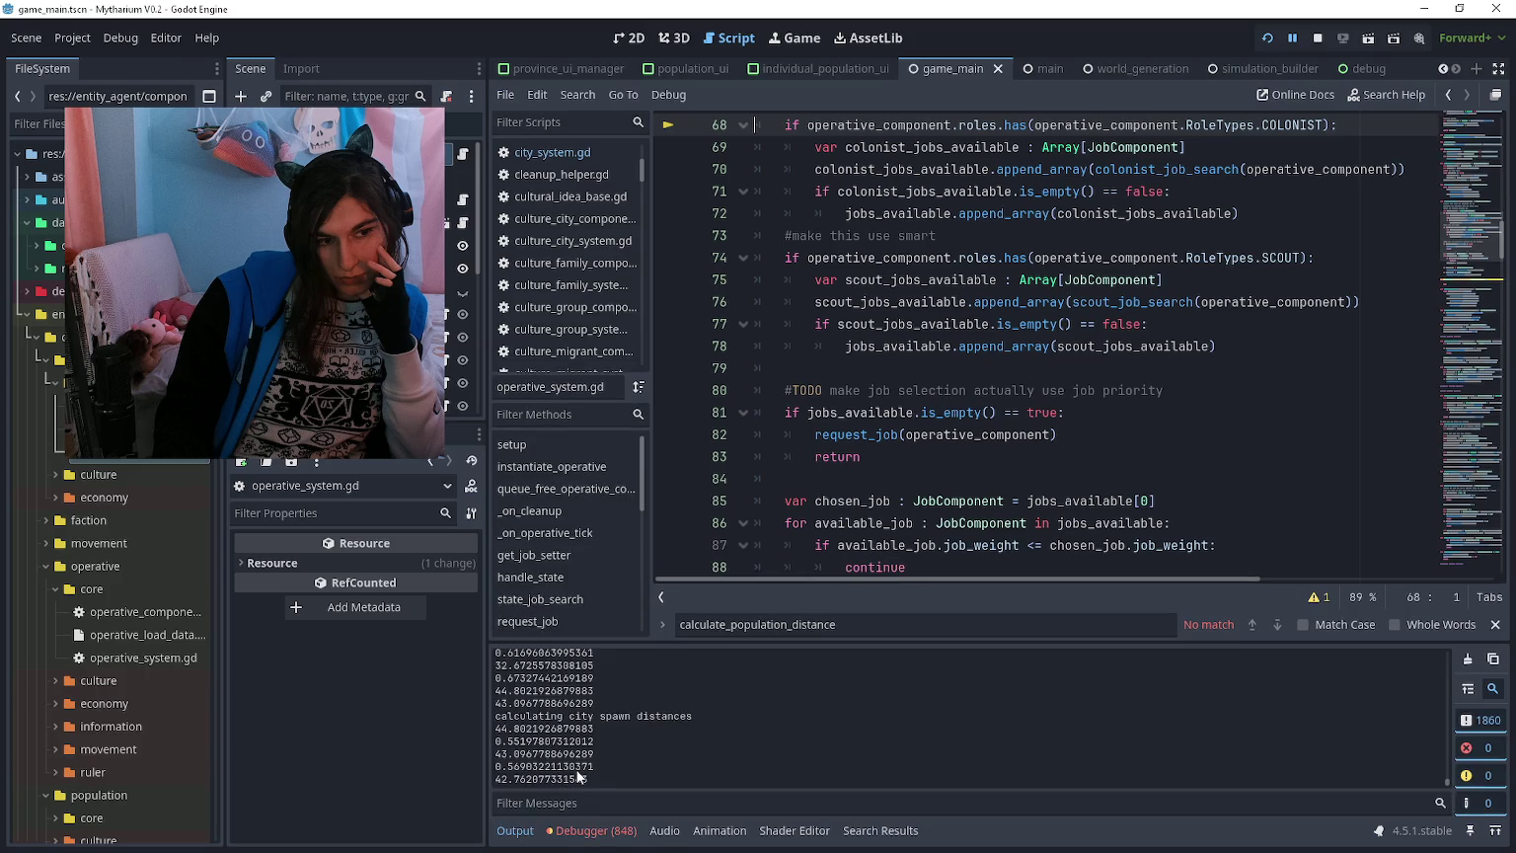
click(845, 422)
click(866, 369)
scroll(866, 372, up, 8)
scroll(866, 372, up, 6)
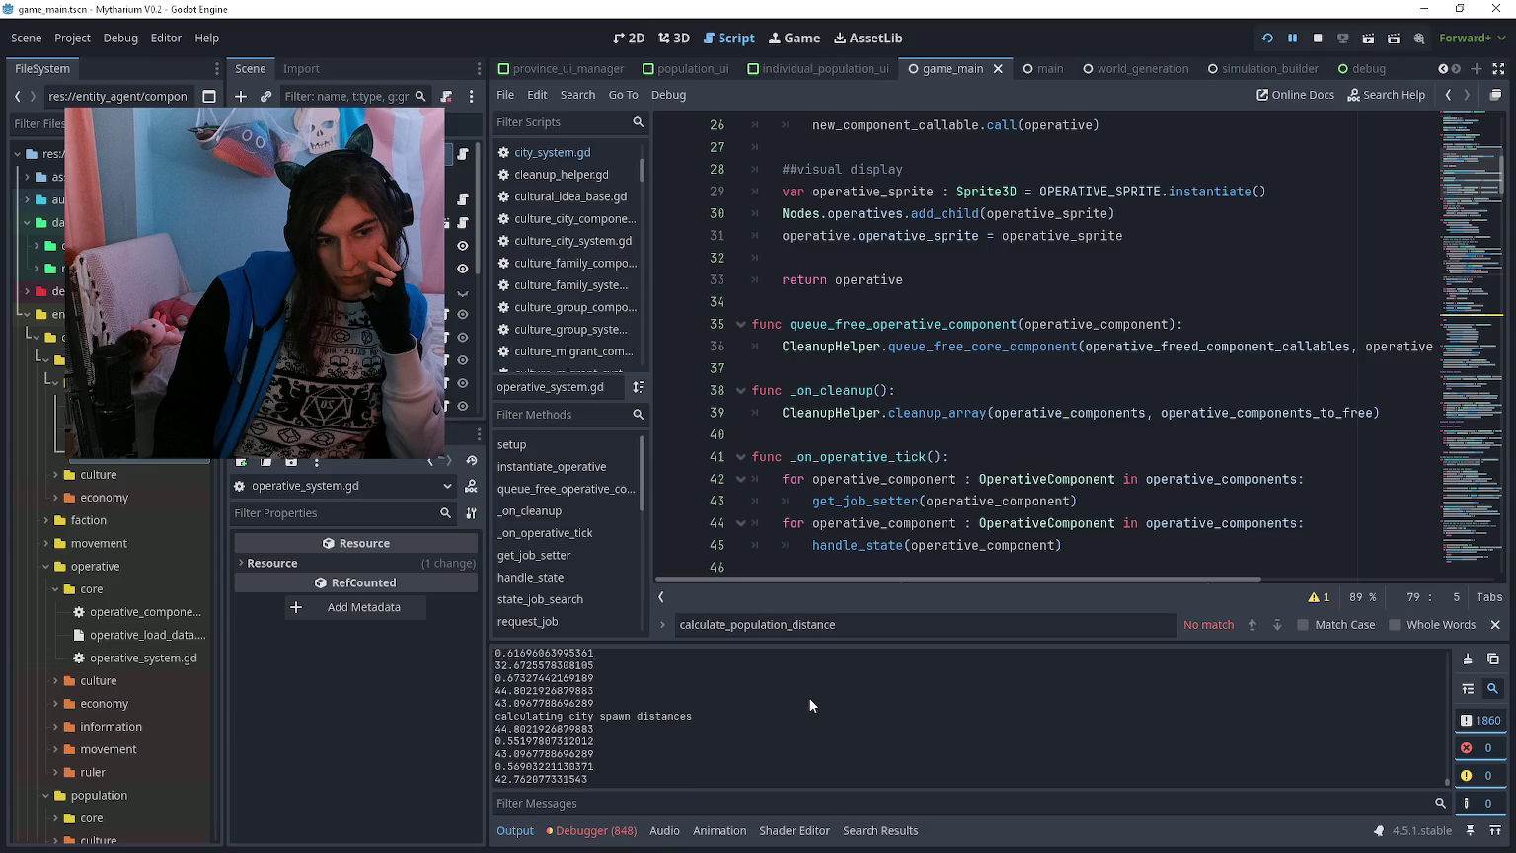
Step: Look over operative_system.gd lines 40–72, then go back to city_system.gd at line 220
click(906, 434)
scroll(908, 425, down, 10)
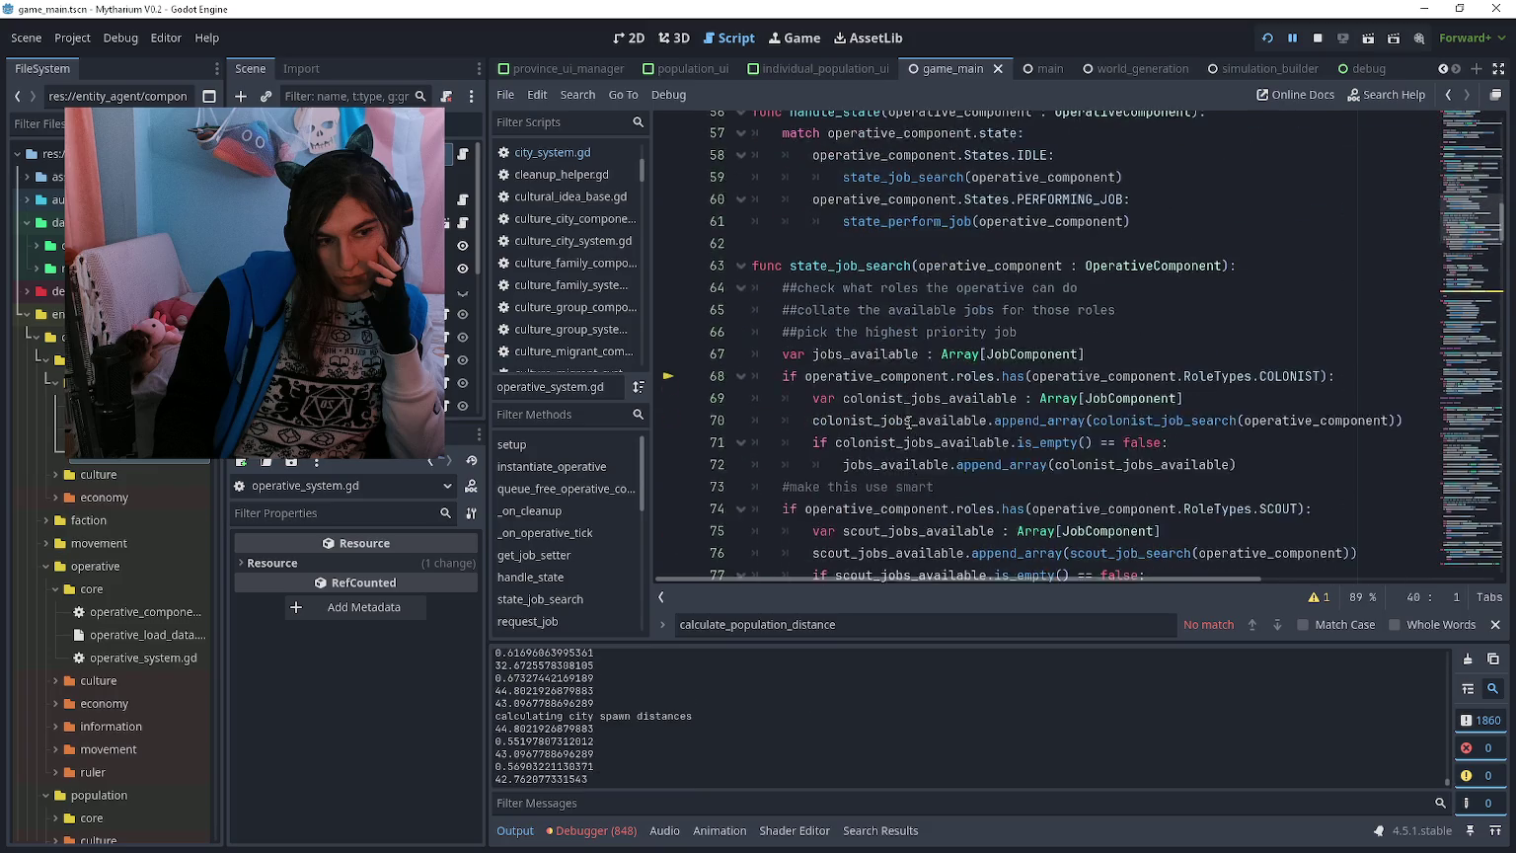
scroll(908, 422, down, 1)
click(909, 421)
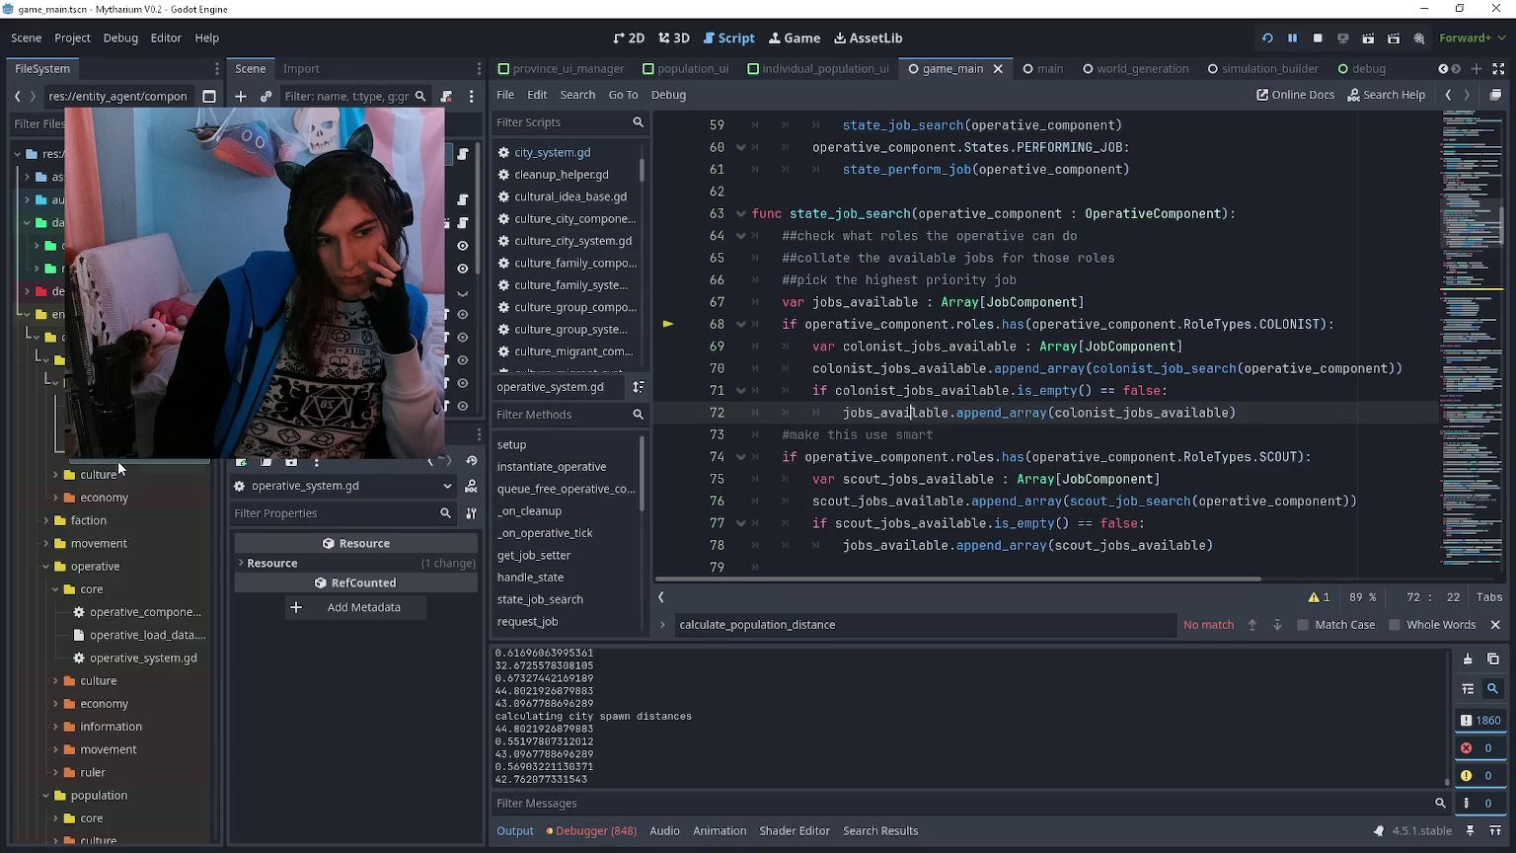
key(alt+Left)
click(905, 413)
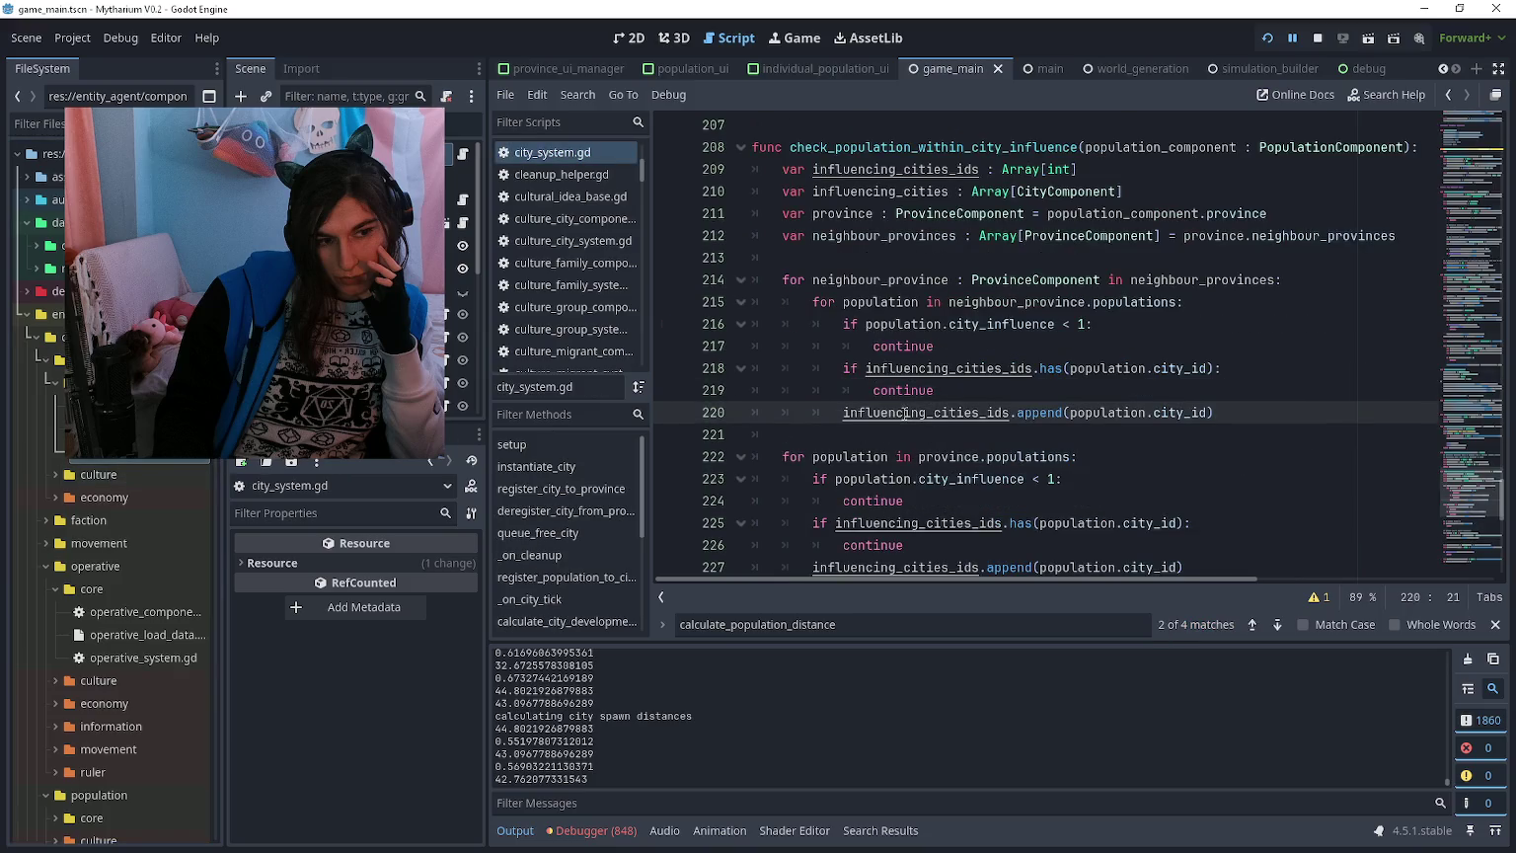
key(ctrl+f)
text(calculating city)
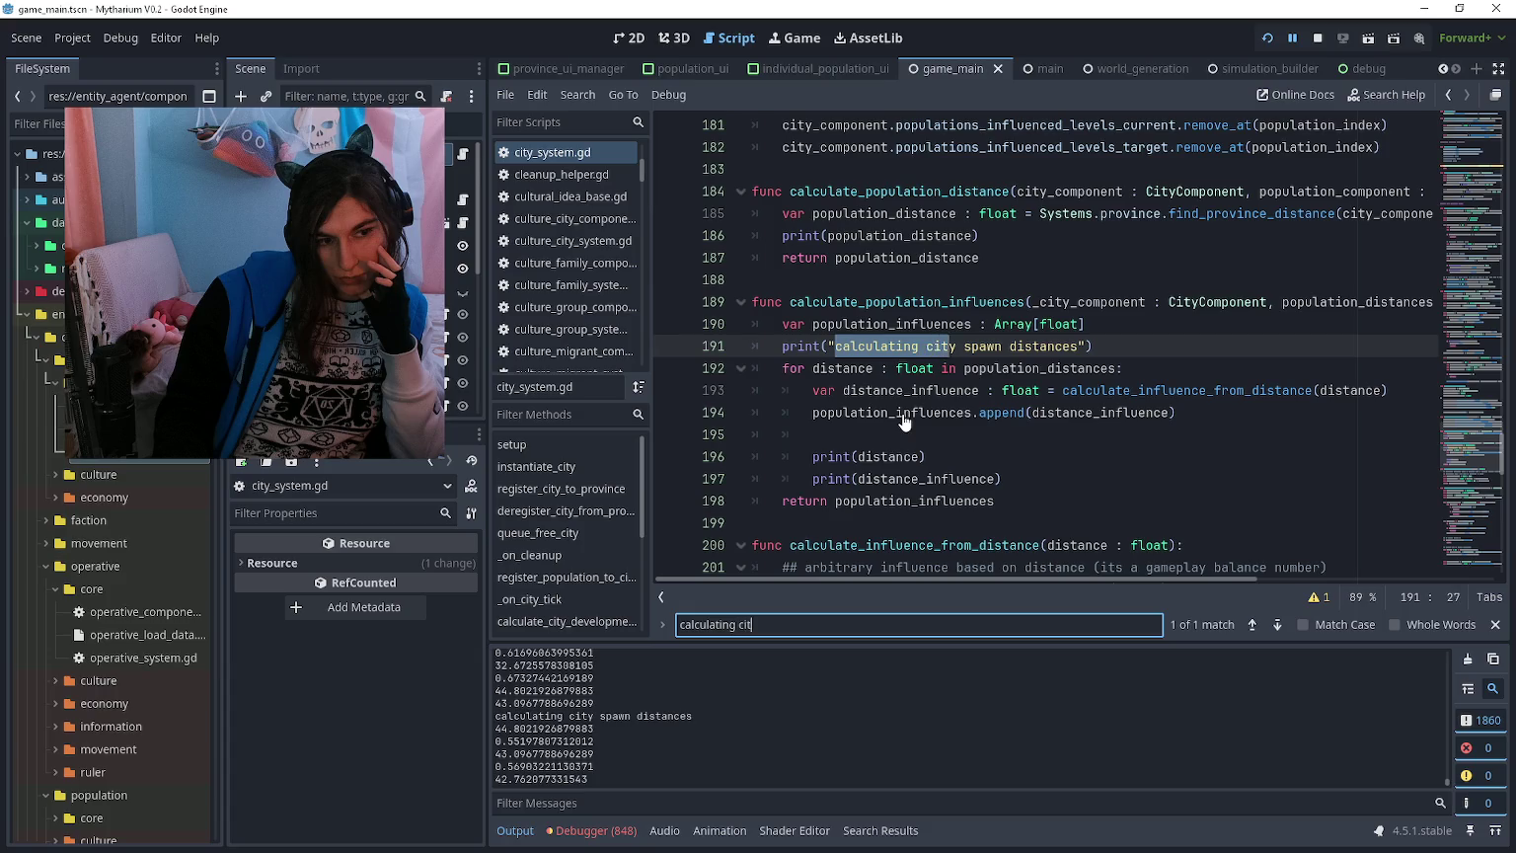
click(935, 433)
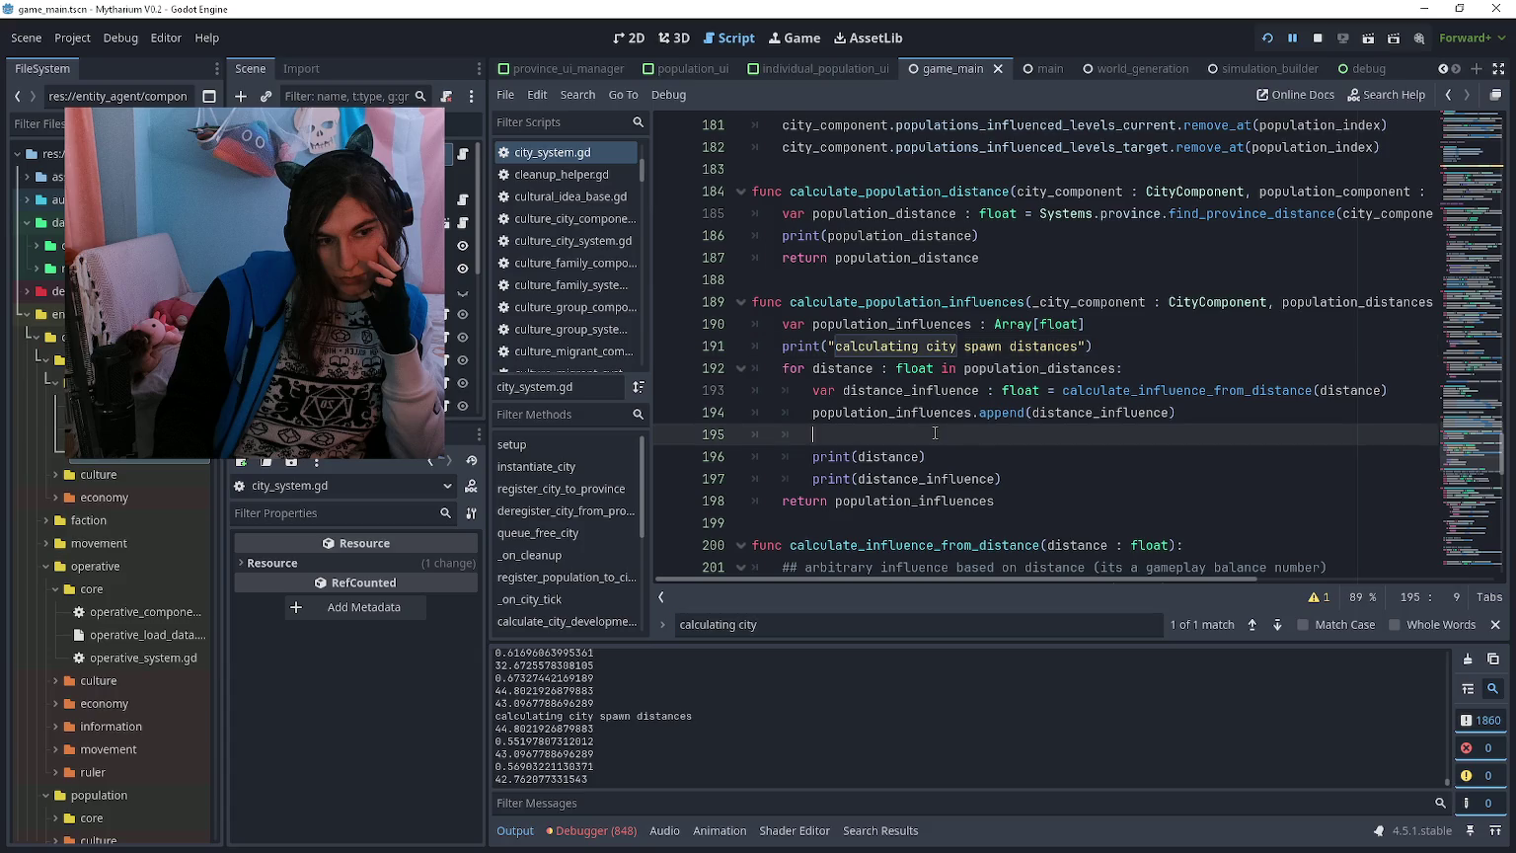
click(1124, 388)
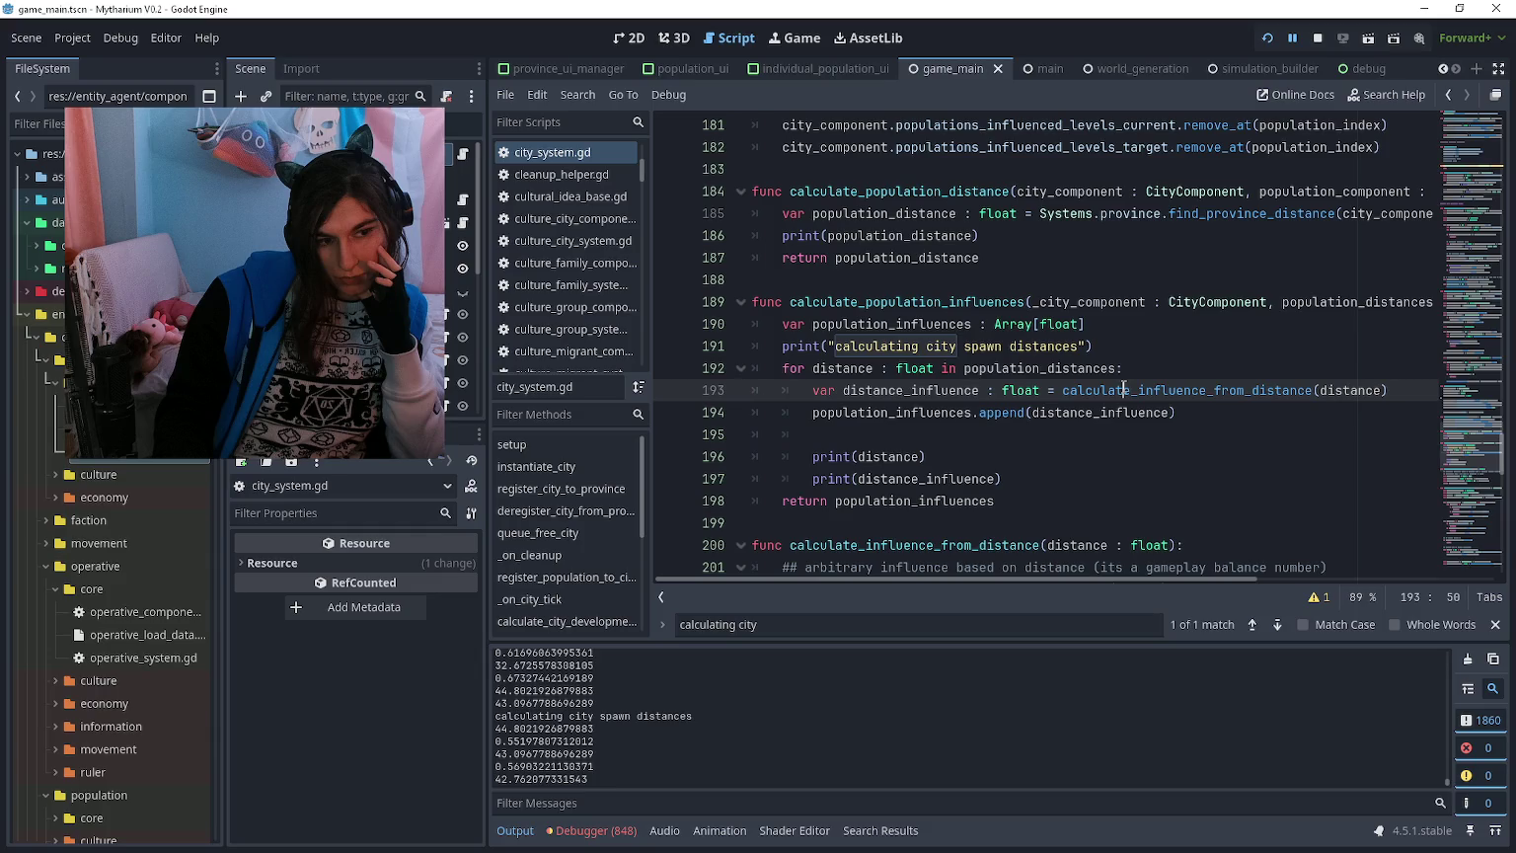
click(1131, 452)
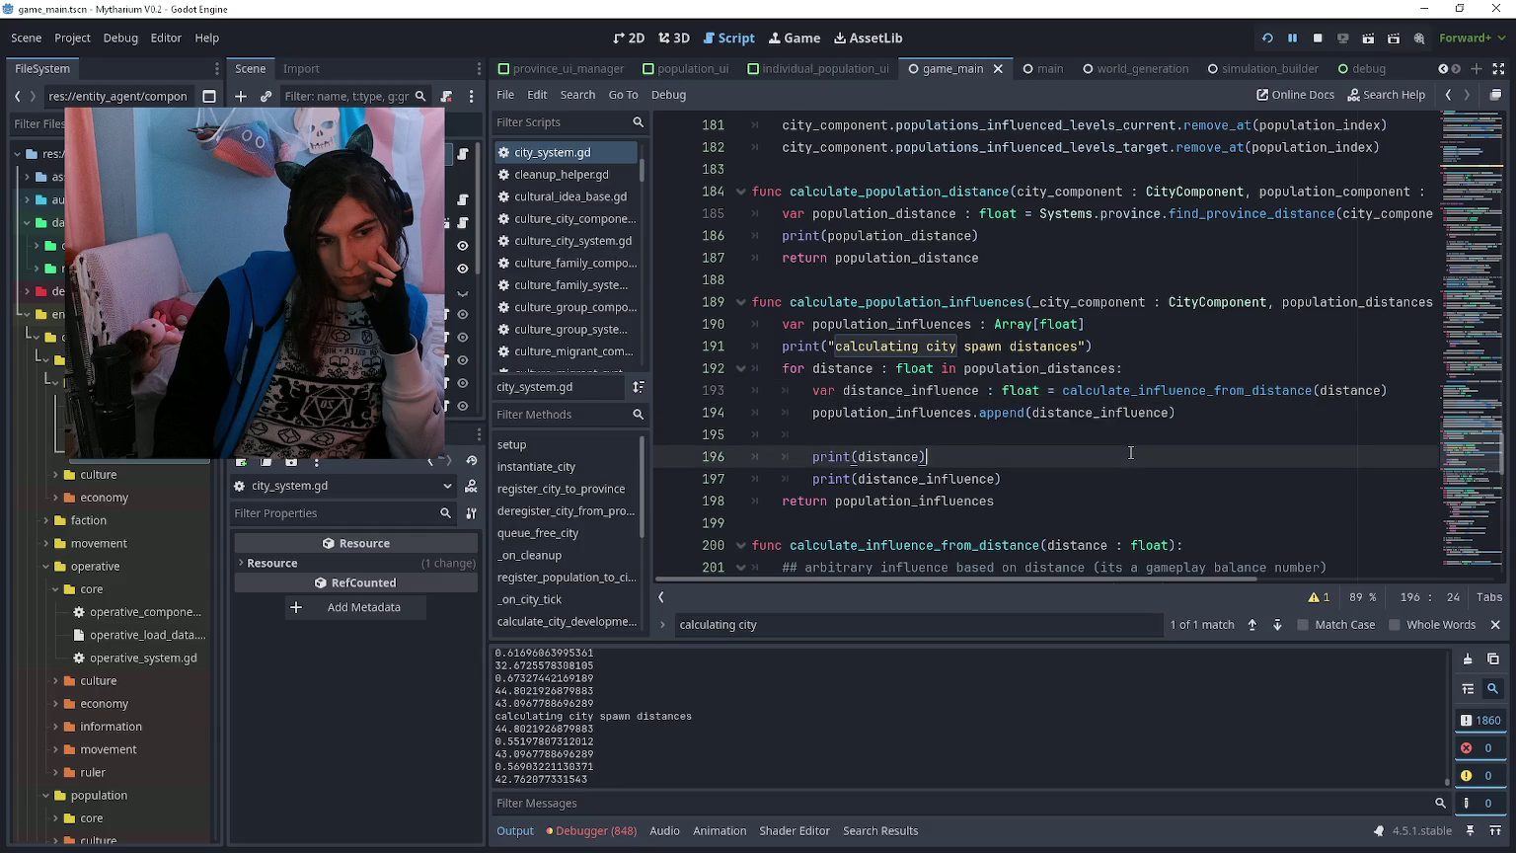
click(1160, 435)
click(1193, 418)
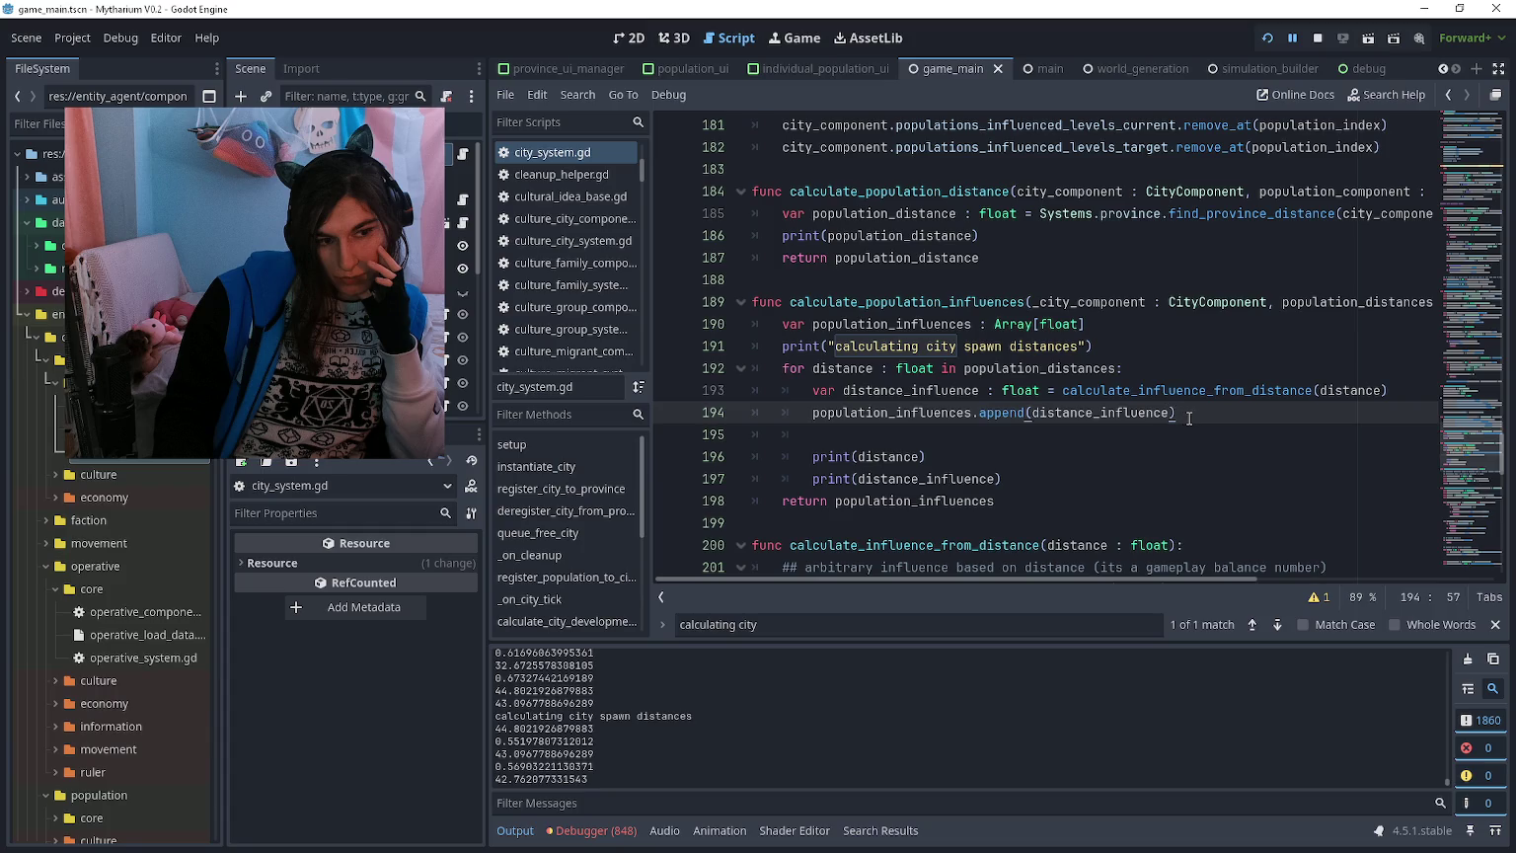
click(1173, 435)
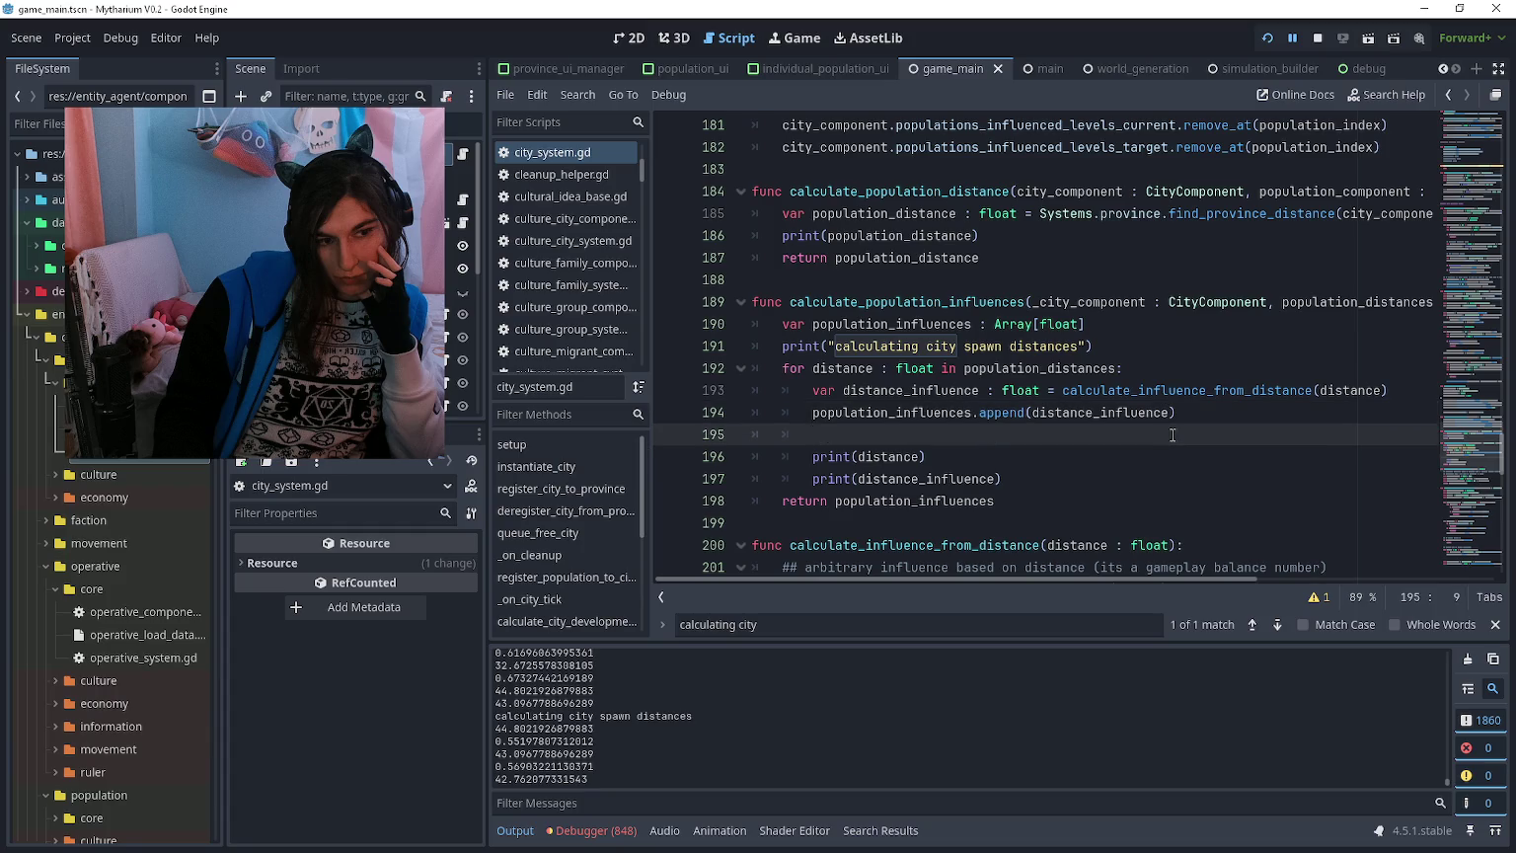
drag(525, 728, 499, 731)
click(503, 730)
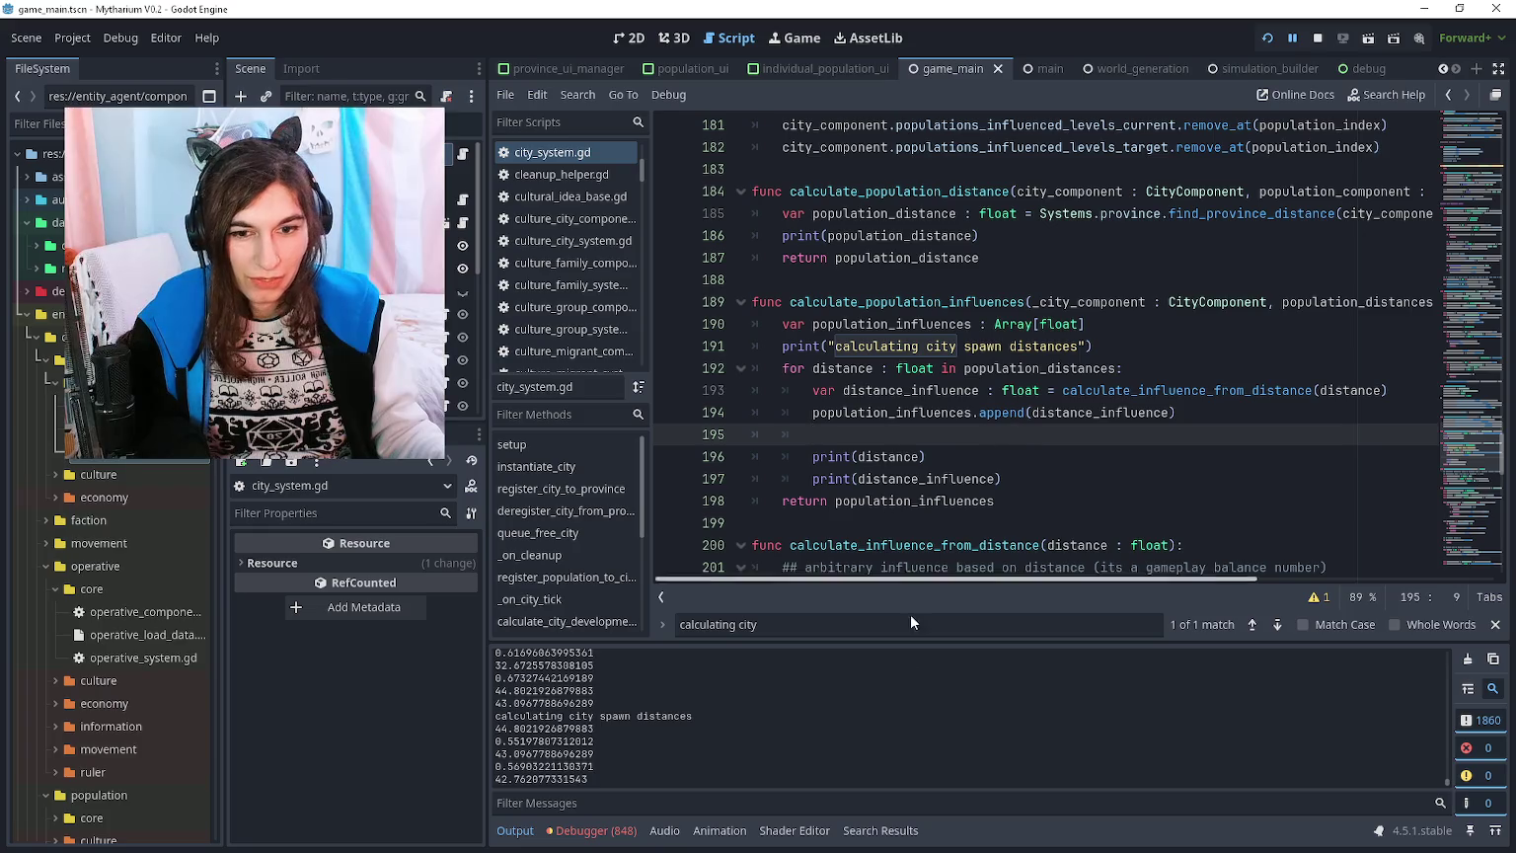
key(Down)
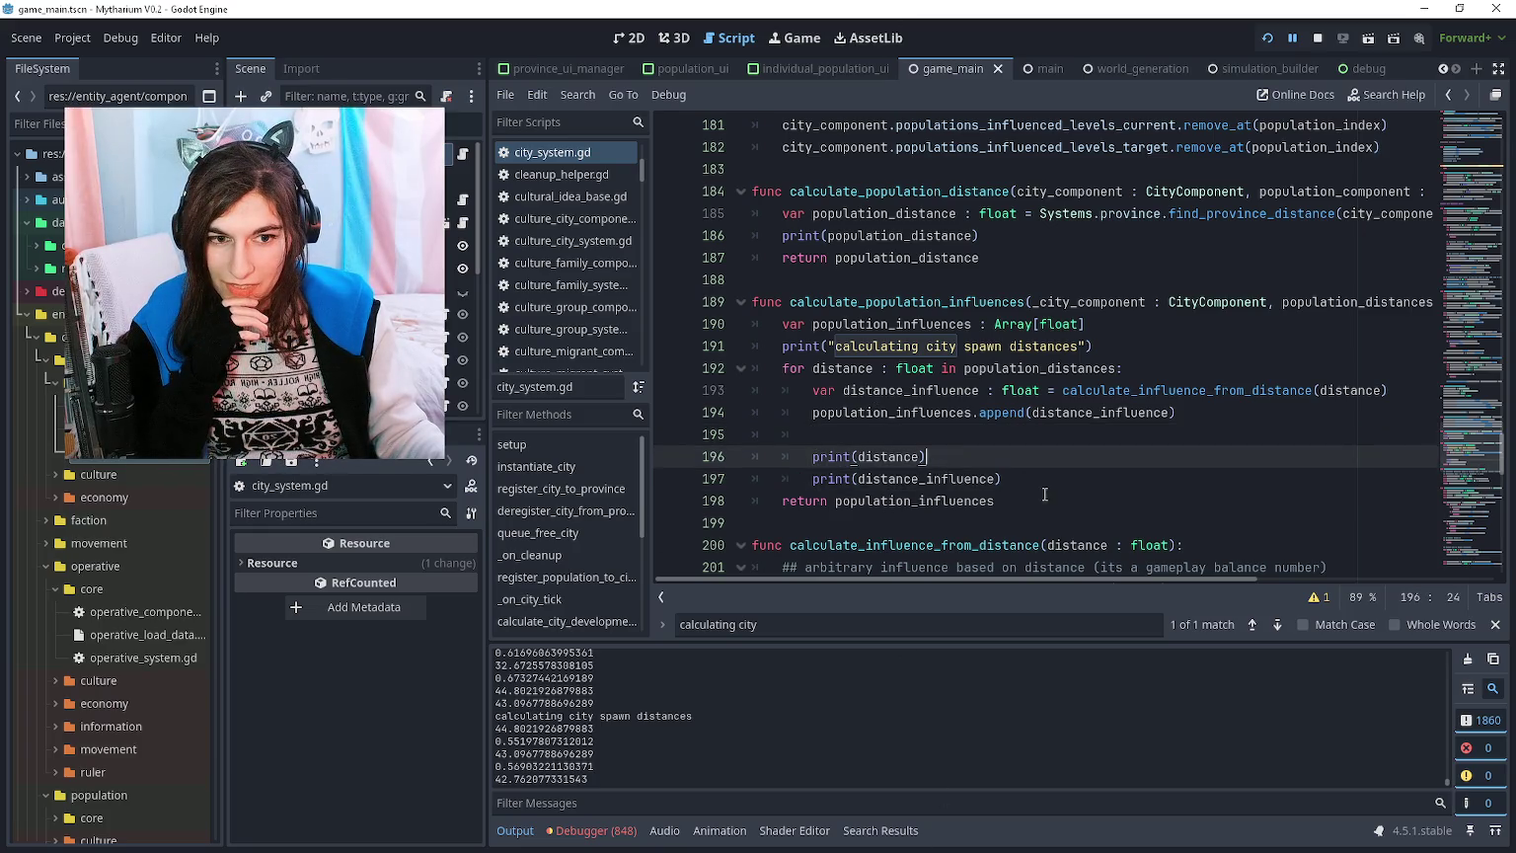
click(1046, 498)
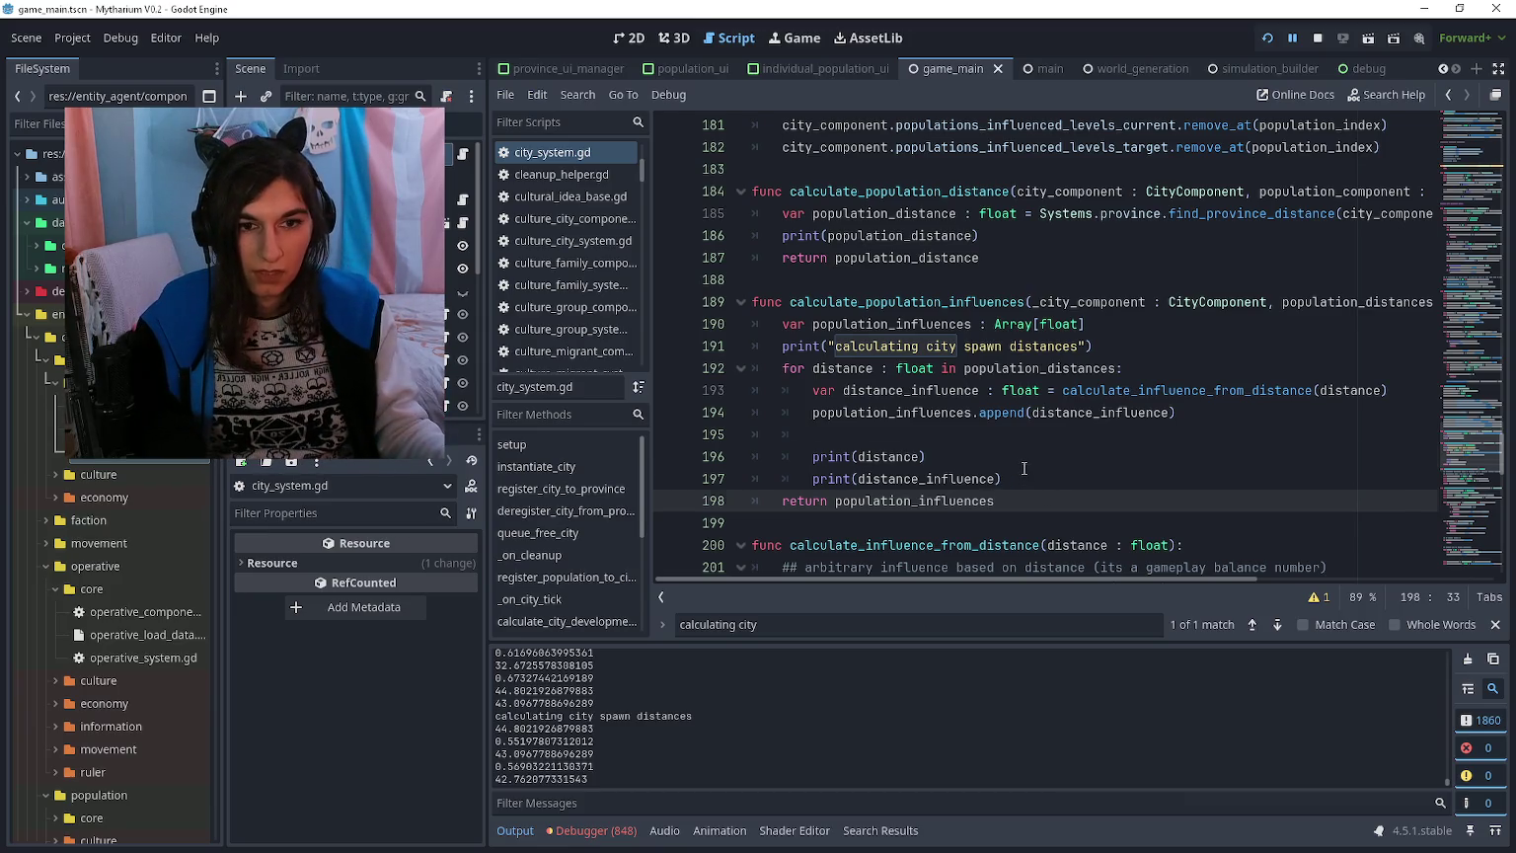
click(1022, 470)
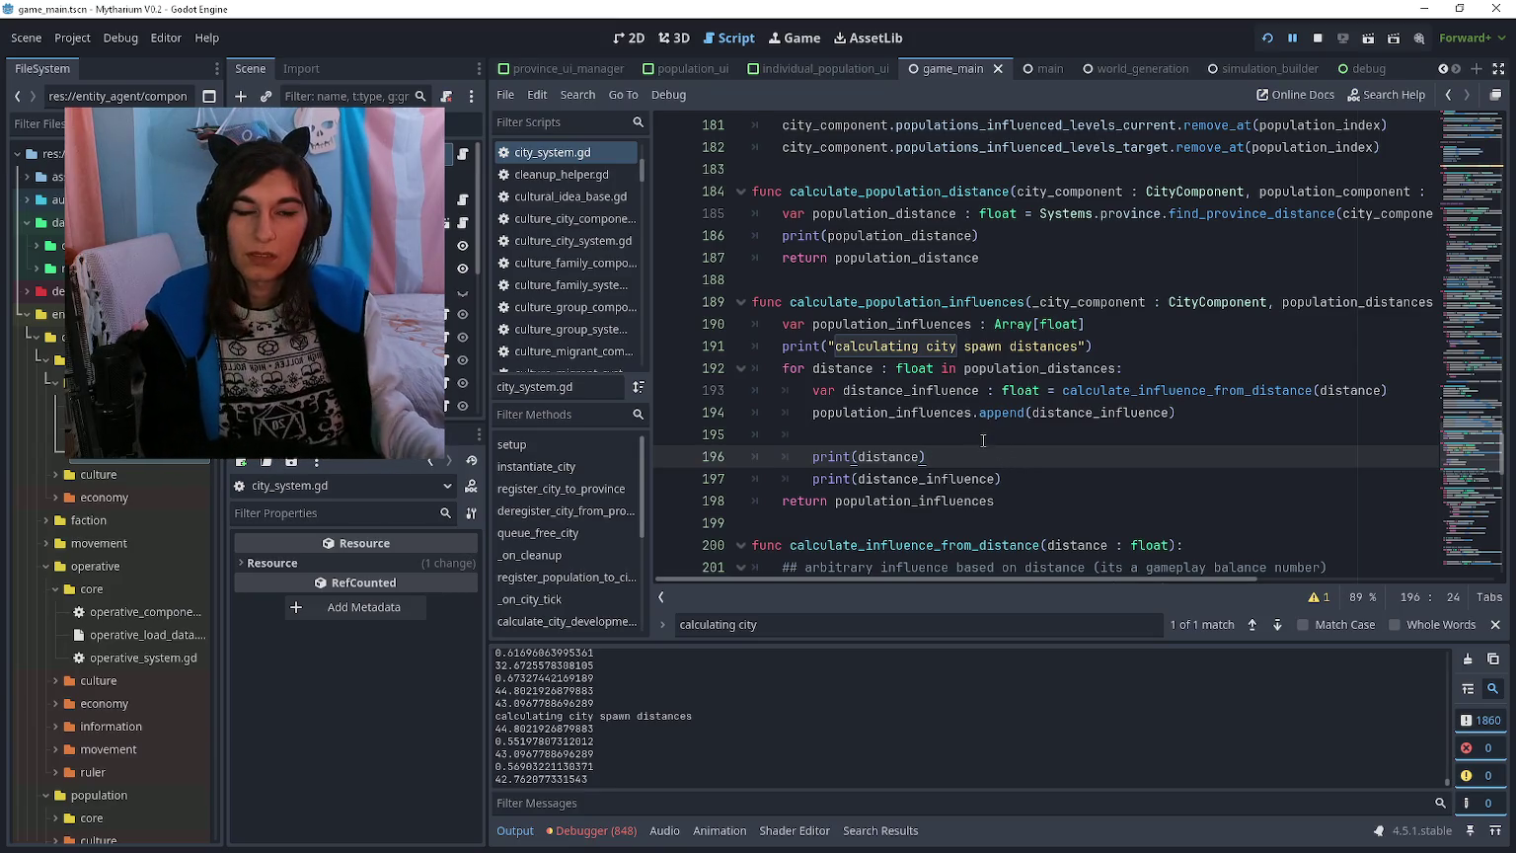
mouse_move(970, 370)
mouse_down()
mouse_move(1102, 390)
mouse_move(1102, 370)
mouse_up()
Step: Search city_system.gd for calculate_population_influences and jump to its other occurrence
click(1102, 370)
scroll(1098, 379, up, 2)
scroll(1099, 378, up, 2)
scroll(1091, 382, down, 3)
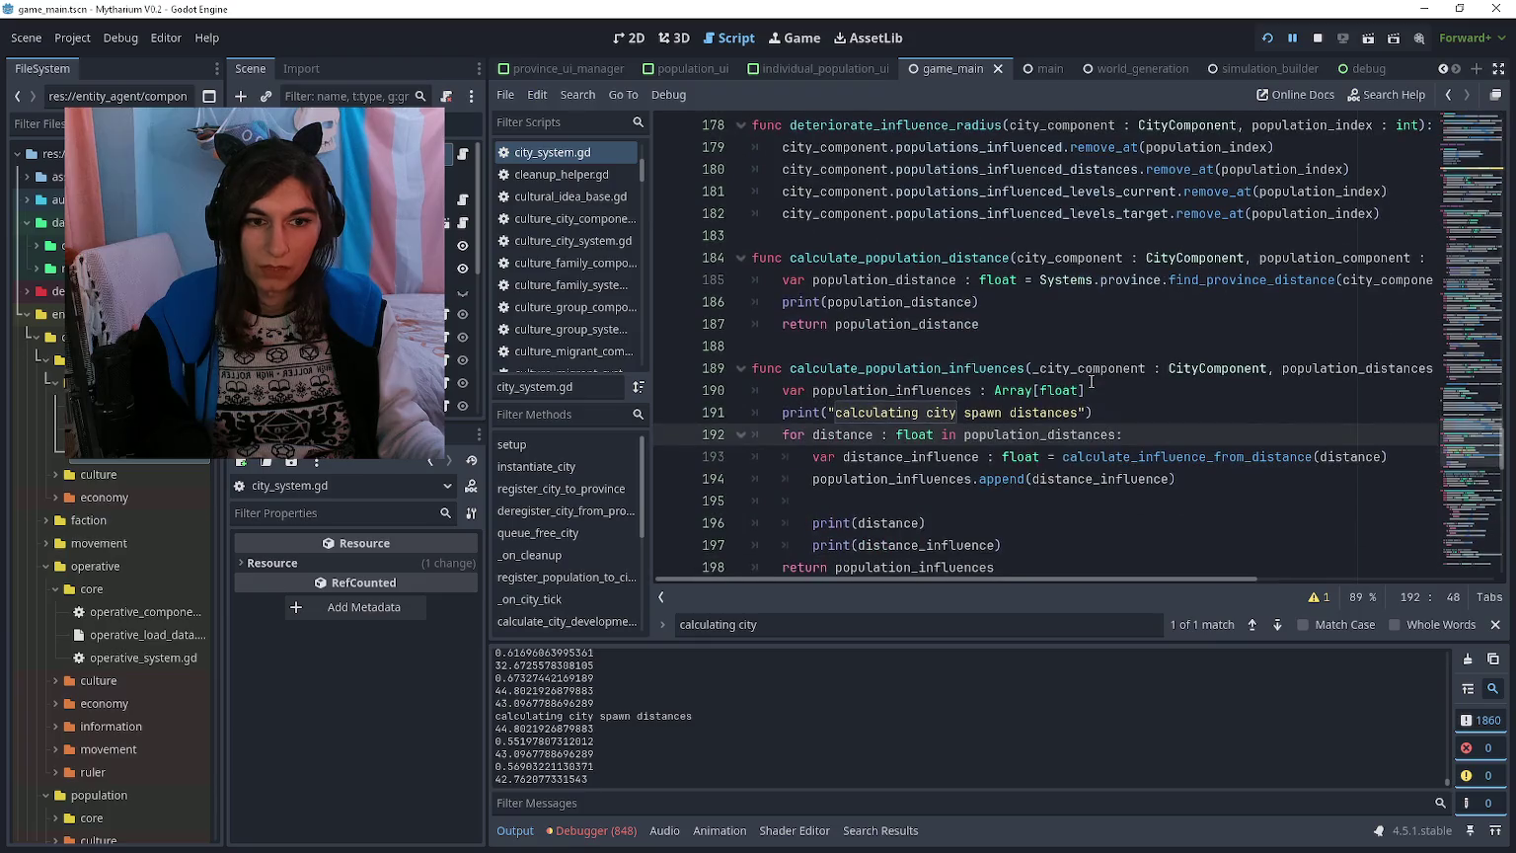
scroll(1094, 414, up, 1)
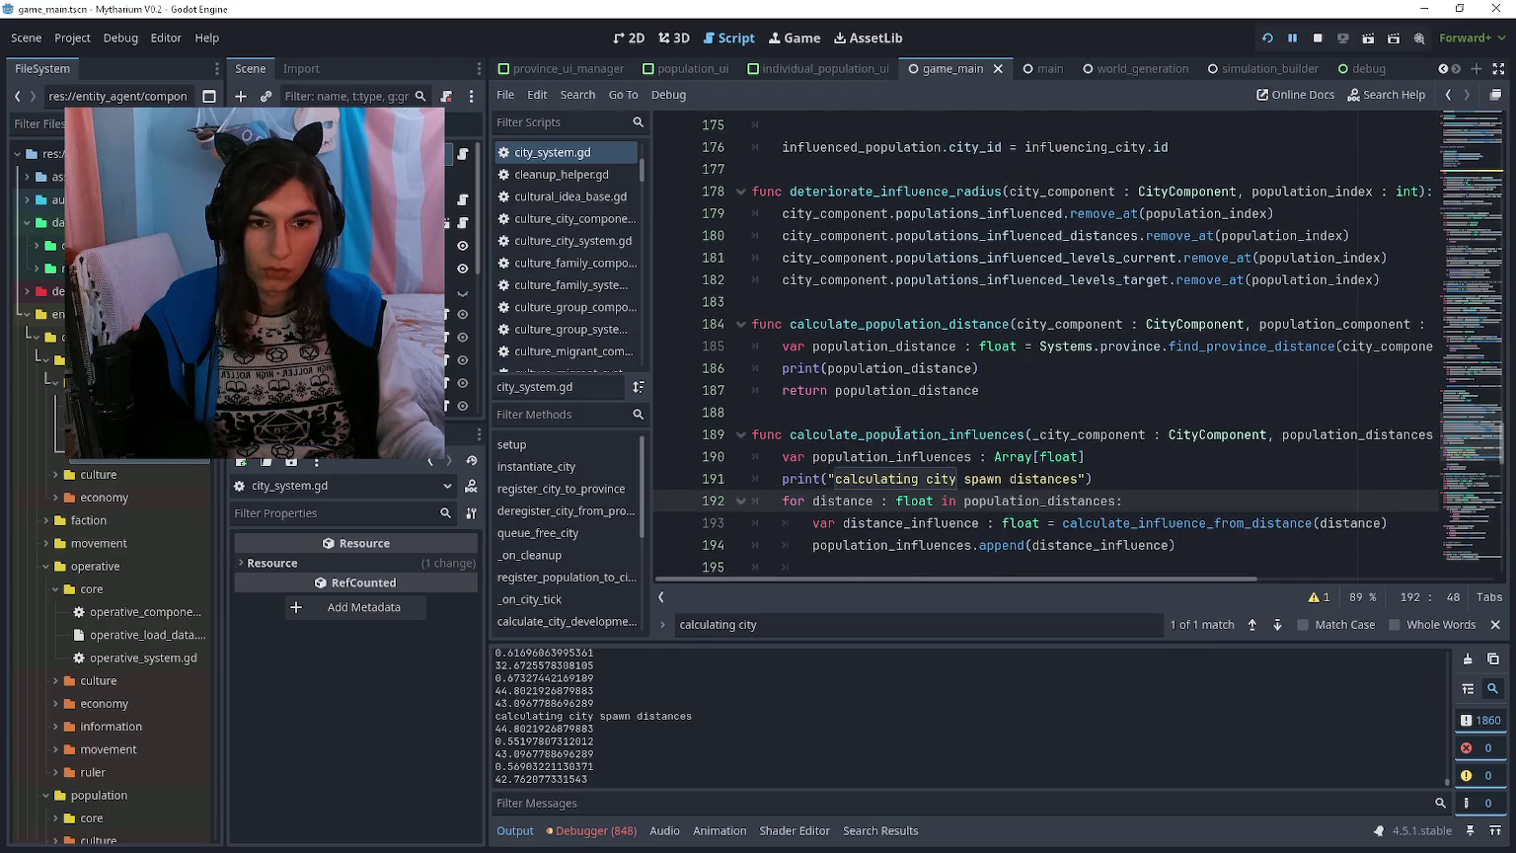
double_click(790, 434)
key(ctrl+f)
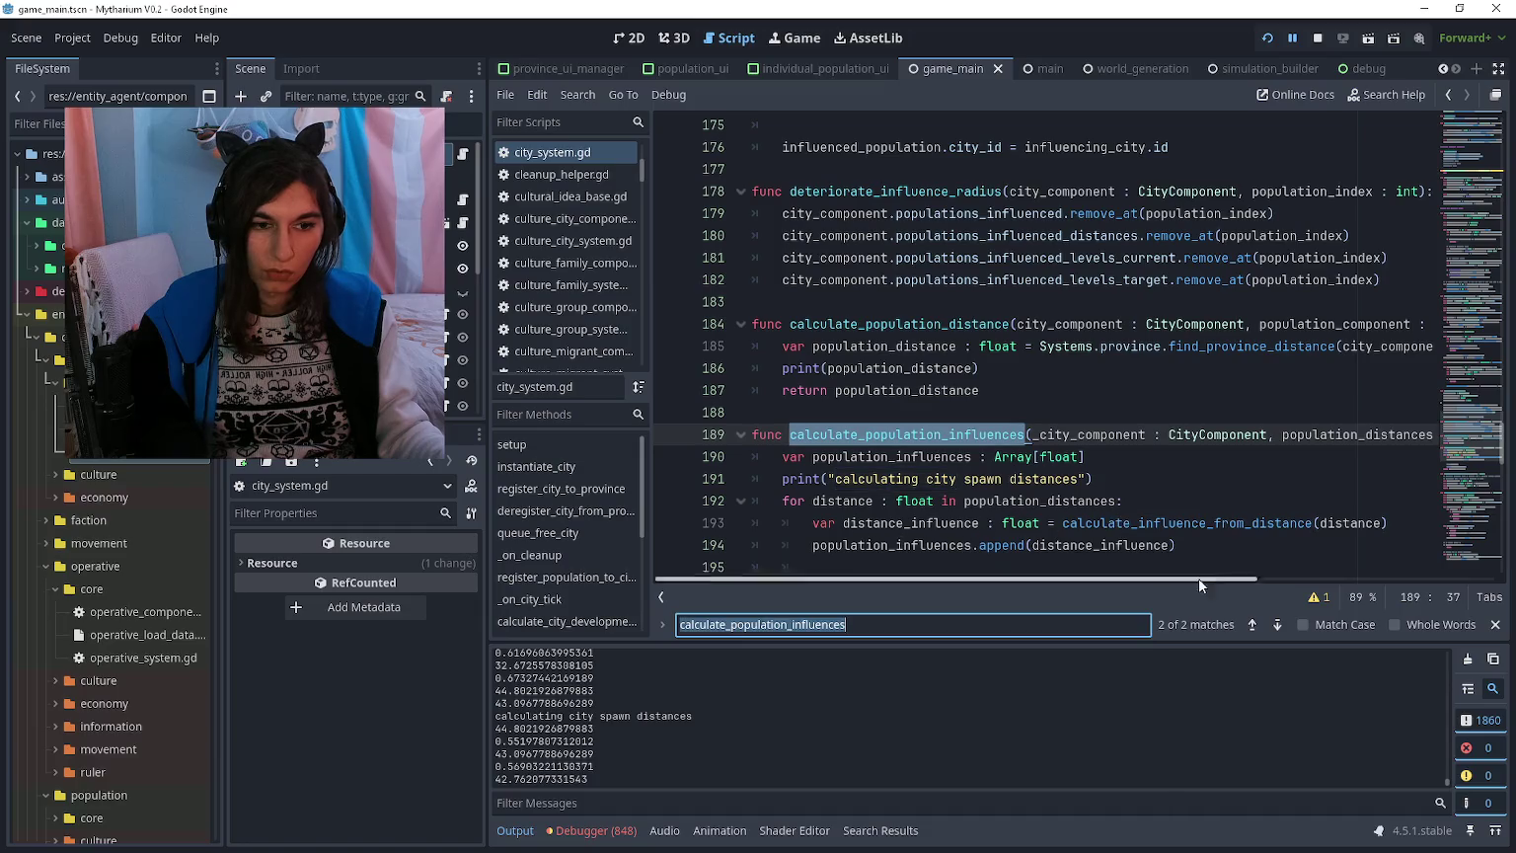
click(1251, 625)
click(1183, 367)
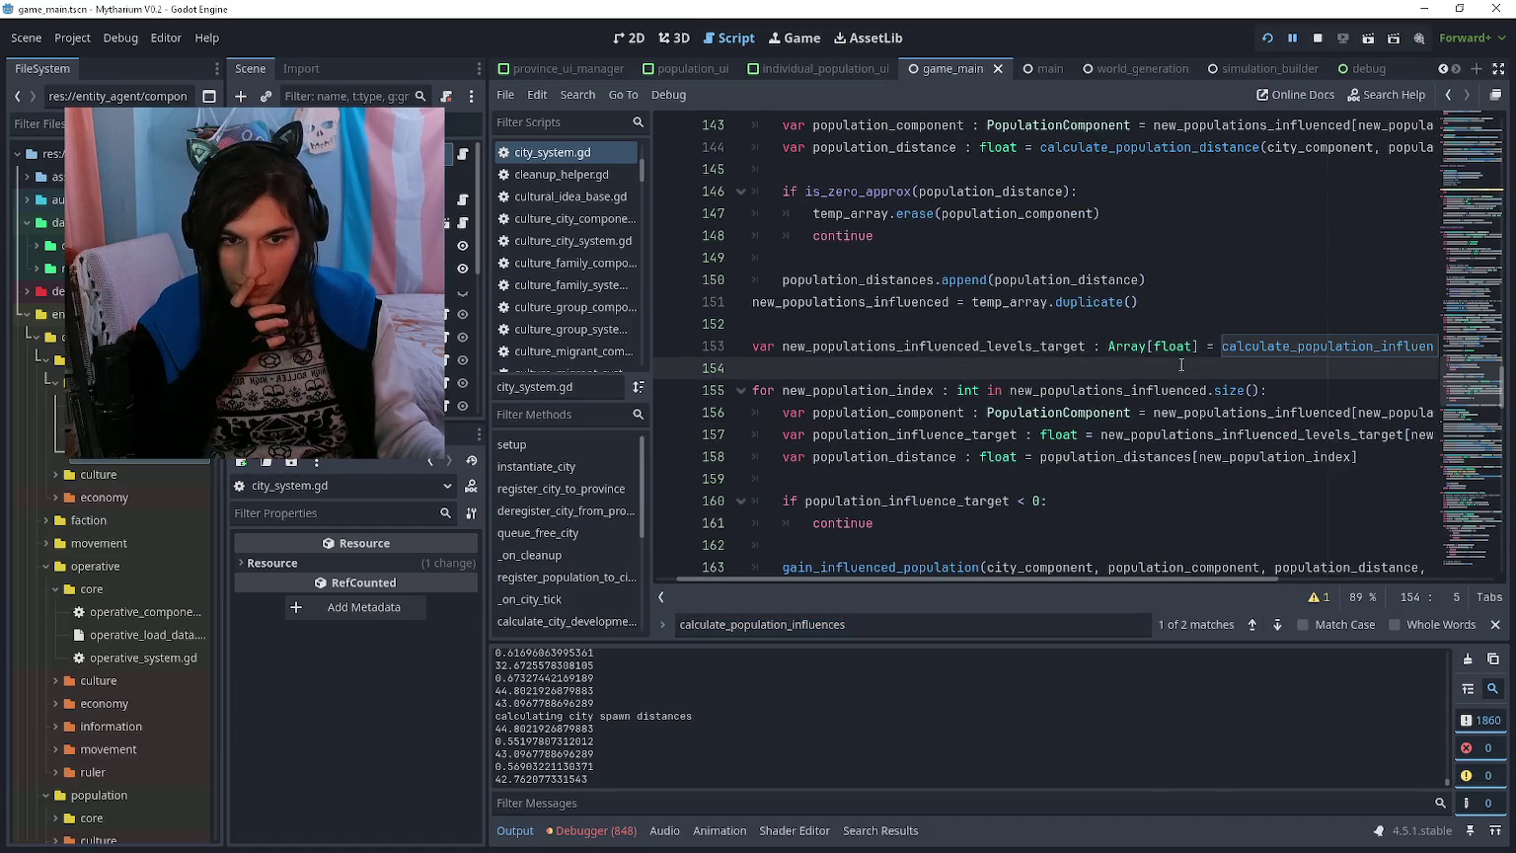
scroll(1182, 365, right, 3)
scroll(1180, 365, left, 3)
key(Escape)
Step: Inspect the calling code near lines 145–152, jumping into calculate_population_distance and back
scroll(1086, 385, up, 1)
click(1008, 389)
scroll(1005, 395, up, 1)
click(1003, 388)
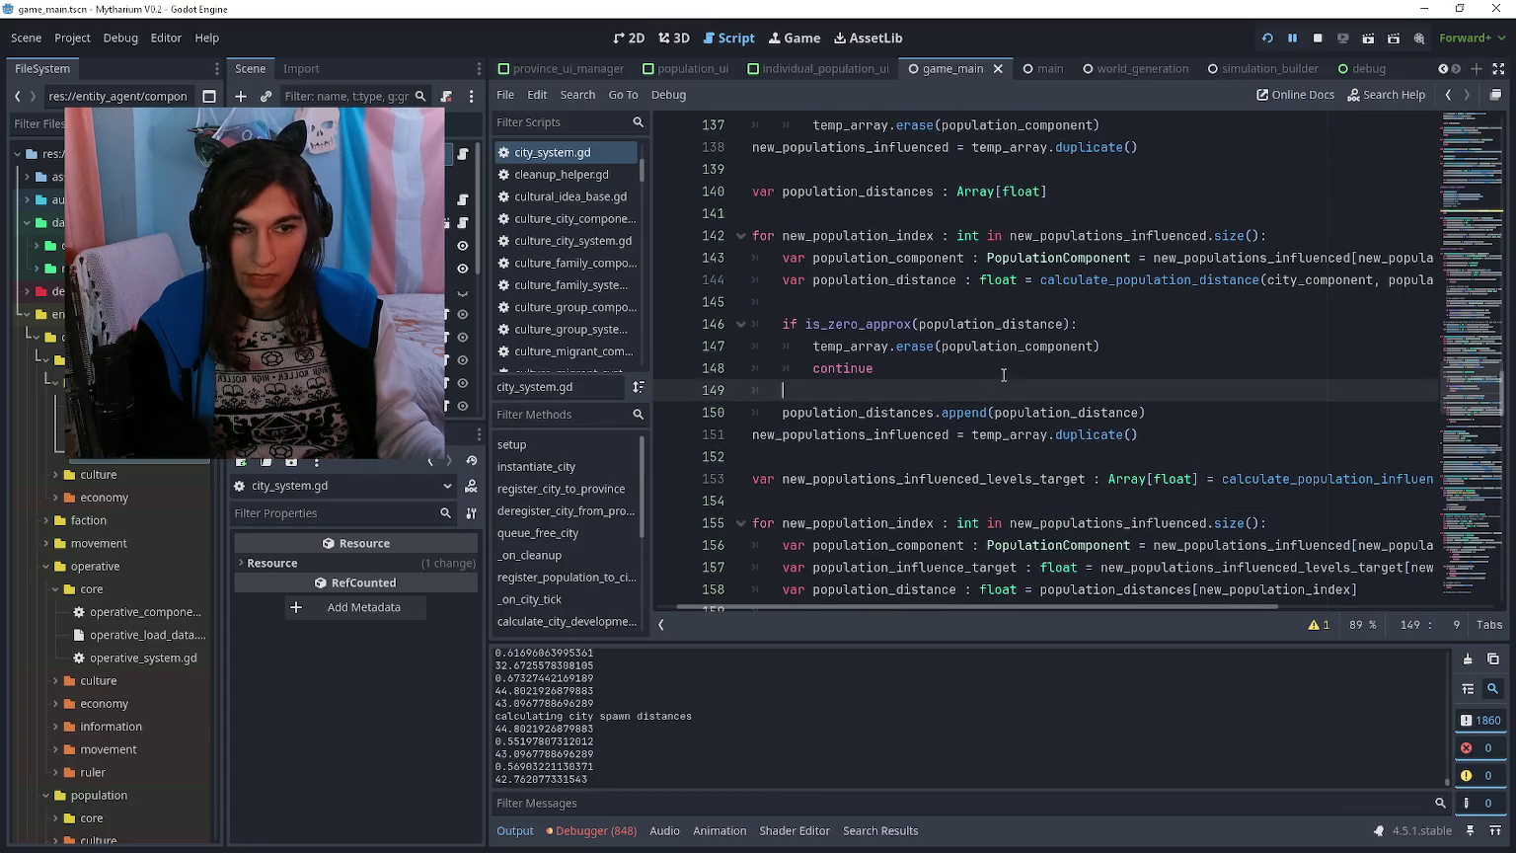
click(1007, 296)
scroll(1007, 292, right, 5)
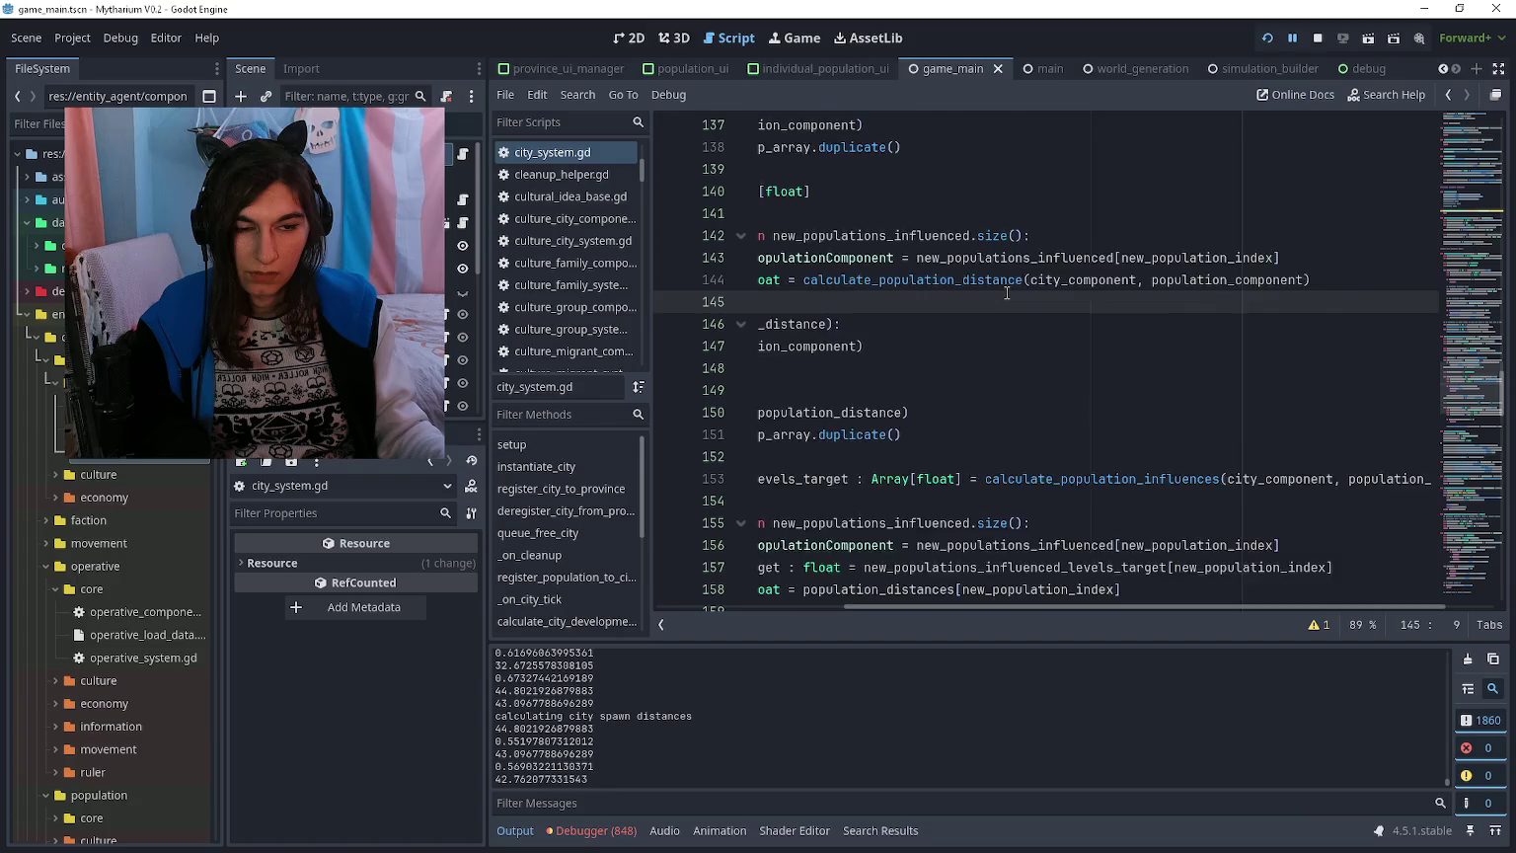
scroll(1007, 293, left, 6)
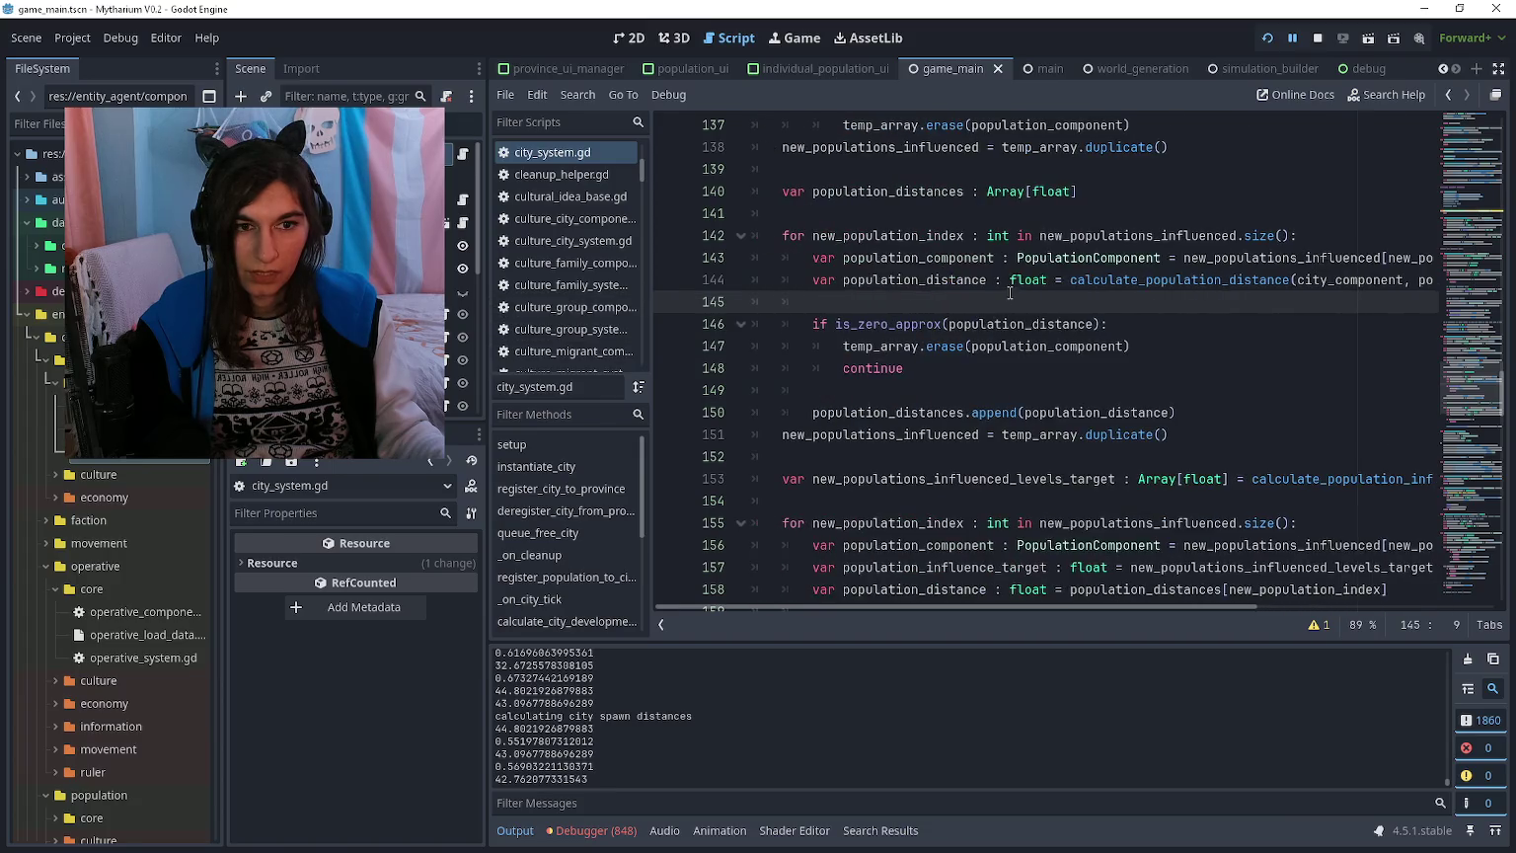
ctrl+click(1117, 281)
click(1006, 388)
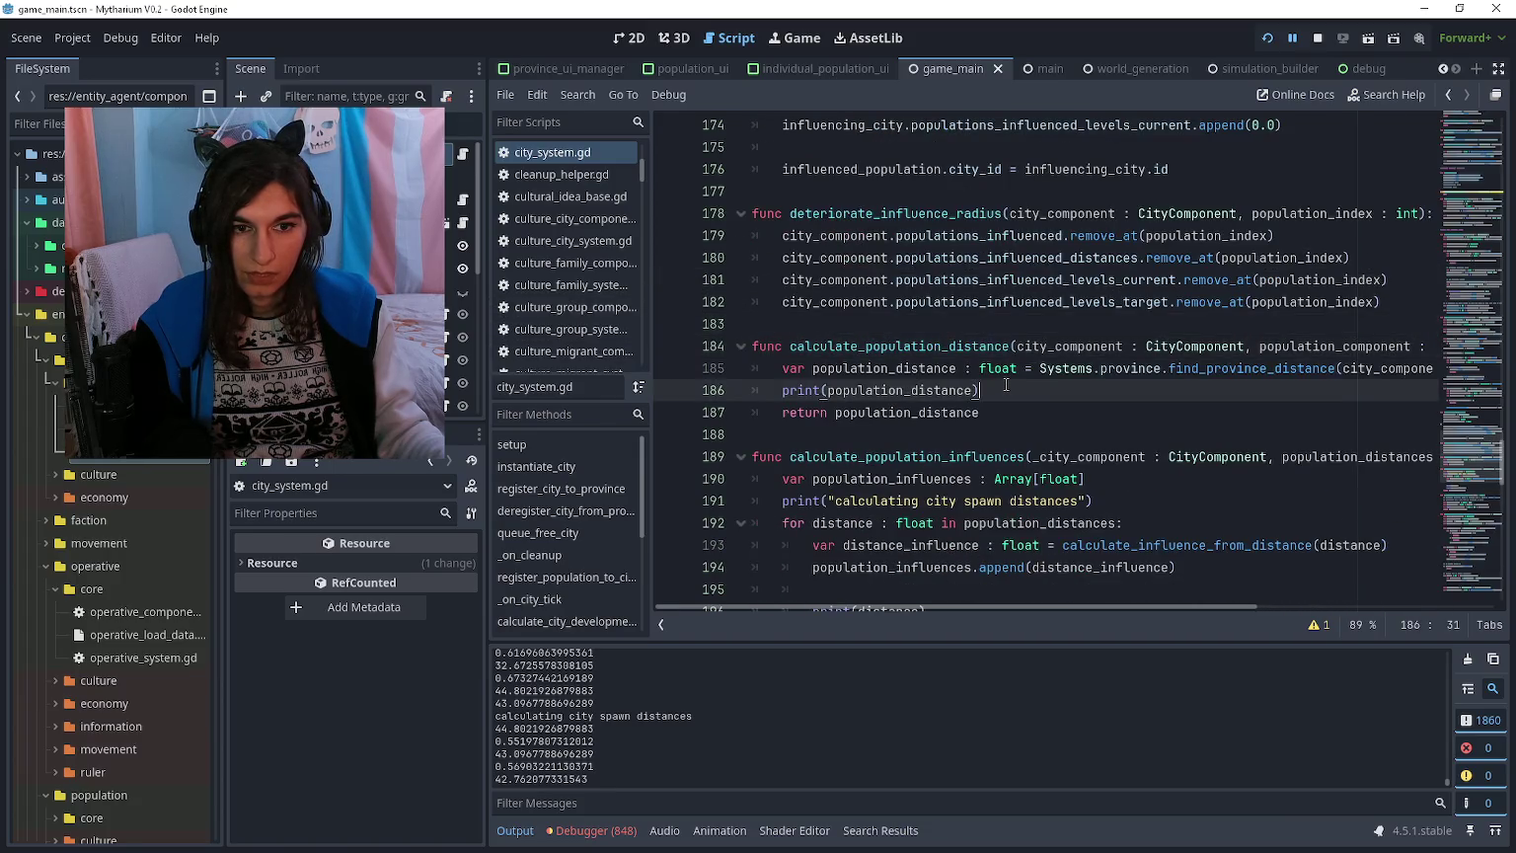
key(alt+Left)
Step: Step through lines 145–152 of increase_influence_radius around the population_distances append
click(999, 371)
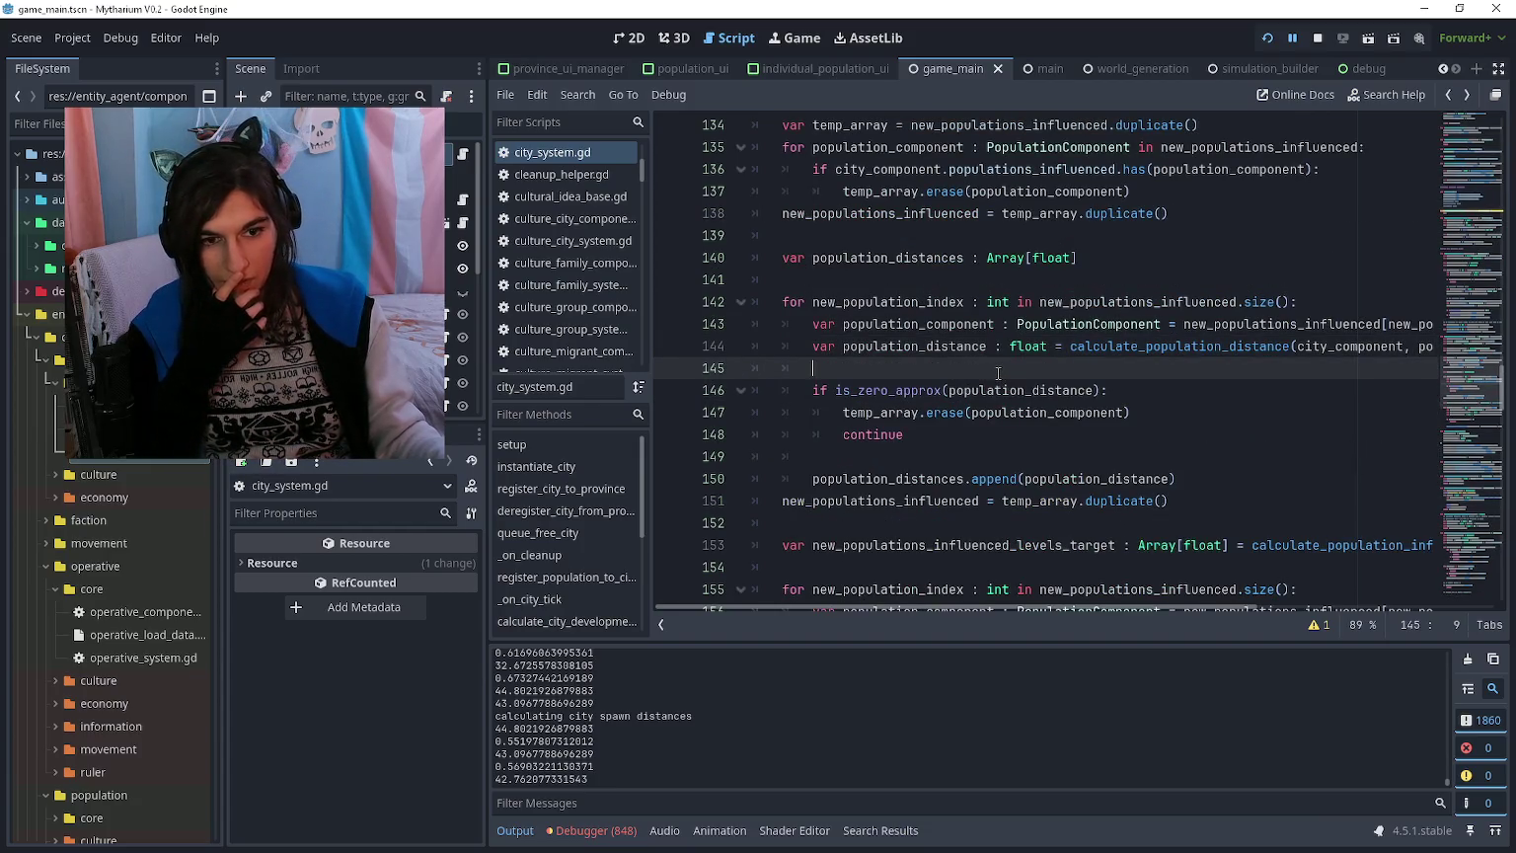
click(963, 478)
click(933, 523)
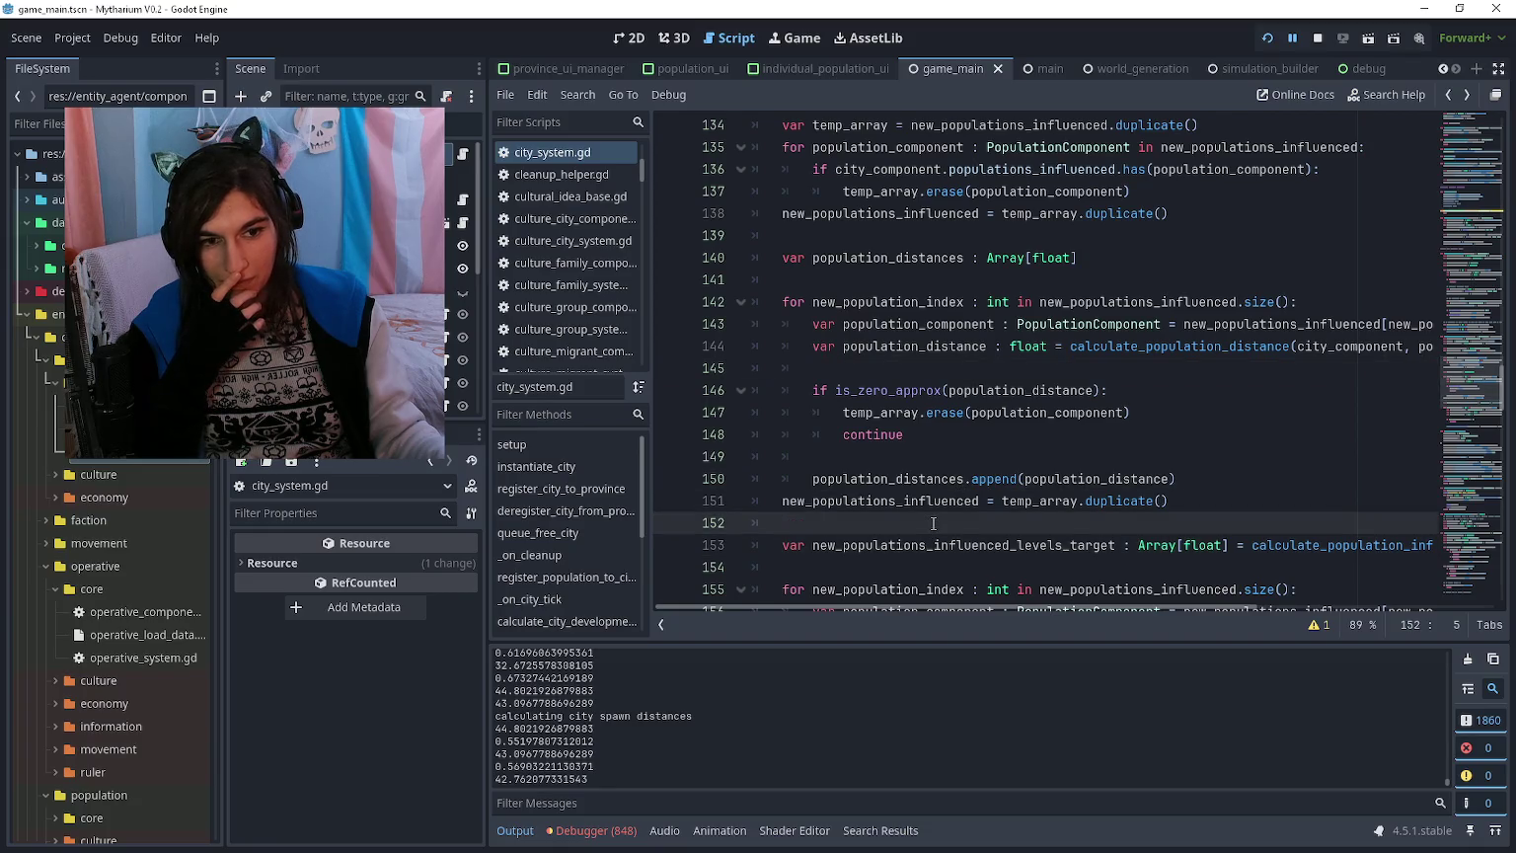
scroll(934, 513, up, 1)
click(939, 389)
click(929, 435)
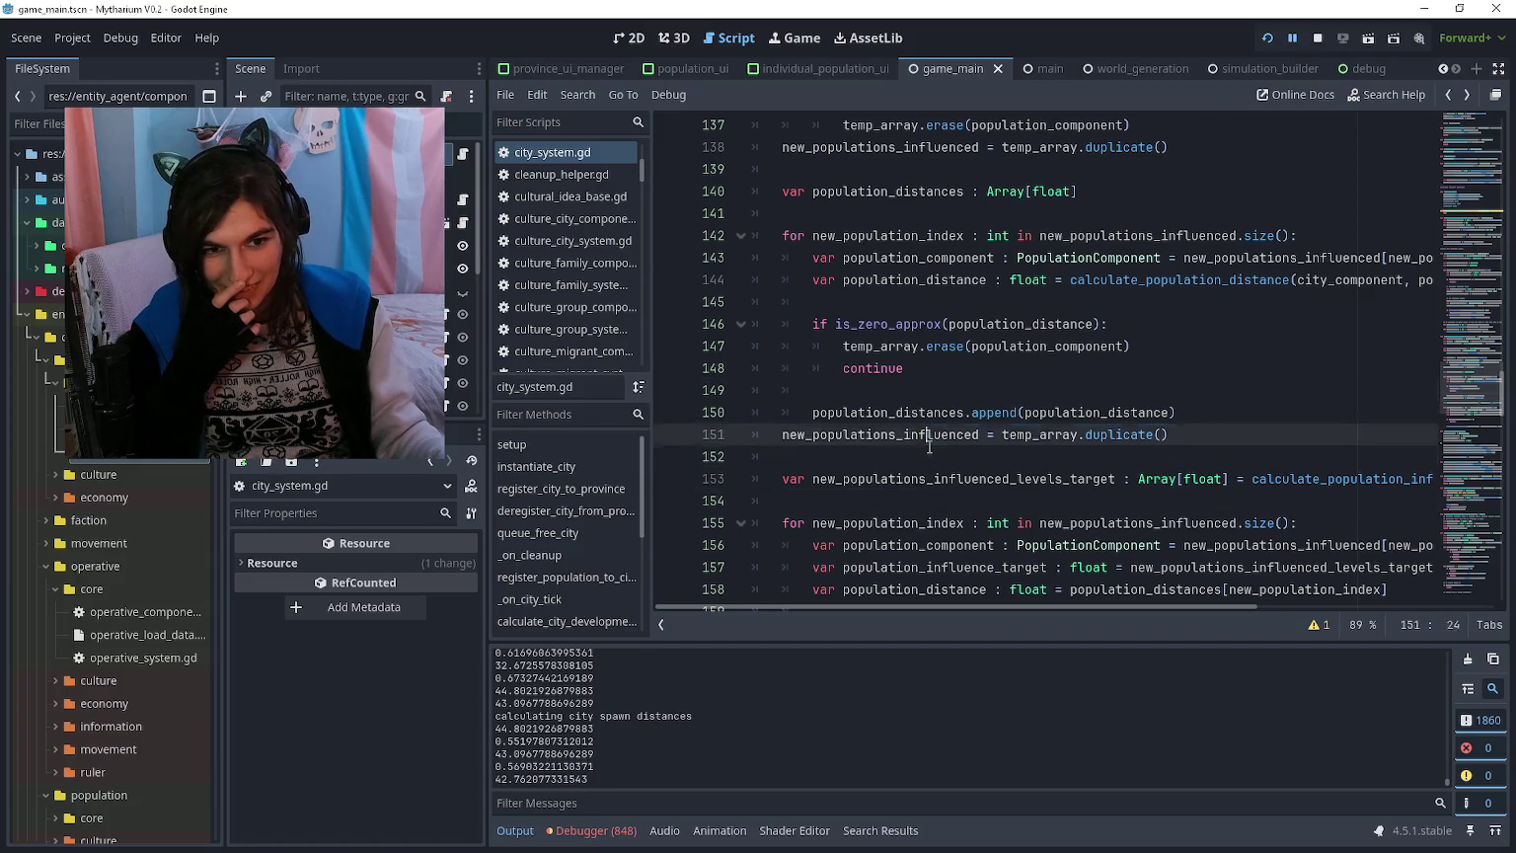
click(929, 451)
scroll(932, 466, up, 1)
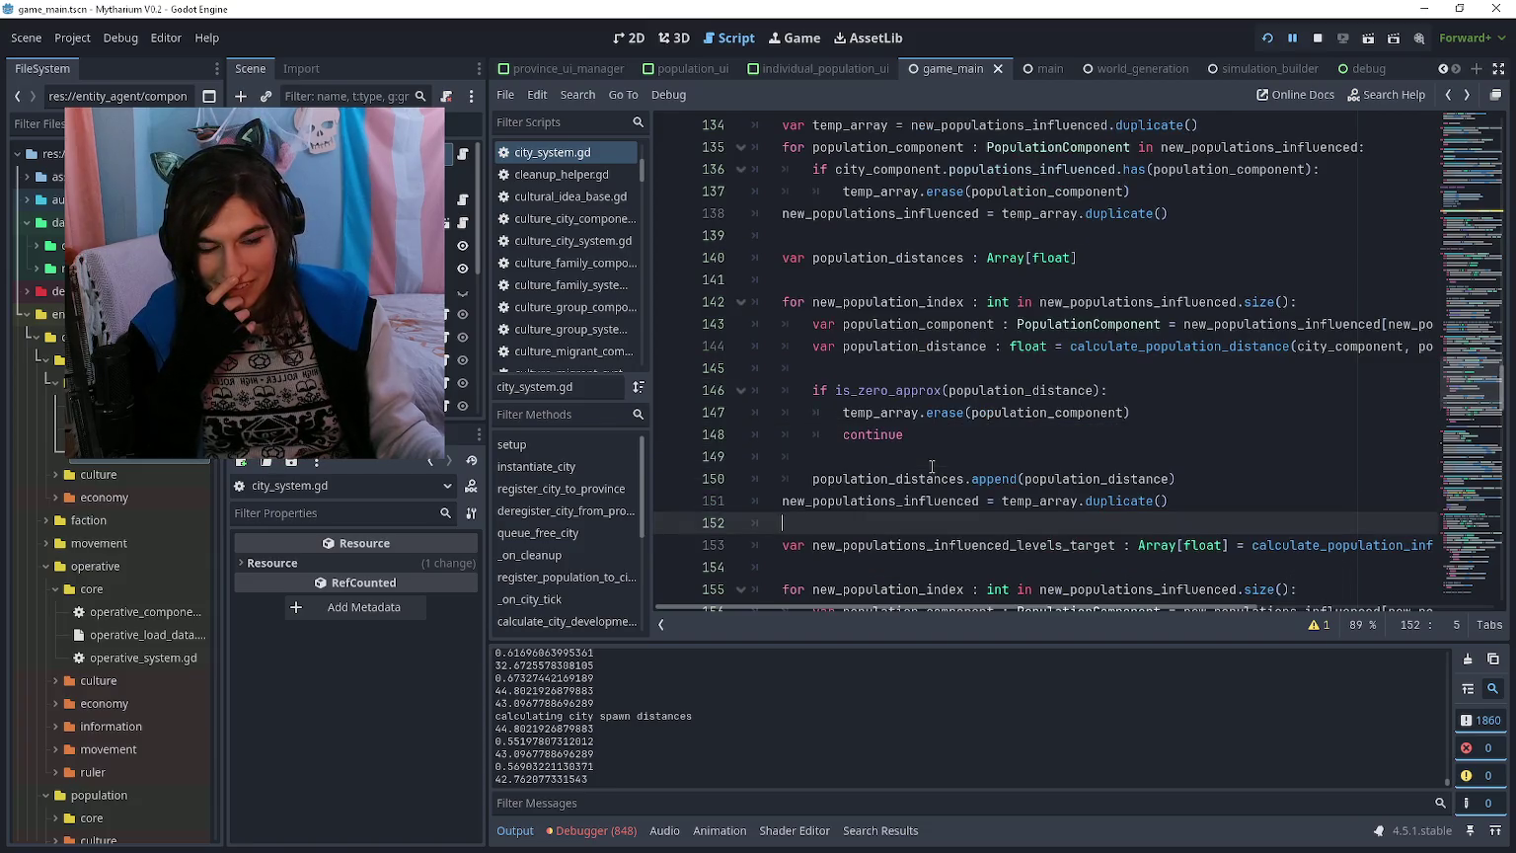
click(934, 444)
Step: Examine append line 150 and select the zero-distance if block for review
key(Down)
key(Down)
key(Down)
click(1149, 477)
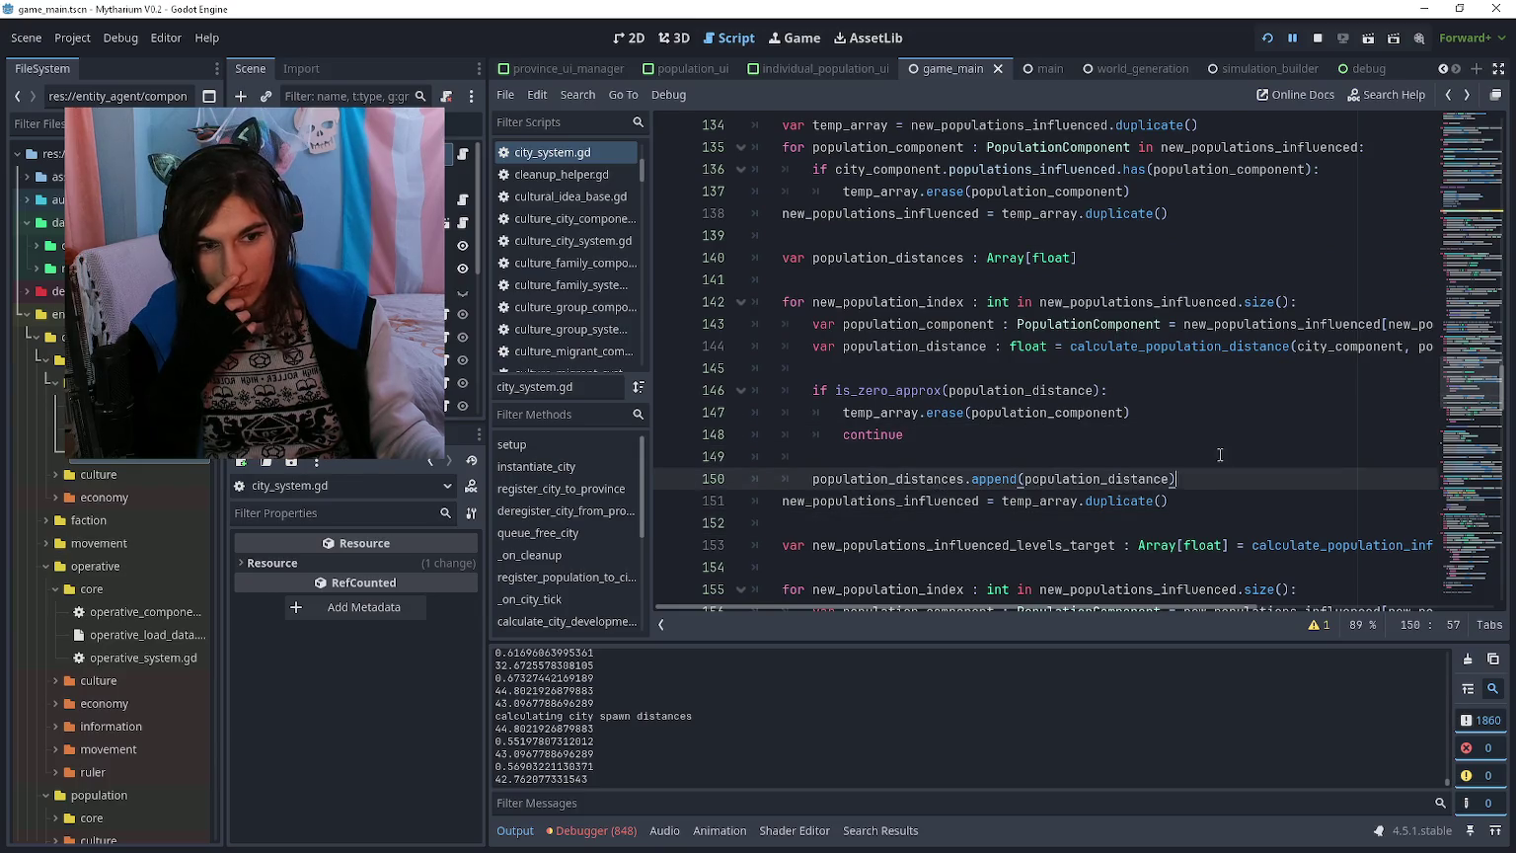
key(Up)
key(Up)
key(Up)
click(1214, 447)
key(Up)
key(Up)
key(Down)
key(Down)
click(1215, 479)
click(1224, 459)
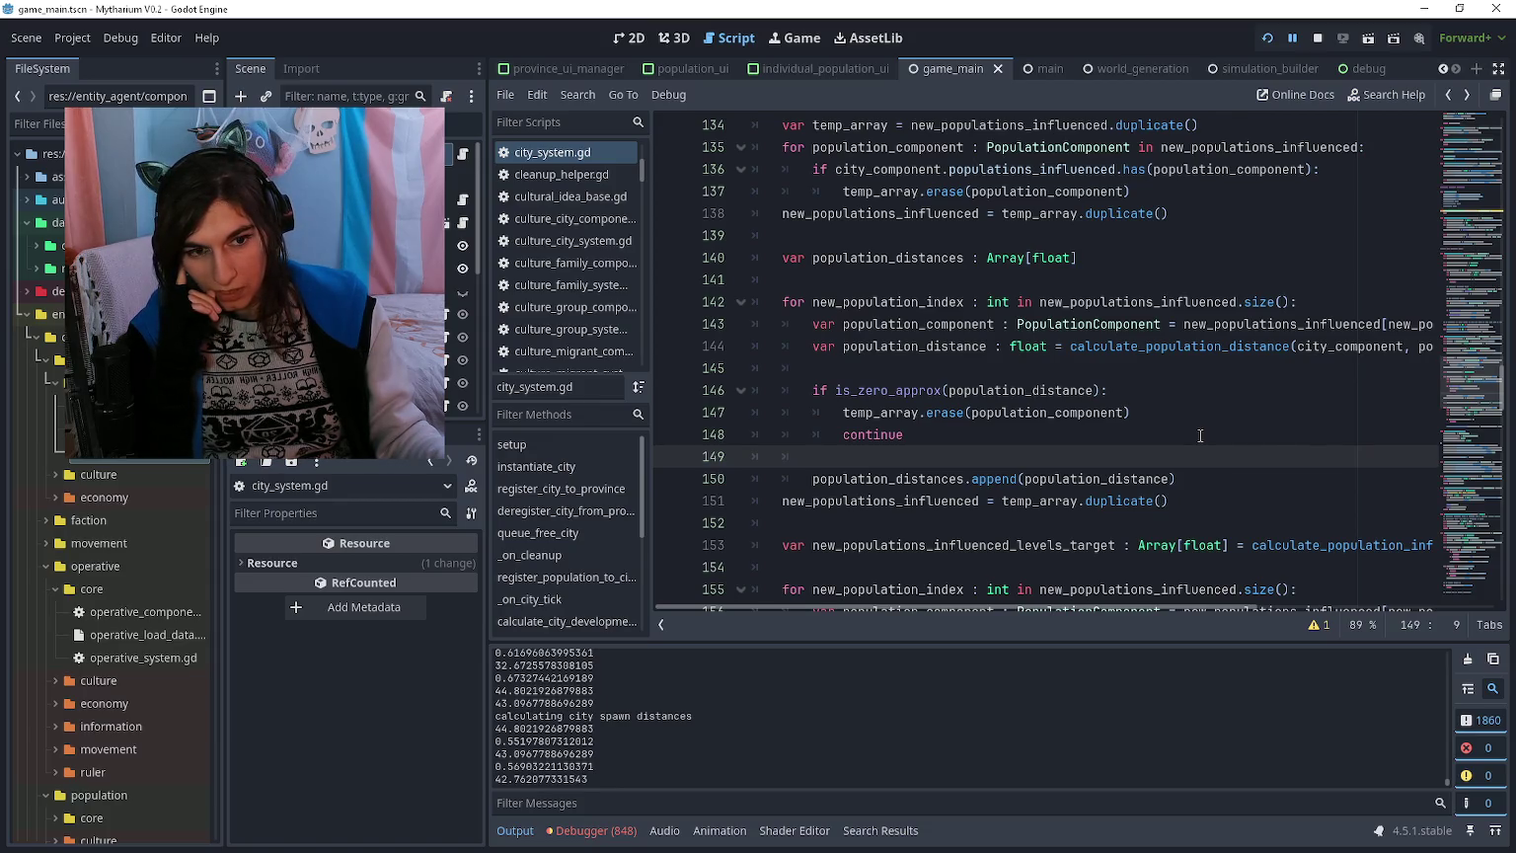
drag(1201, 435, 790, 390)
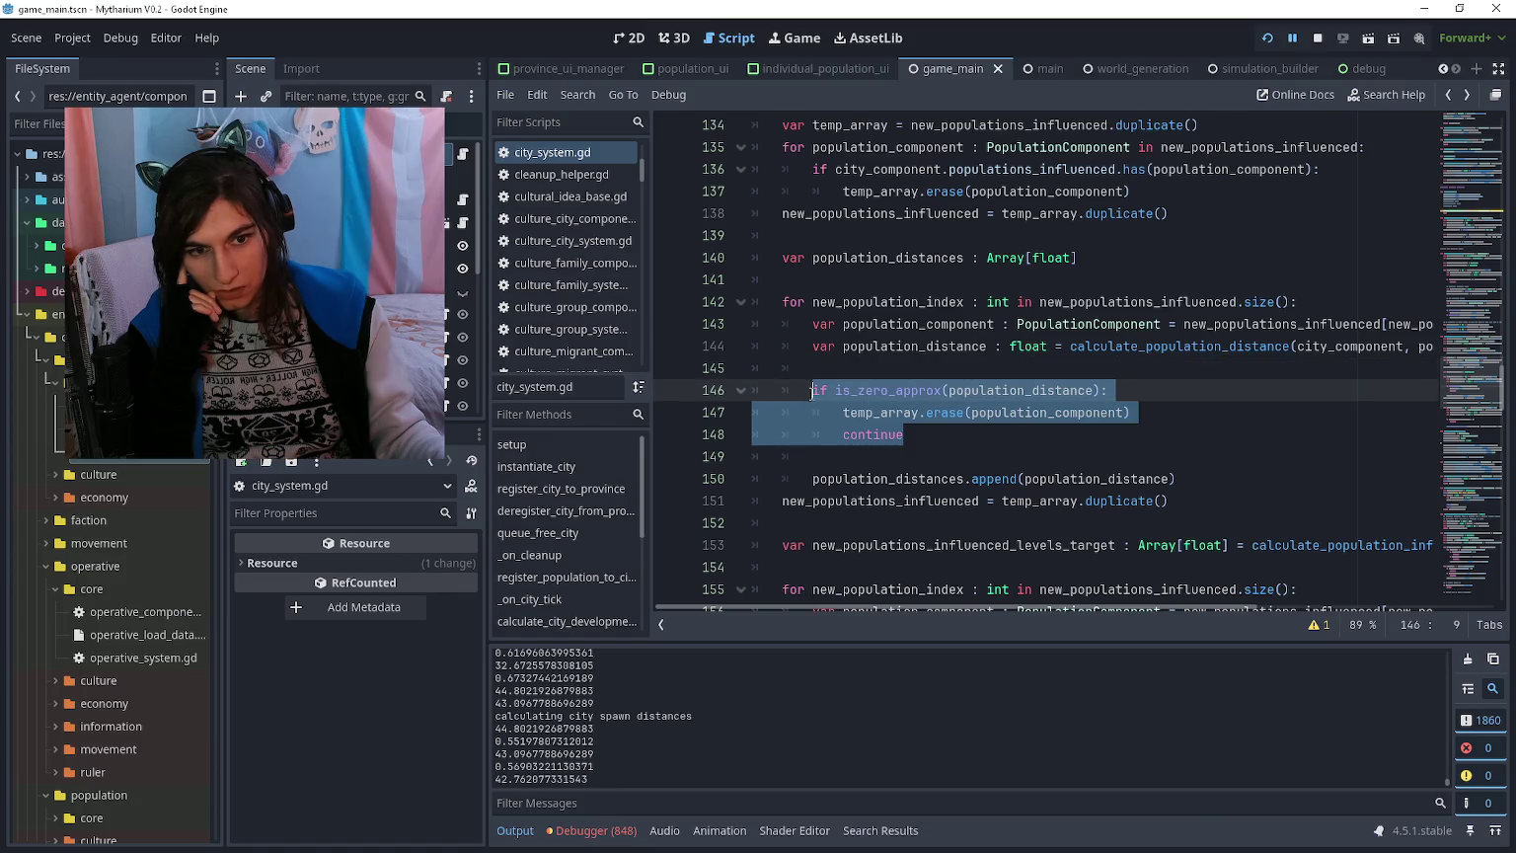
click(1050, 447)
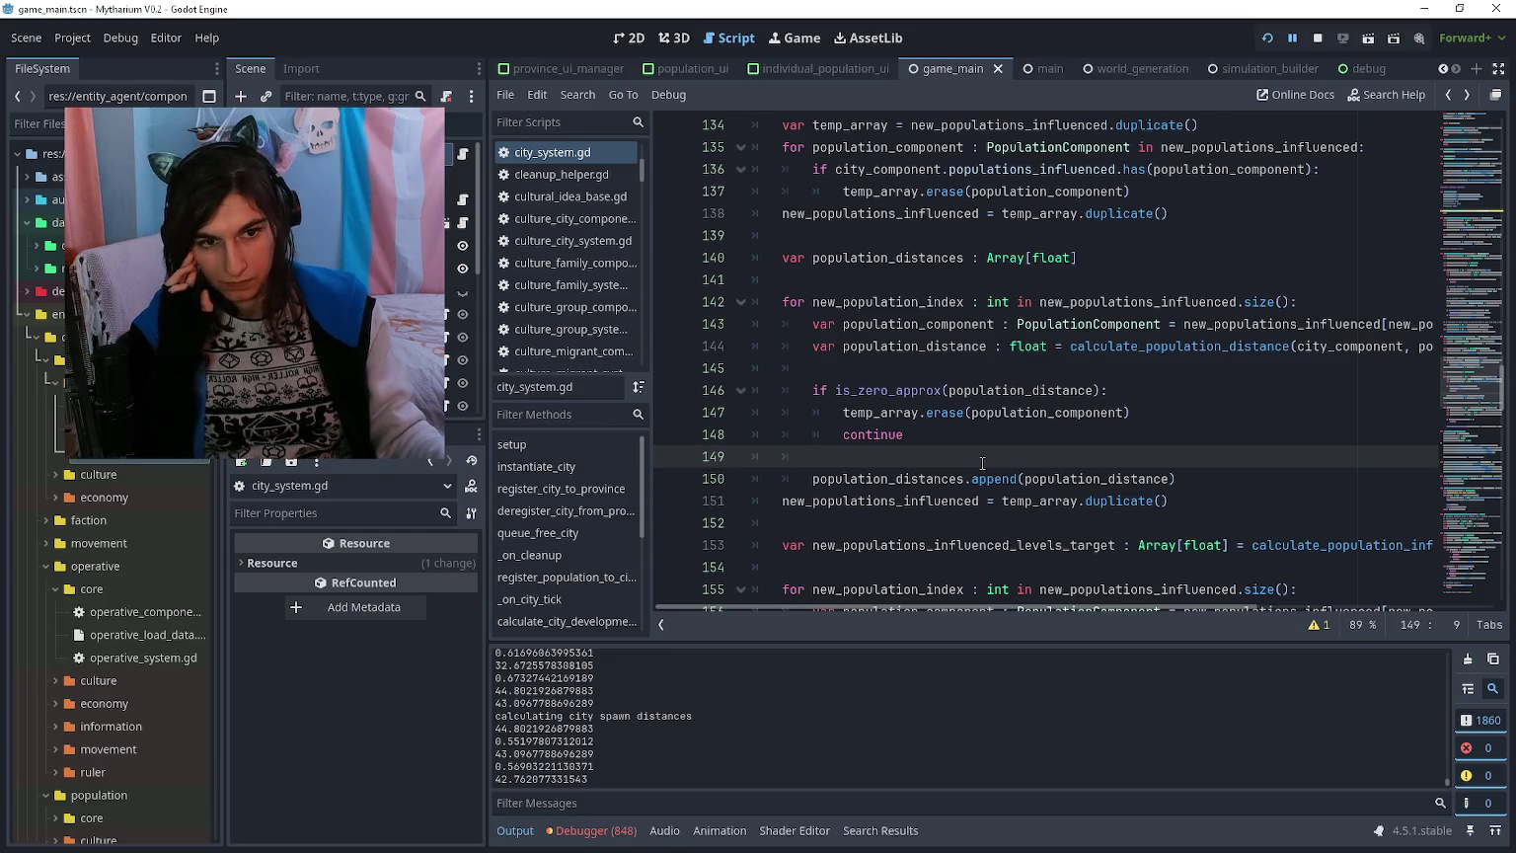
Step: Delete the blank line before the for loop, then review the continue and temp_array.erase lines
click(932, 274)
key(BackSpace)
key(BackSpace)
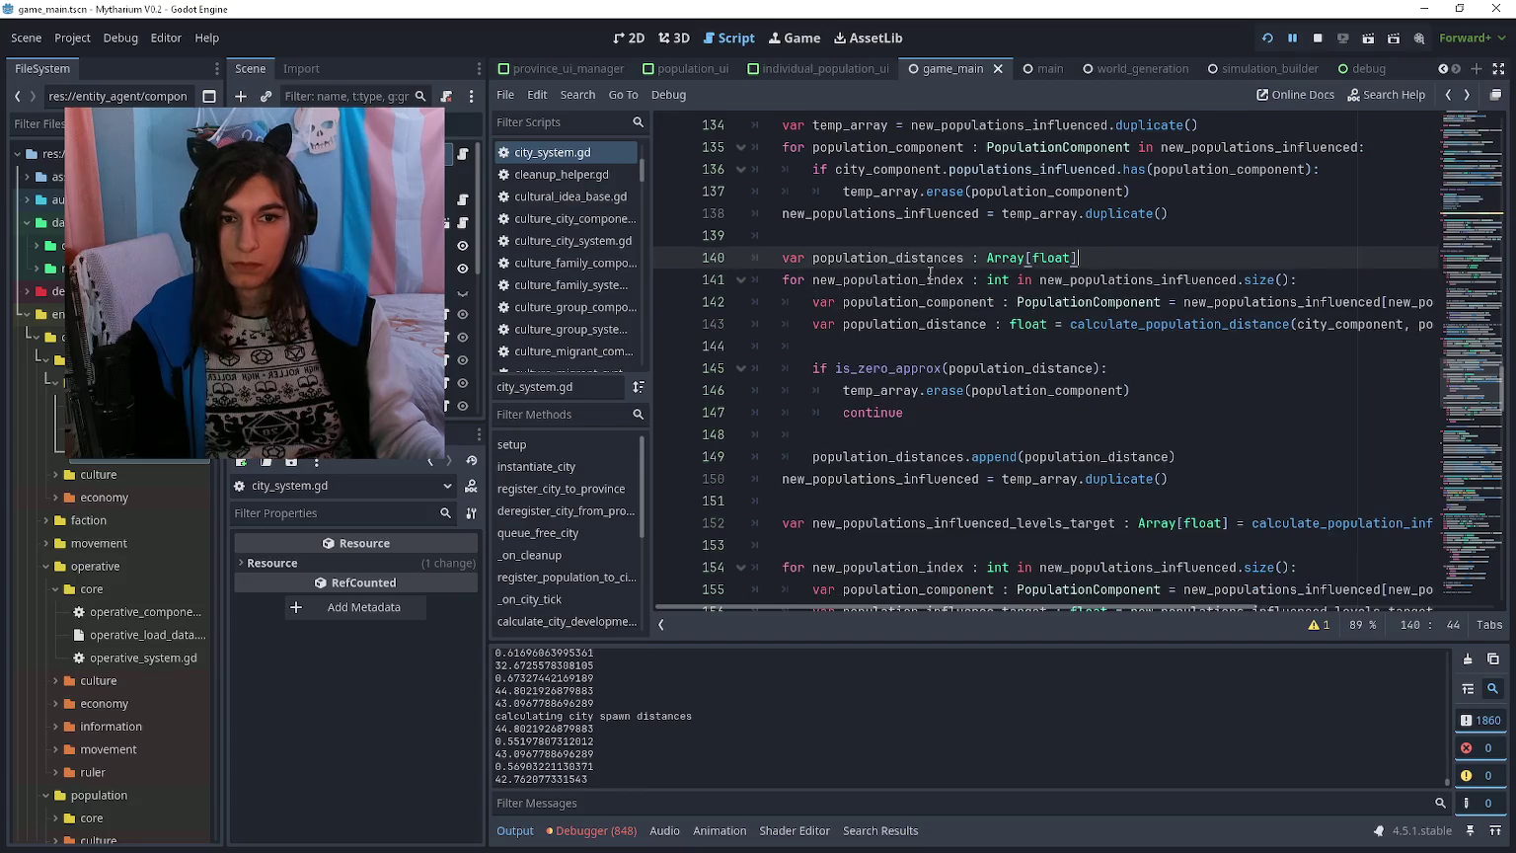
click(965, 414)
scroll(964, 413, up, 4)
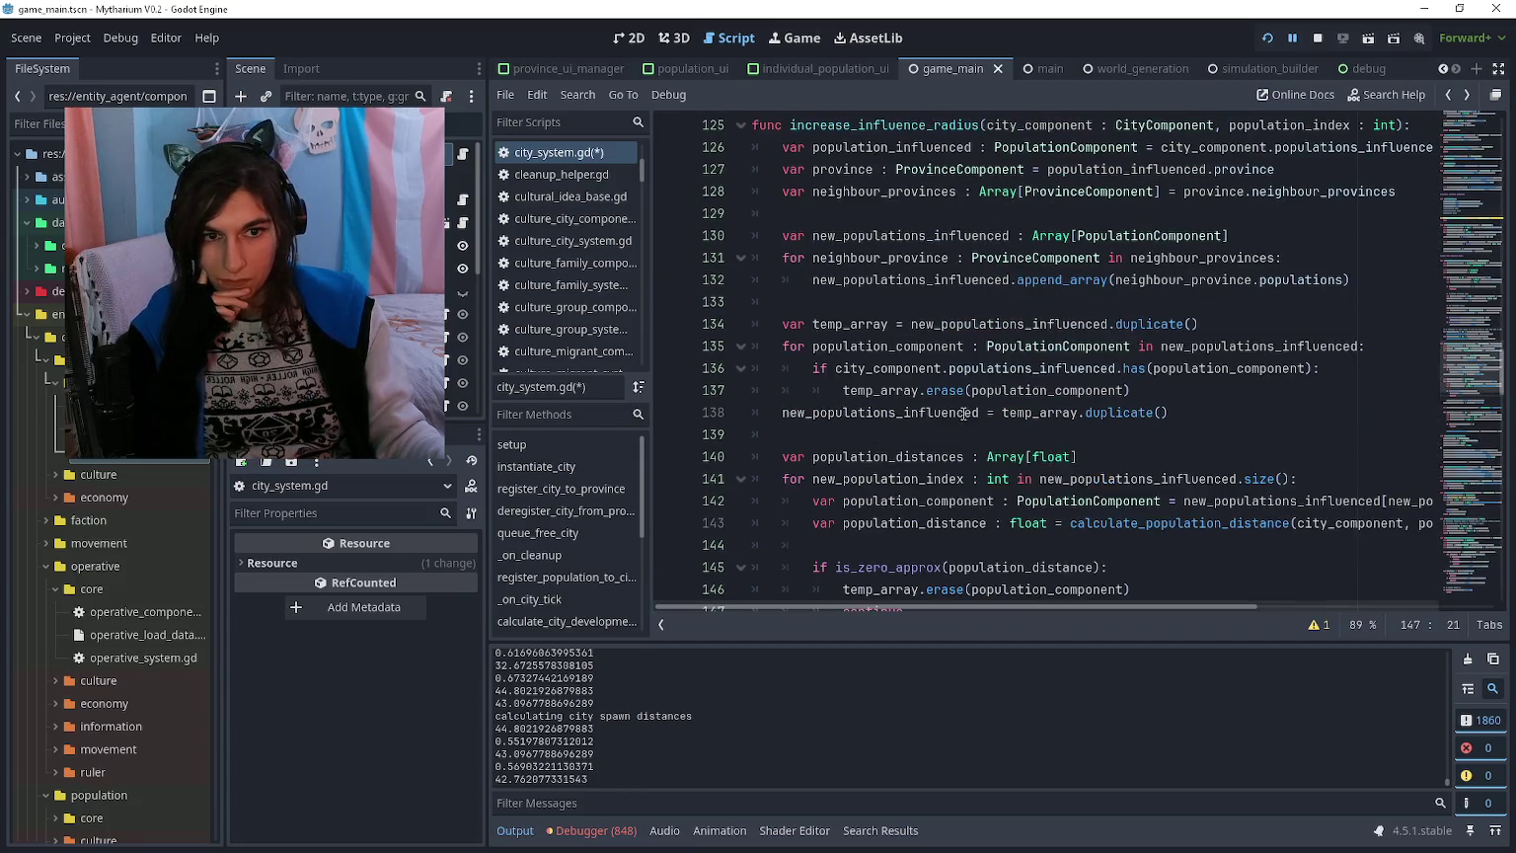
scroll(965, 414, down, 4)
click(965, 426)
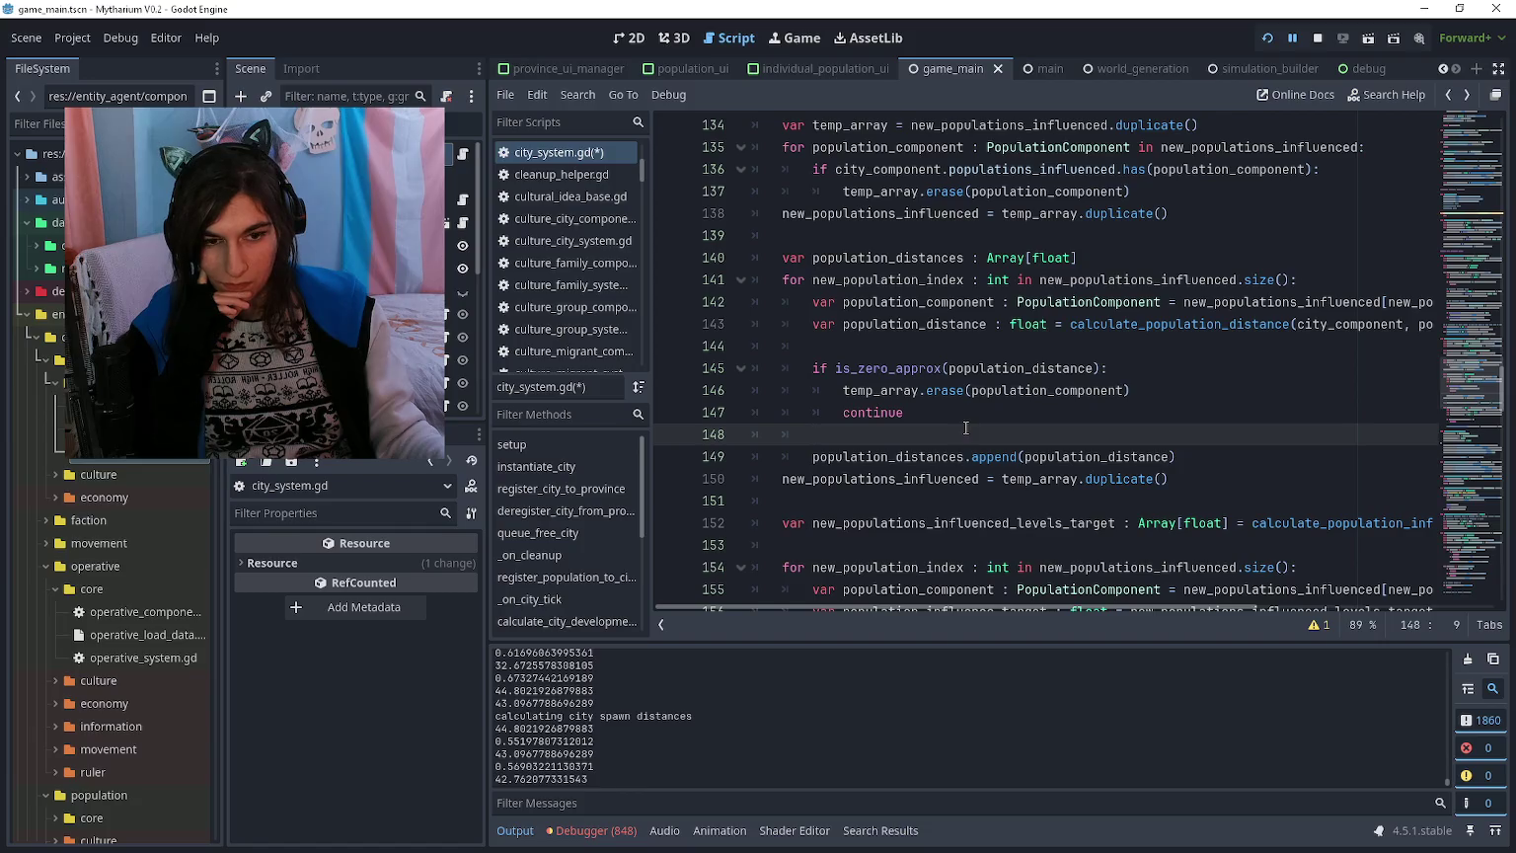
click(1189, 479)
scroll(1189, 464, down, 8)
scroll(1189, 445, up, 6)
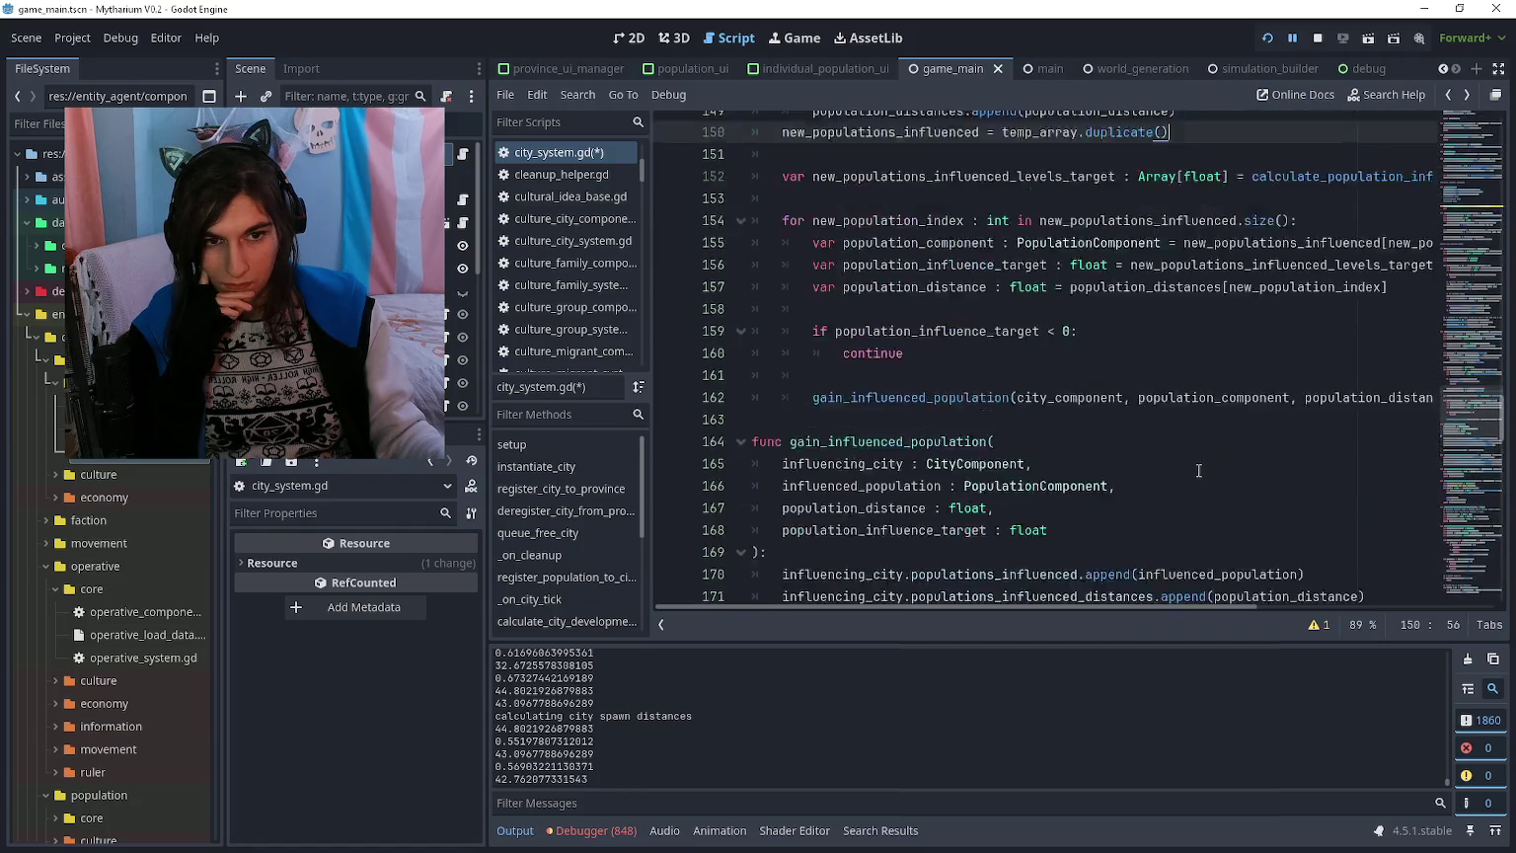
scroll(1190, 439, up, 2)
click(1165, 391)
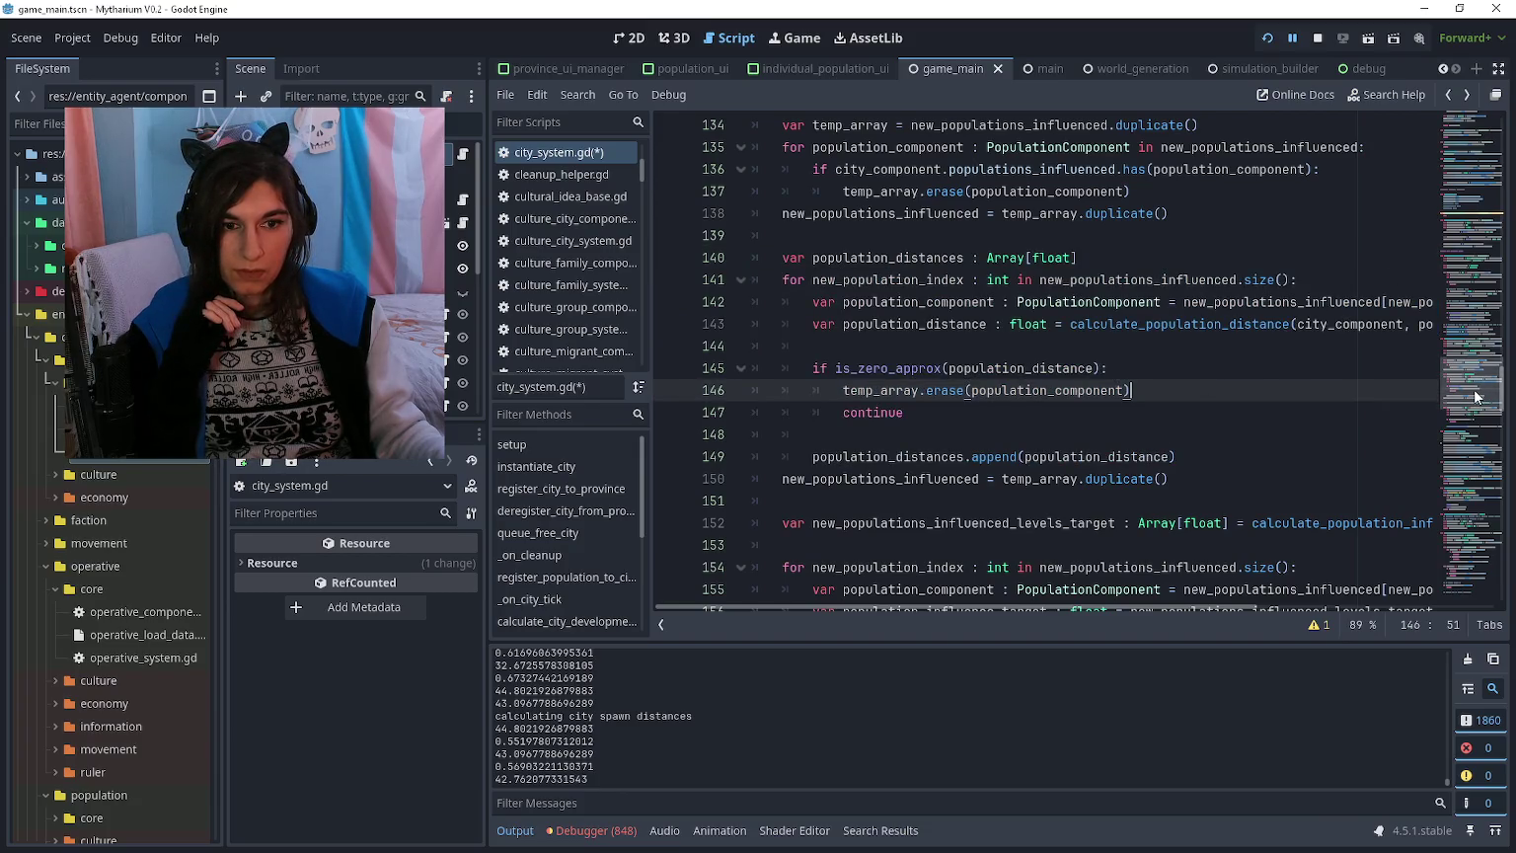
scroll(1476, 396, down, 20)
click(1126, 416)
scroll(1125, 395, up, 1)
click(1122, 366)
scroll(1123, 365, right, 2)
scroll(1123, 365, left, 3)
scroll(992, 344, up, 2)
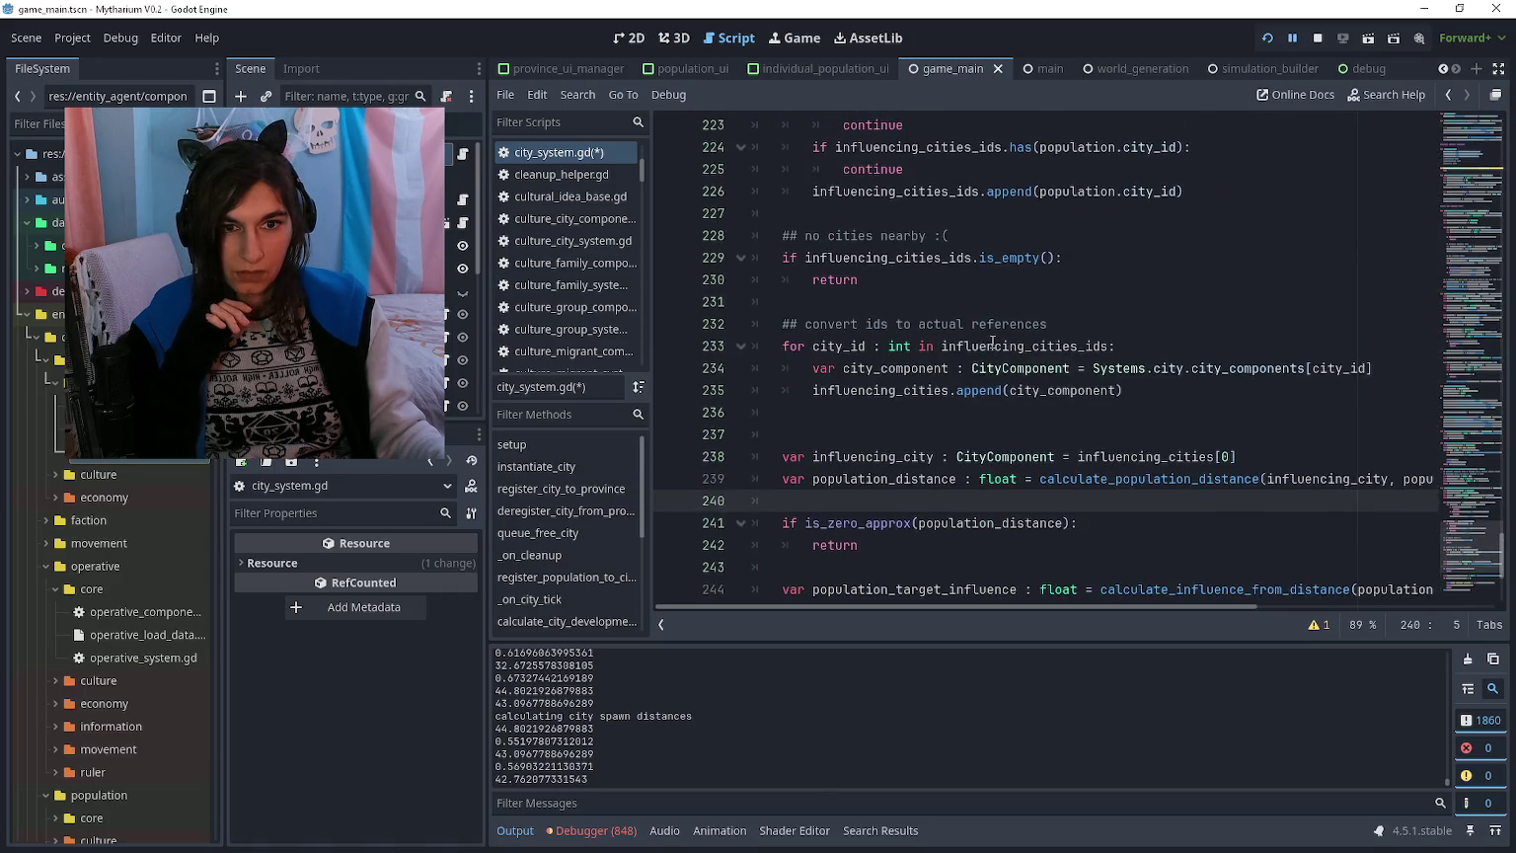
scroll(990, 333, up, 4)
scroll(1137, 372, down, 7)
scroll(1270, 352, up, 1)
scroll(1270, 353, right, 2)
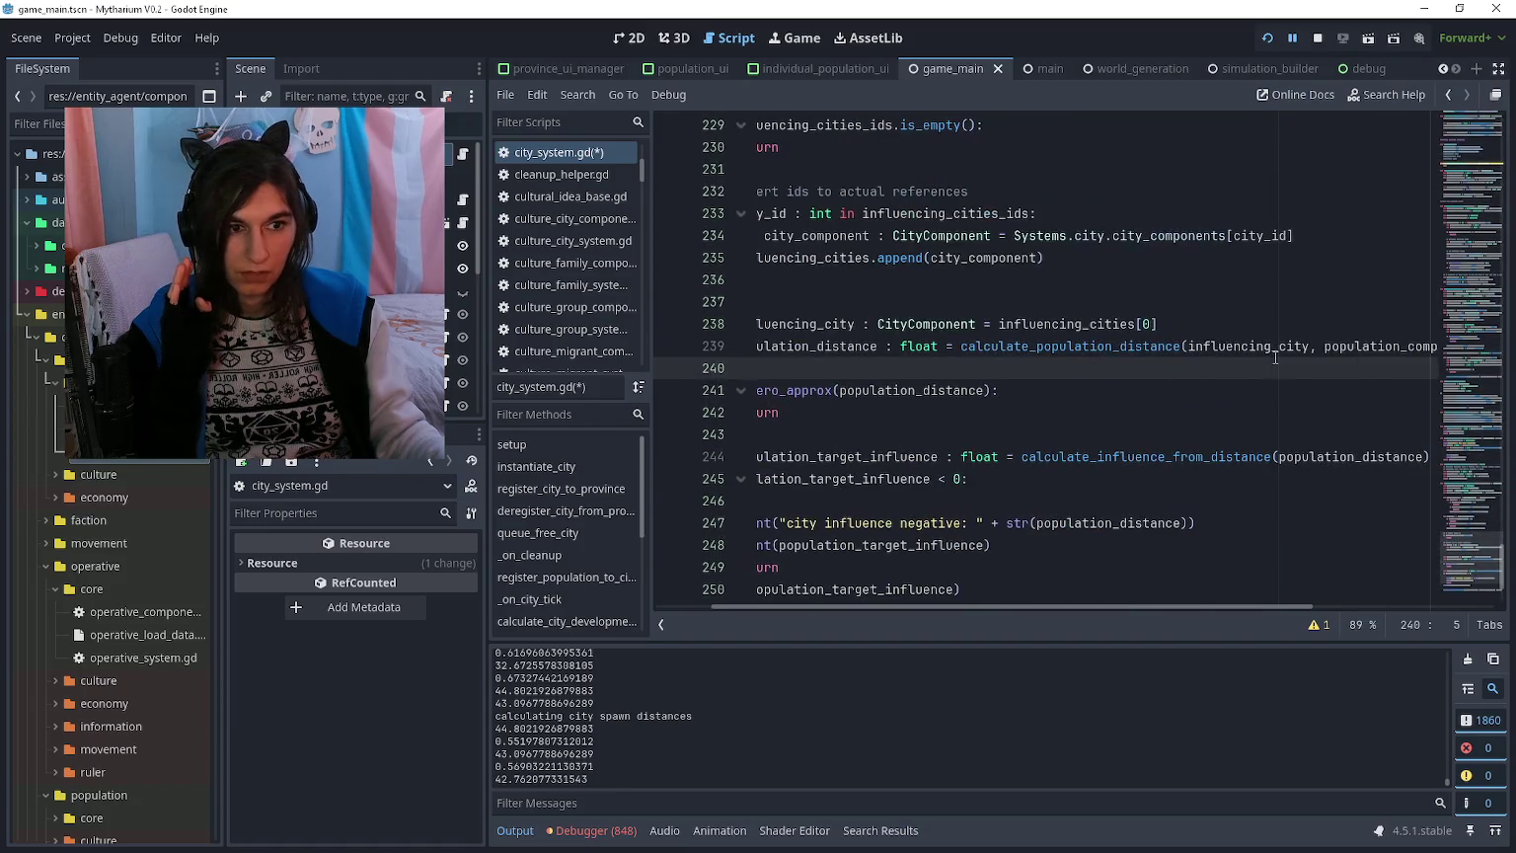
click(1246, 346)
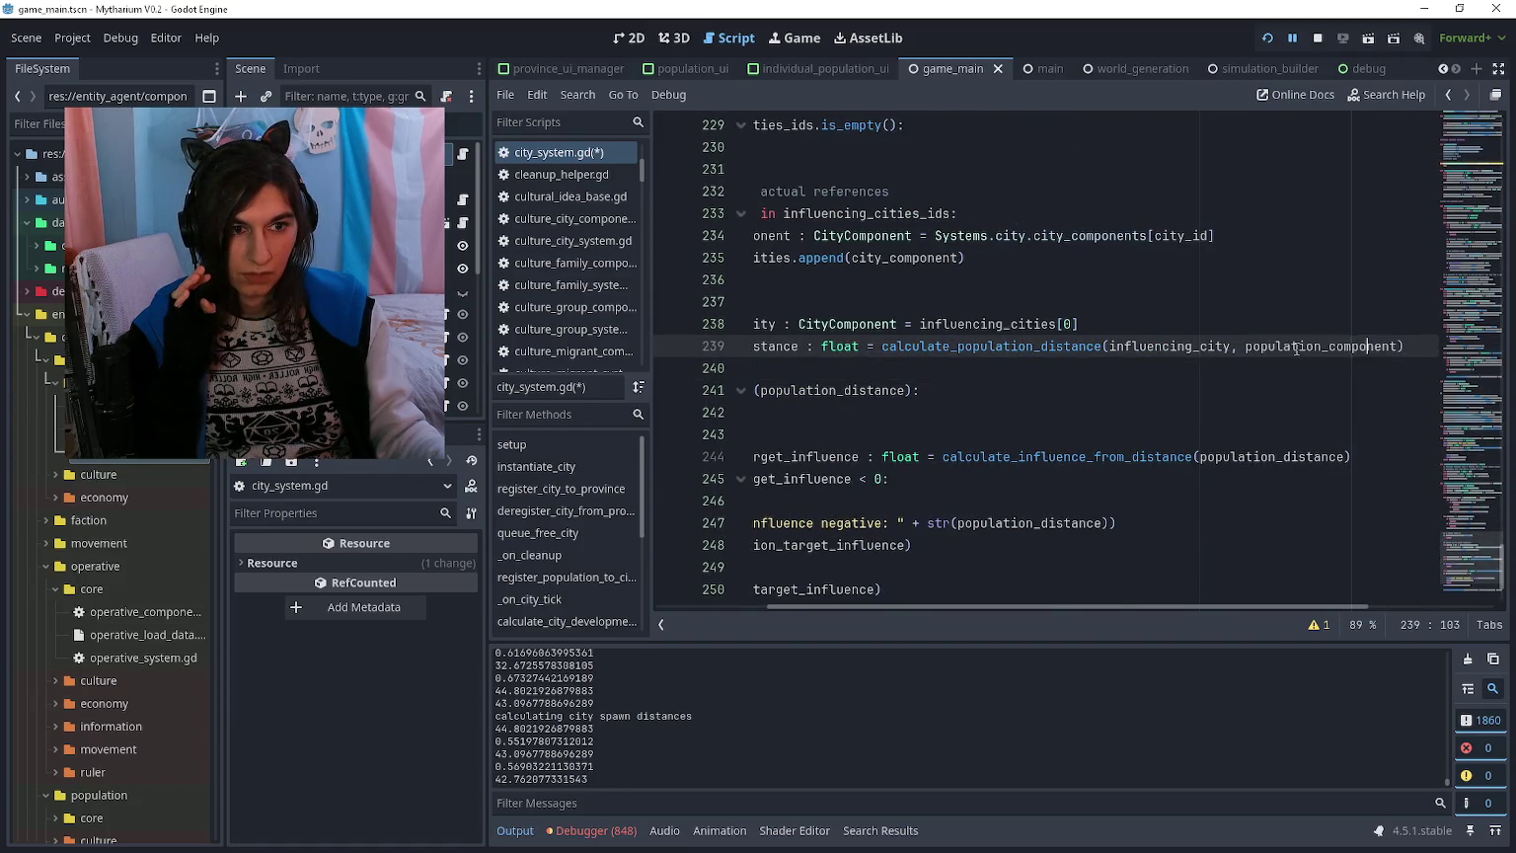
scroll(1189, 350, up, 3)
scroll(1189, 351, left, 2)
scroll(1189, 351, up, 13)
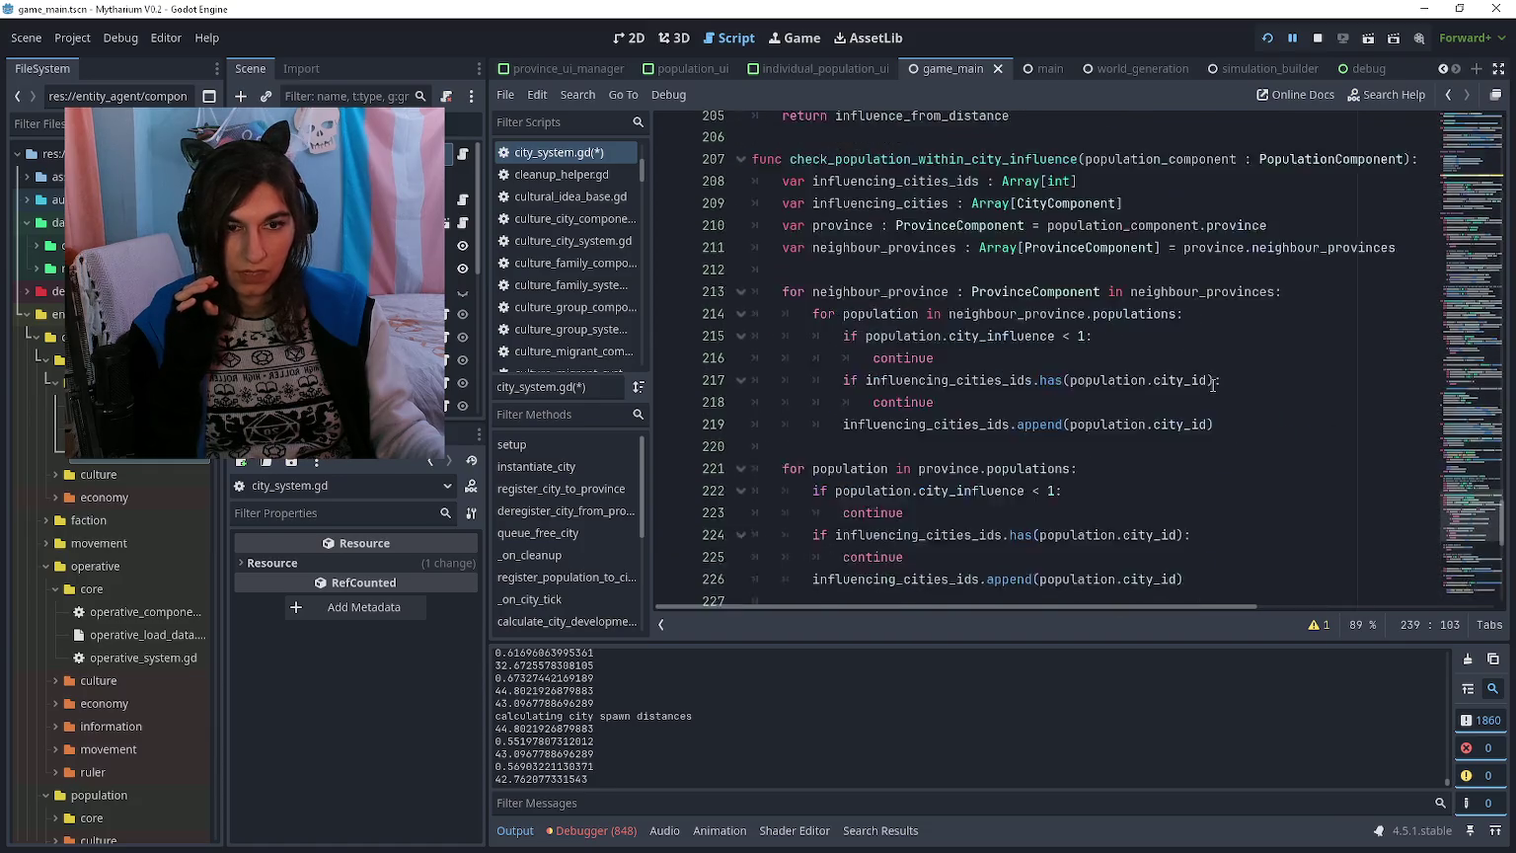
scroll(1216, 385, down, 12)
scroll(1215, 385, down, 4)
scroll(1215, 385, right, 3)
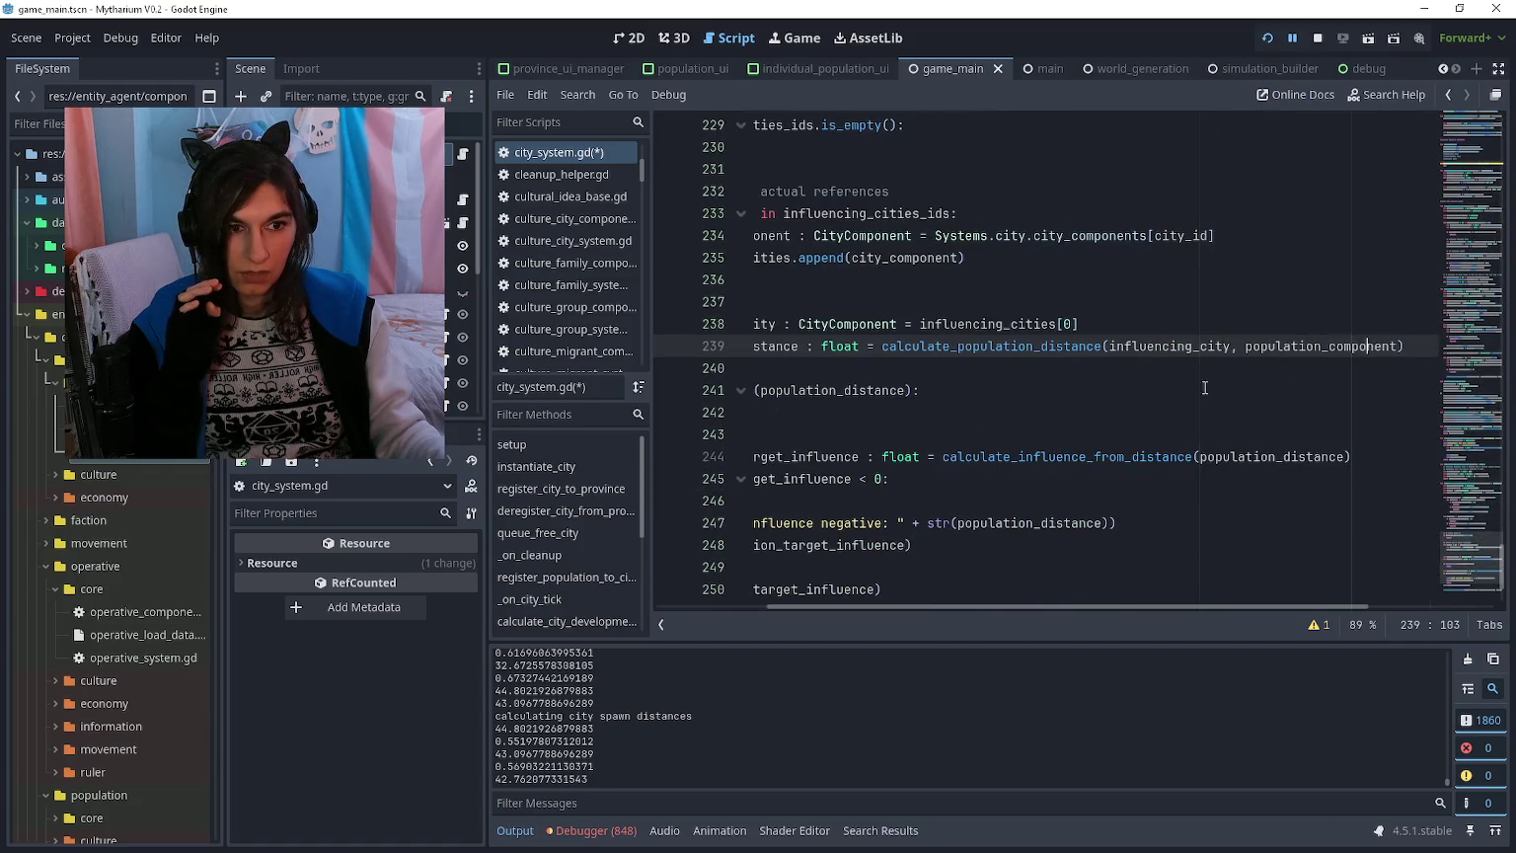
drag(1246, 347, 1396, 346)
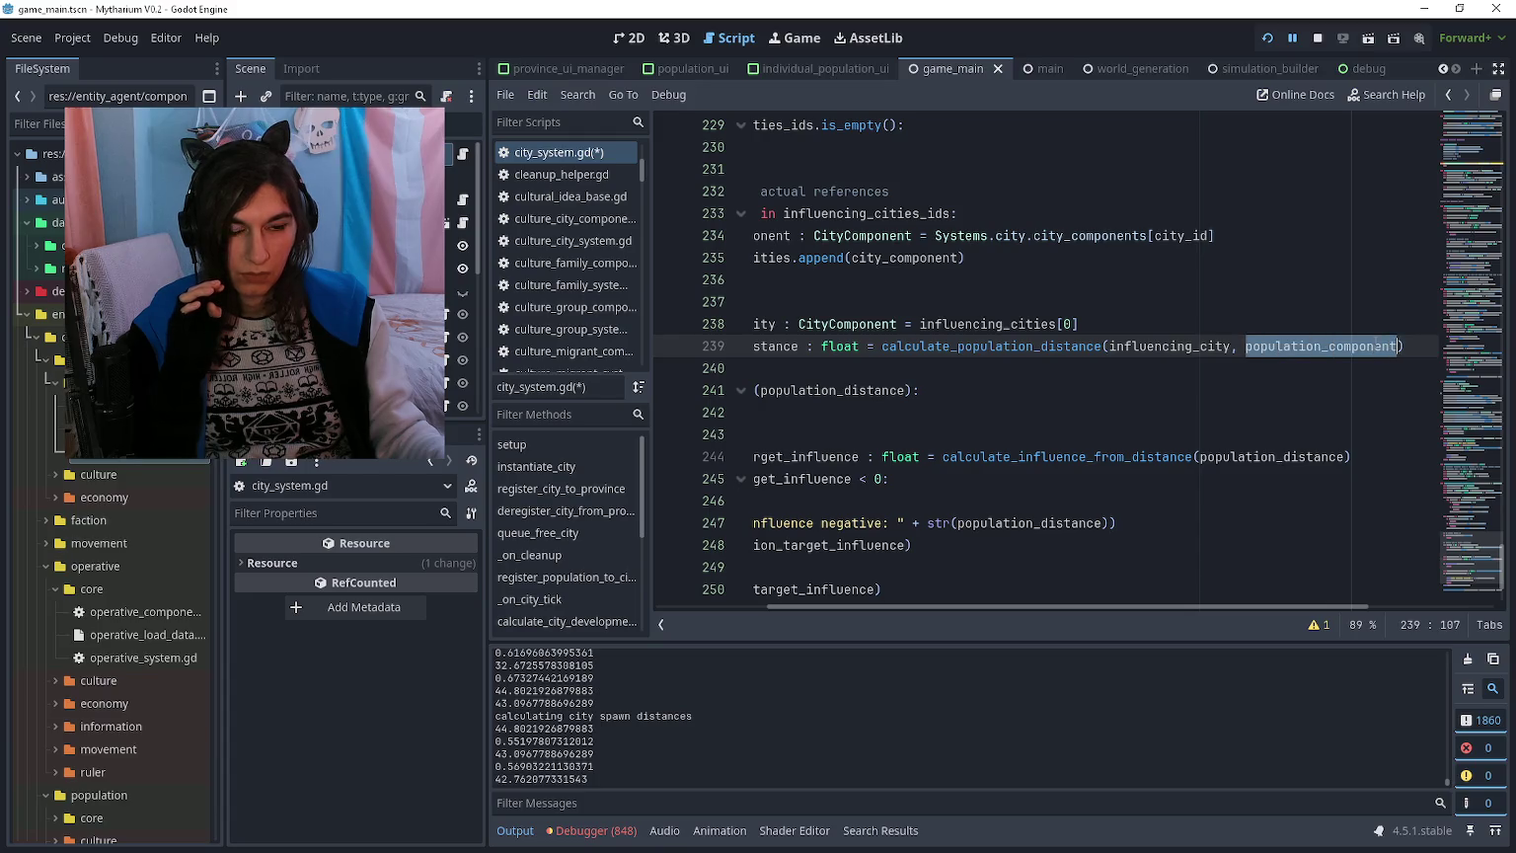
scroll(1217, 321, left, 3)
scroll(1037, 326, up, 9)
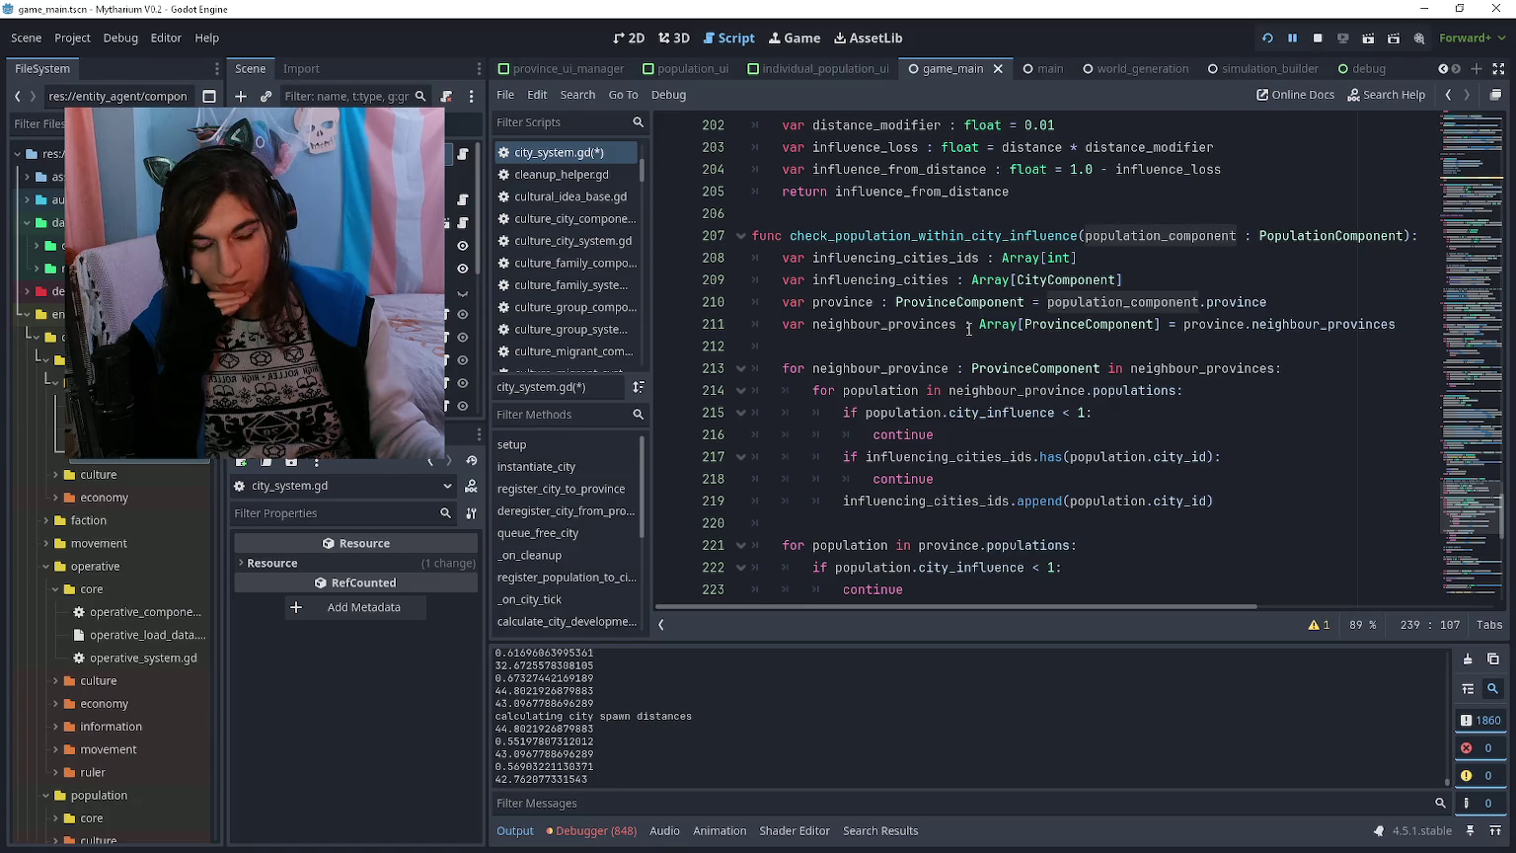
scroll(969, 329, down, 2)
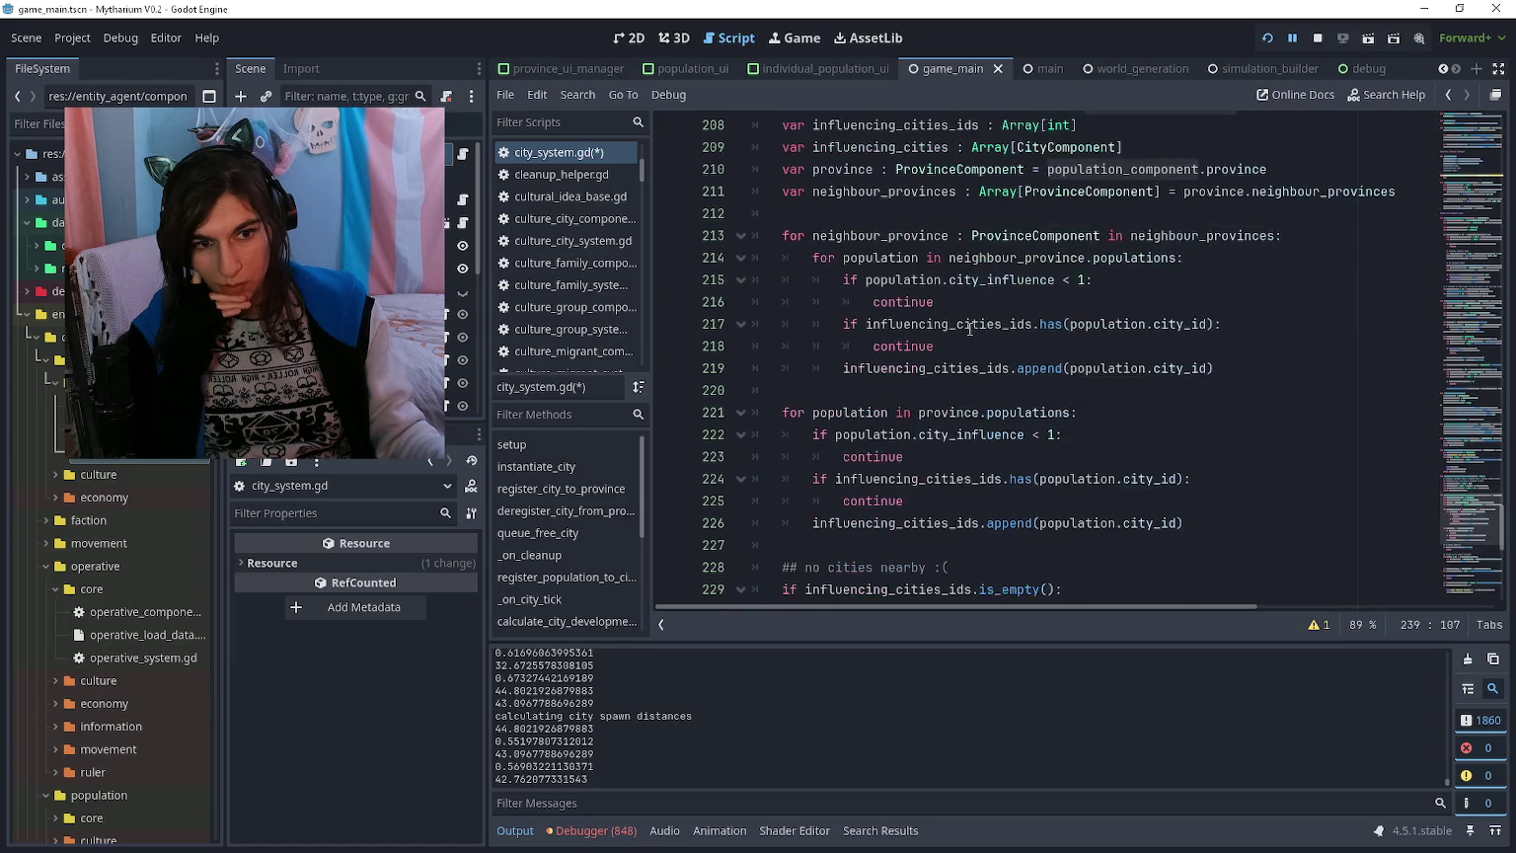
scroll(970, 328, down, 1)
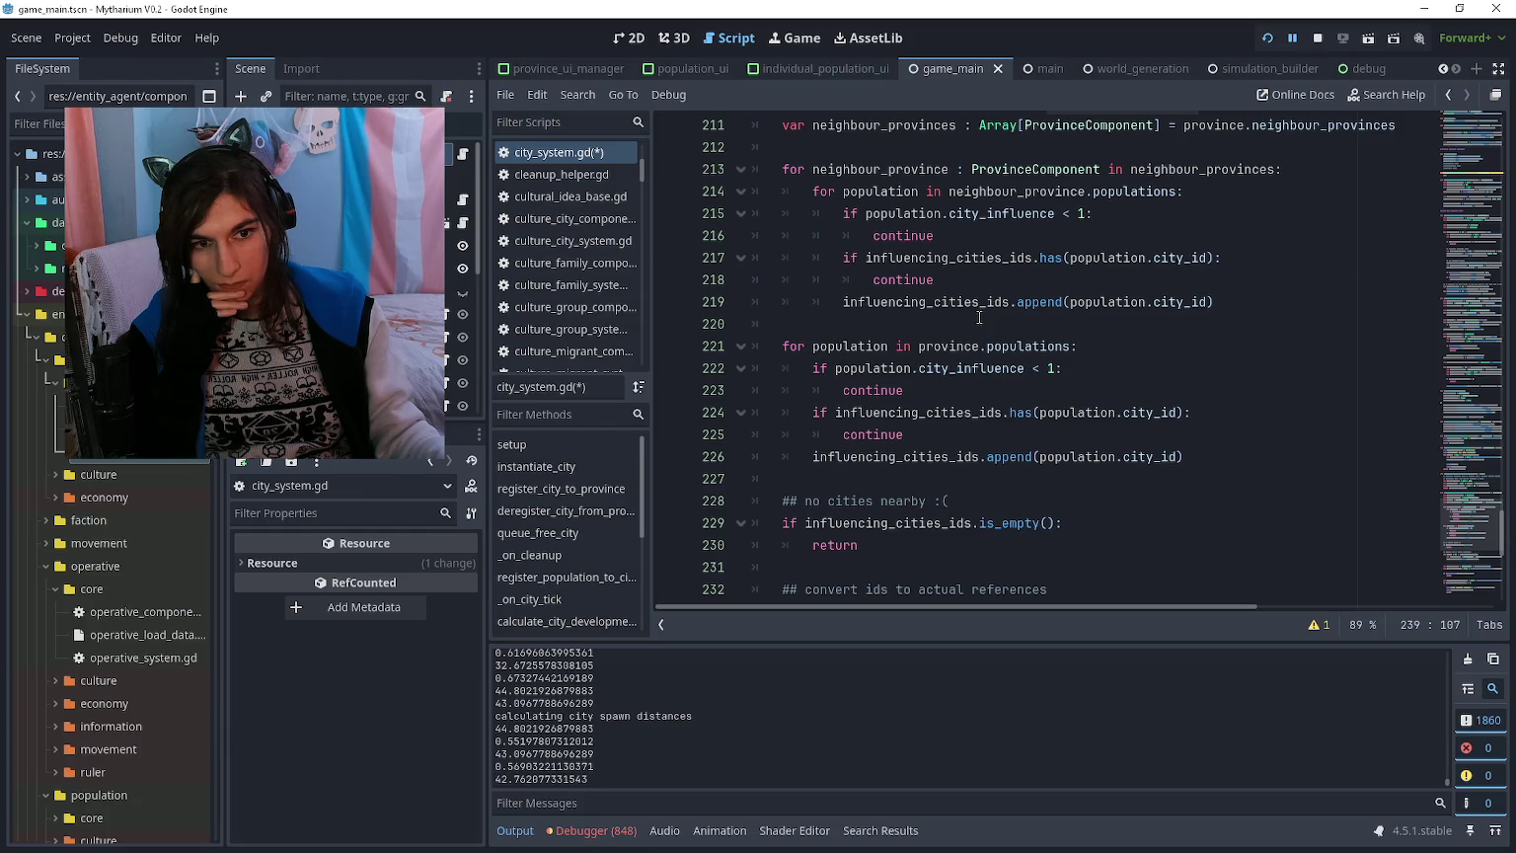
scroll(979, 317, down, 2)
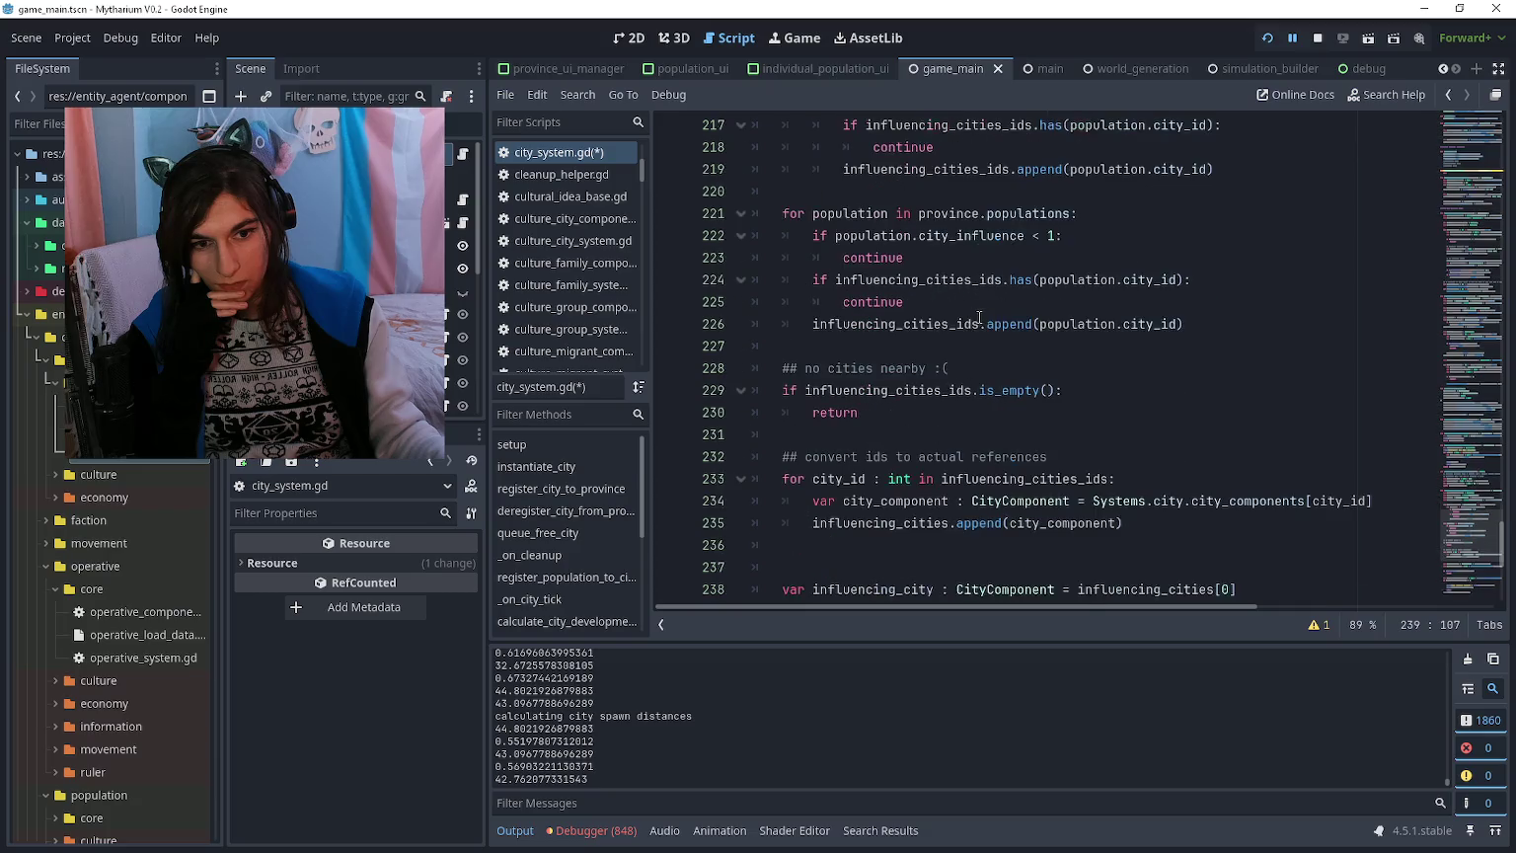
click(966, 345)
key(Down)
key(Down)
key(Down)
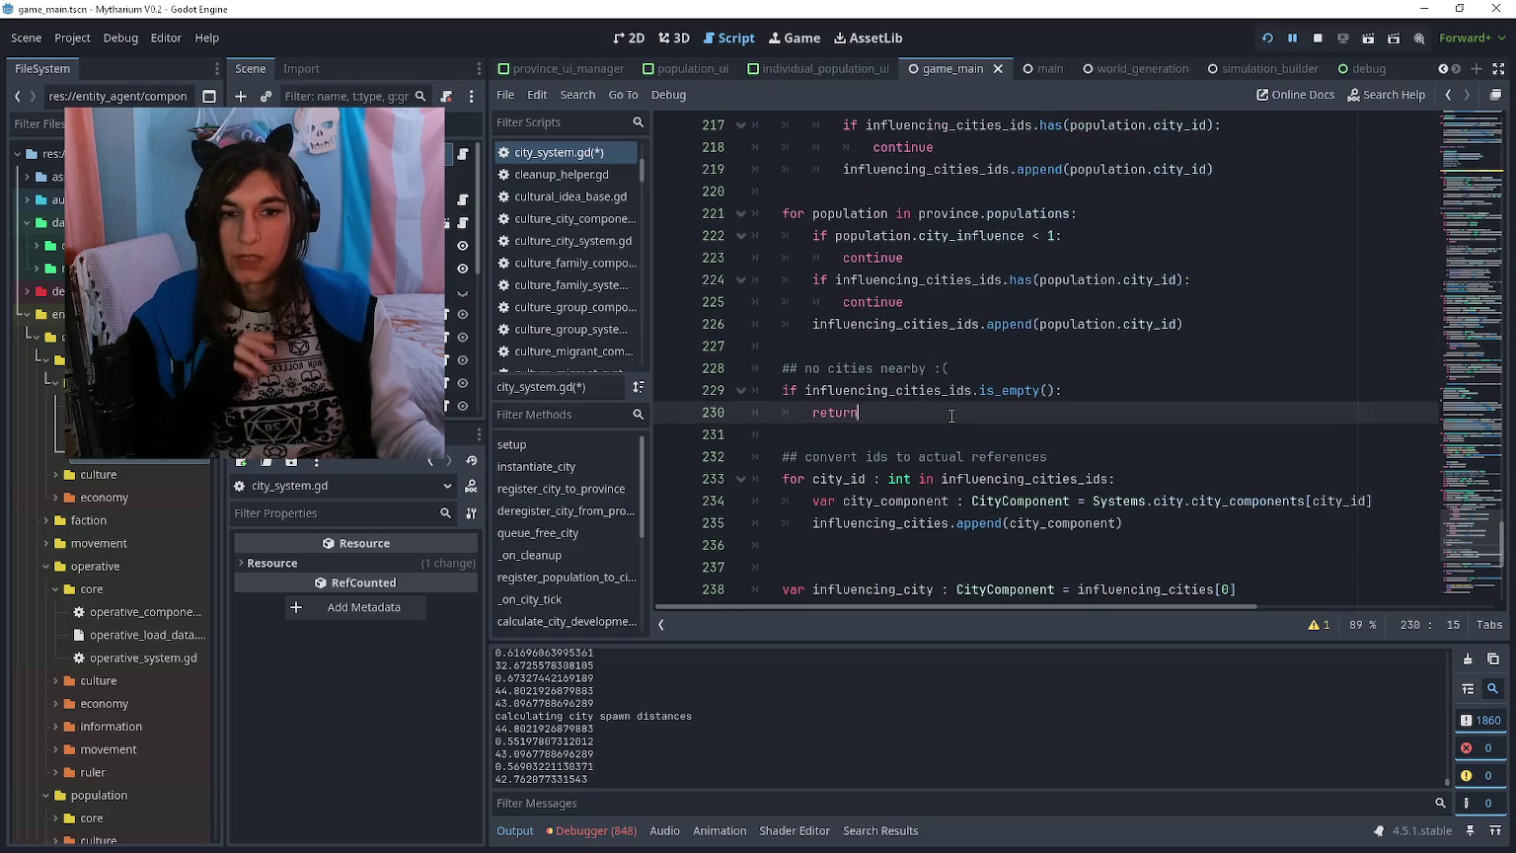
scroll(987, 371, down, 1)
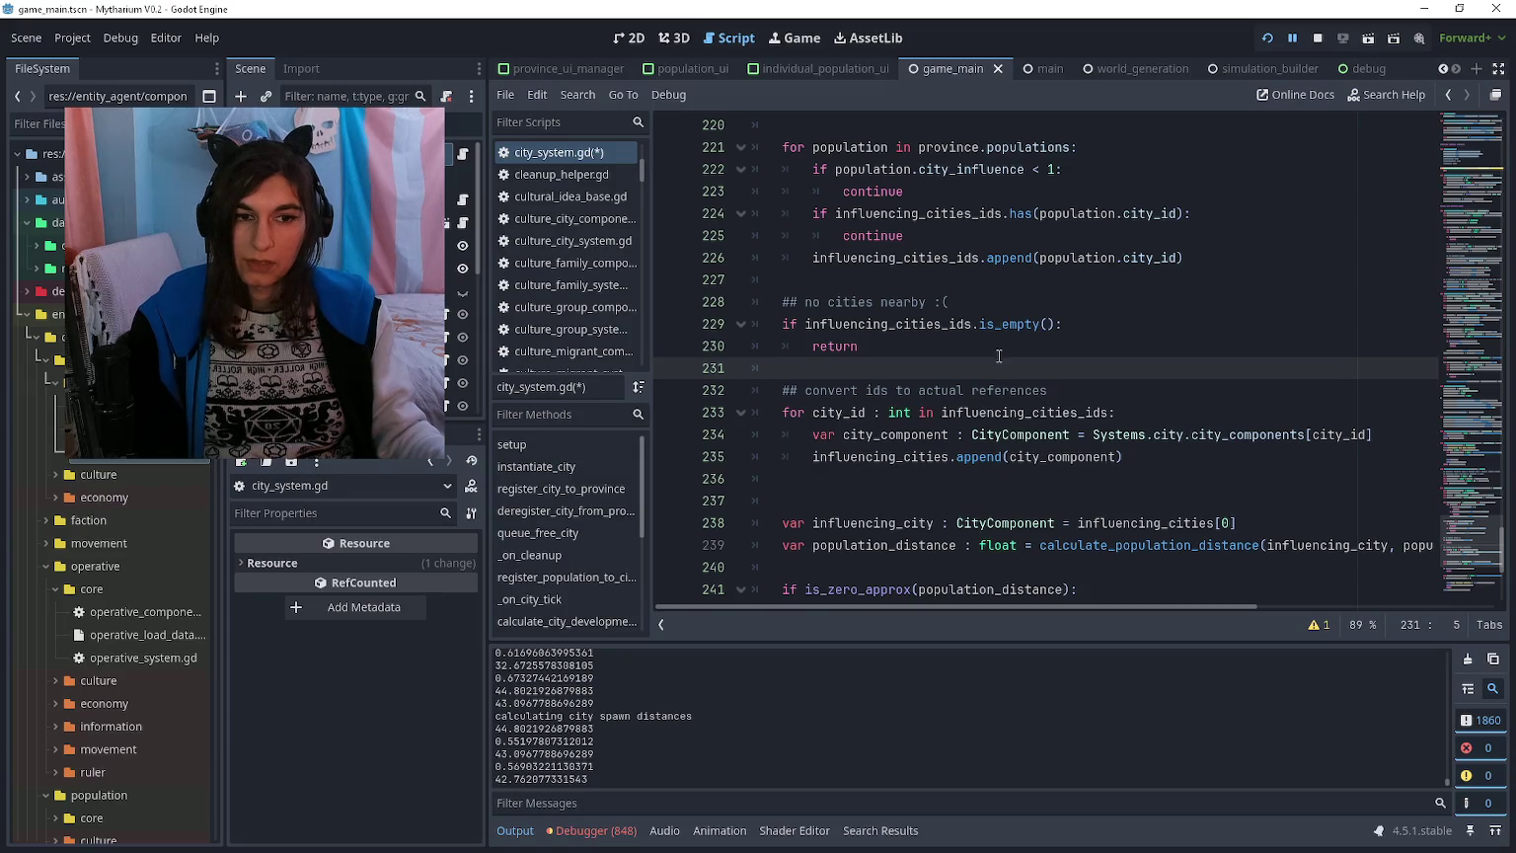
Step: Write print(influencing_cities_ids) on line 231, using autocomplete for the variable name
scroll(1003, 364, down, 2)
text(print(influencing_citi)
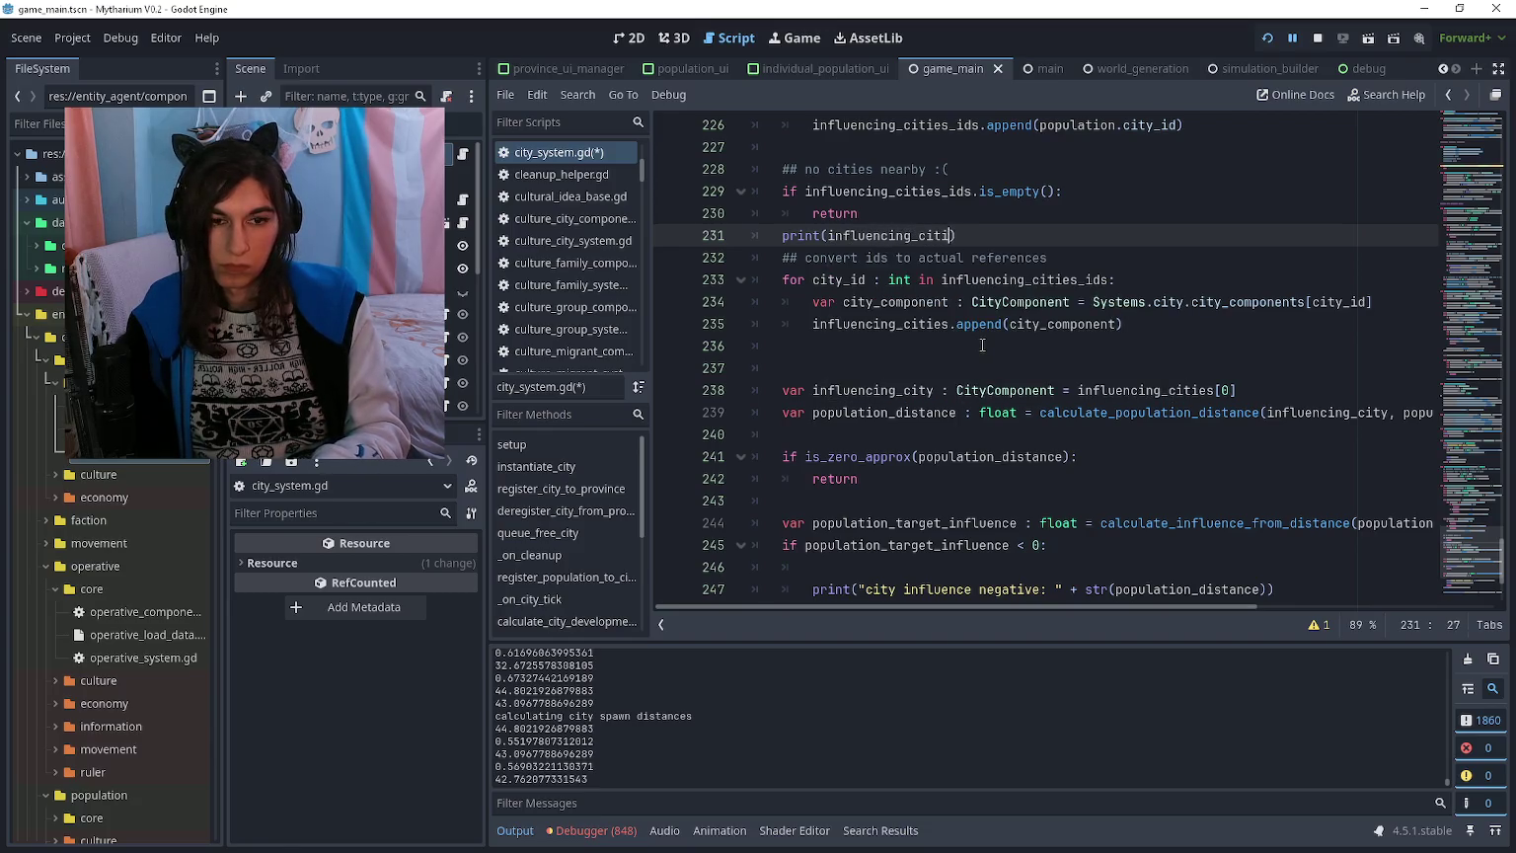
text(es)
click(983, 345)
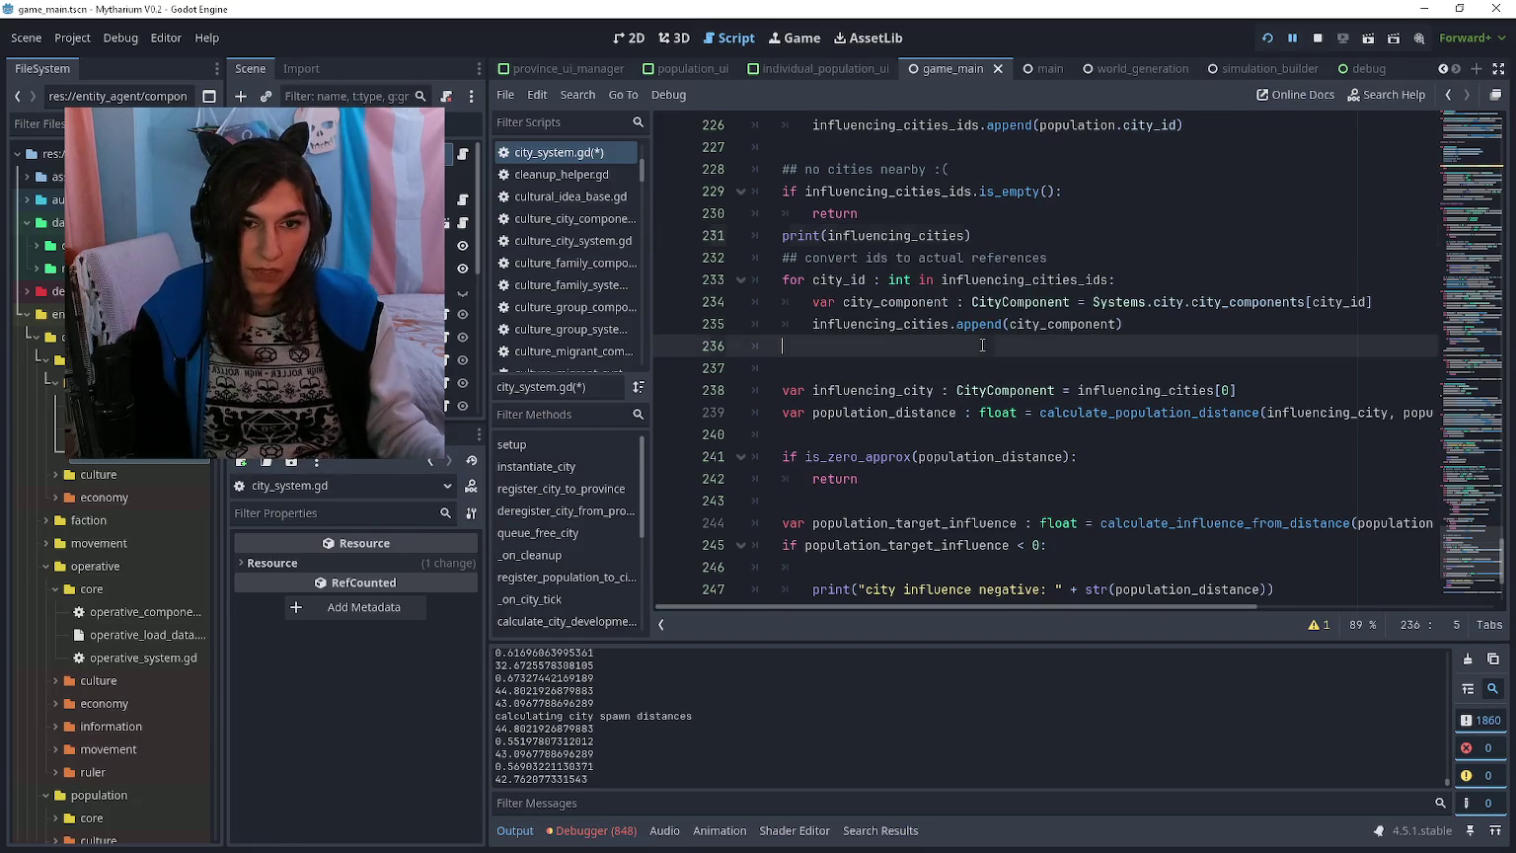
click(968, 231)
text(_ids)
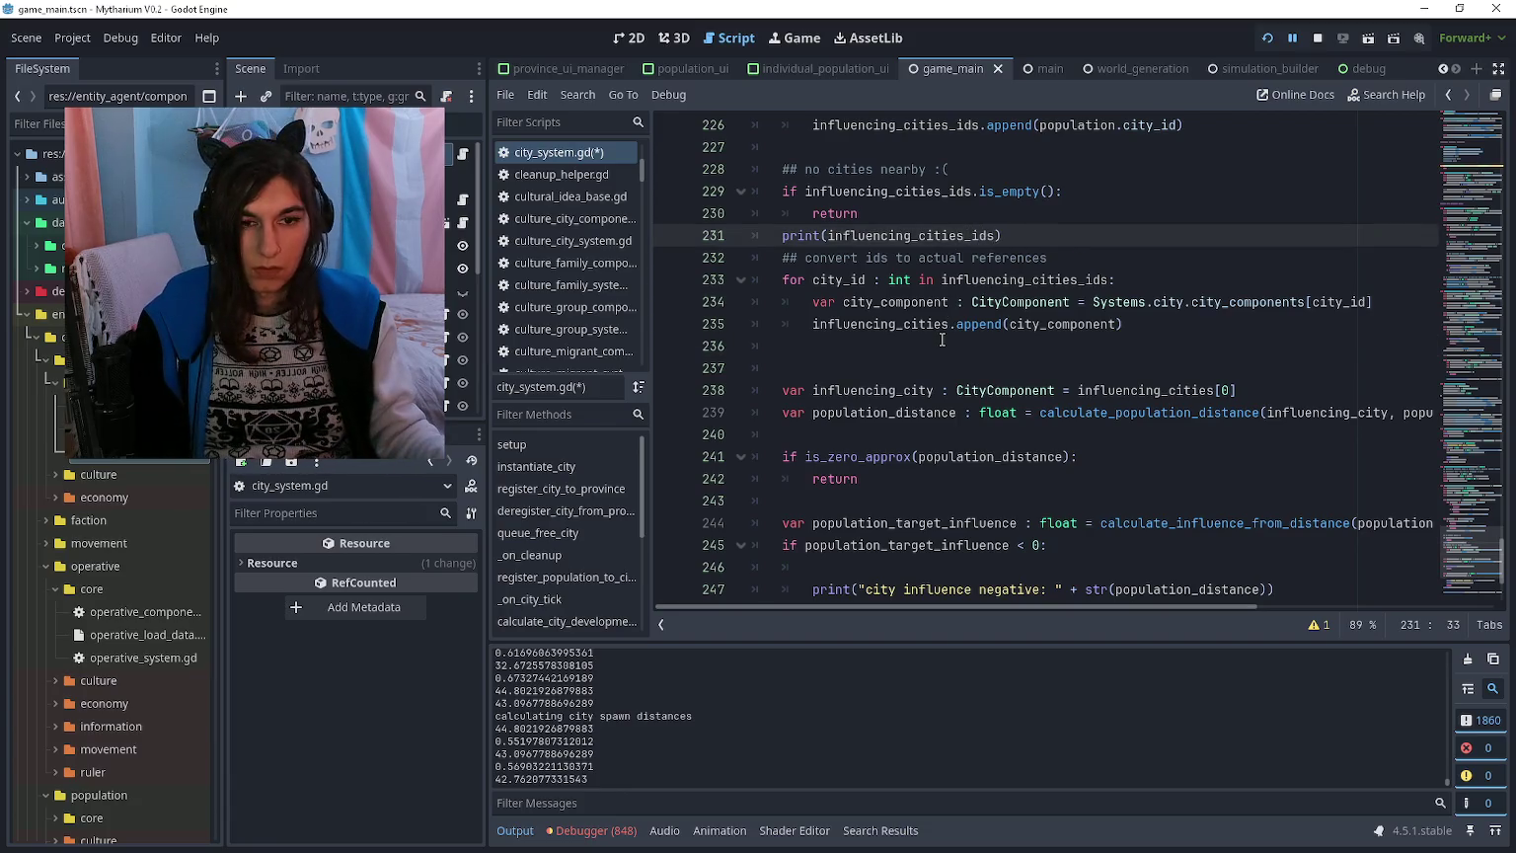
click(942, 343)
click(1064, 241)
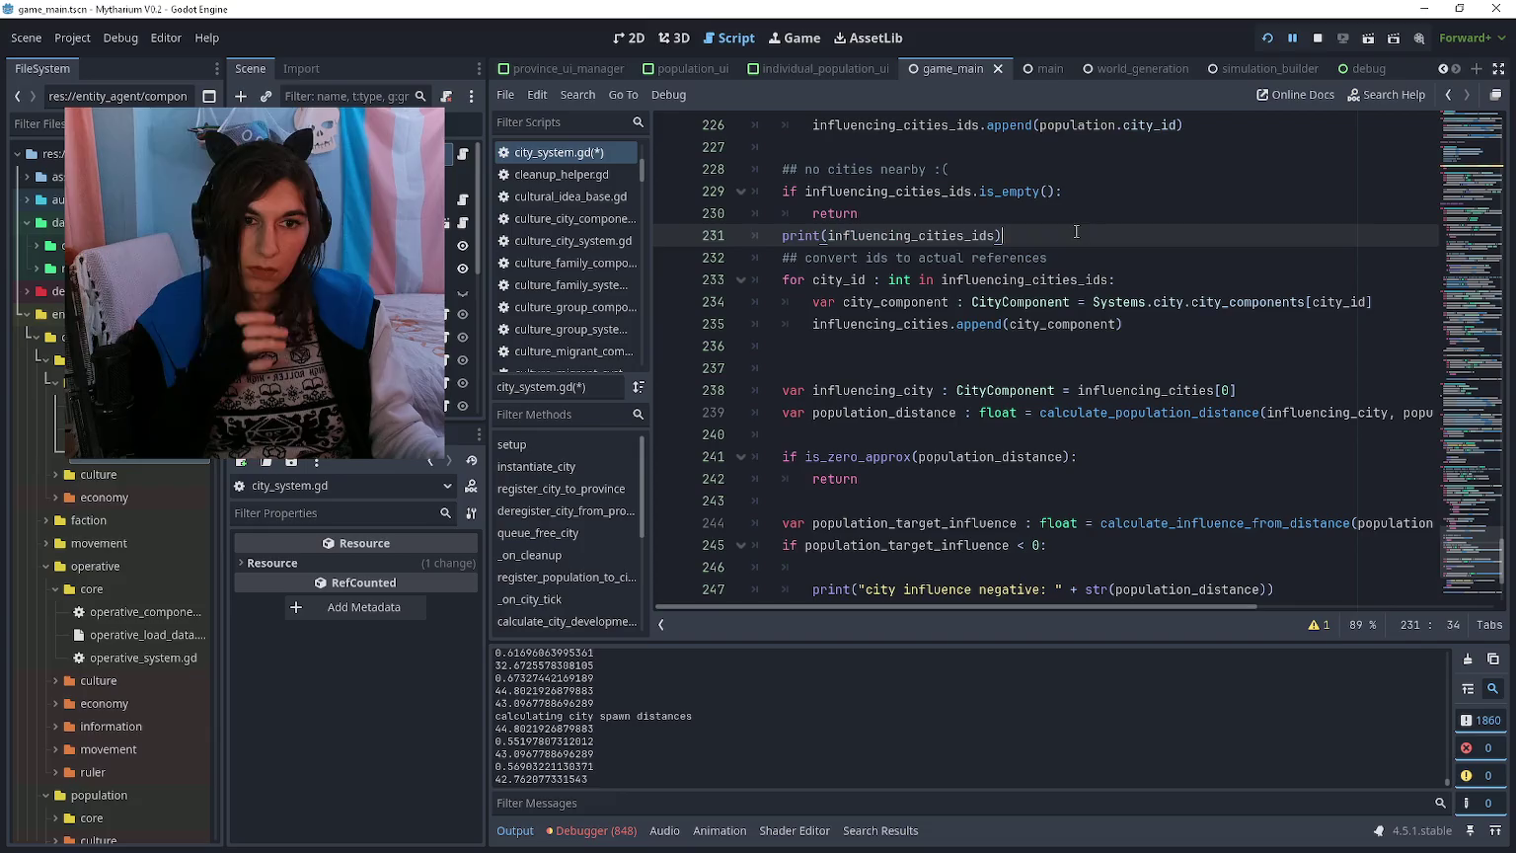
scroll(1074, 218, down, 1)
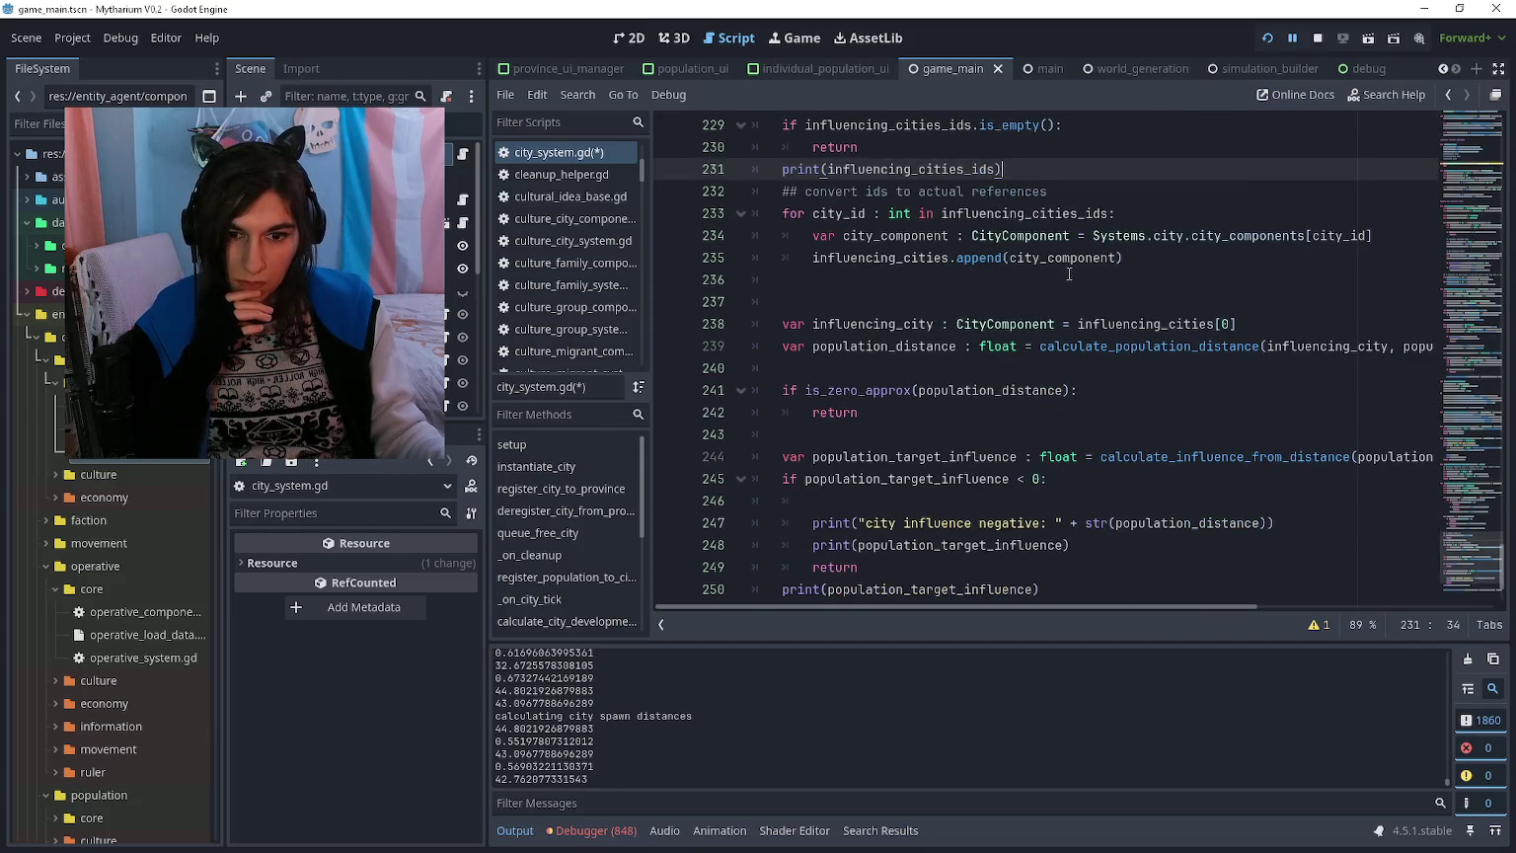
click(1056, 281)
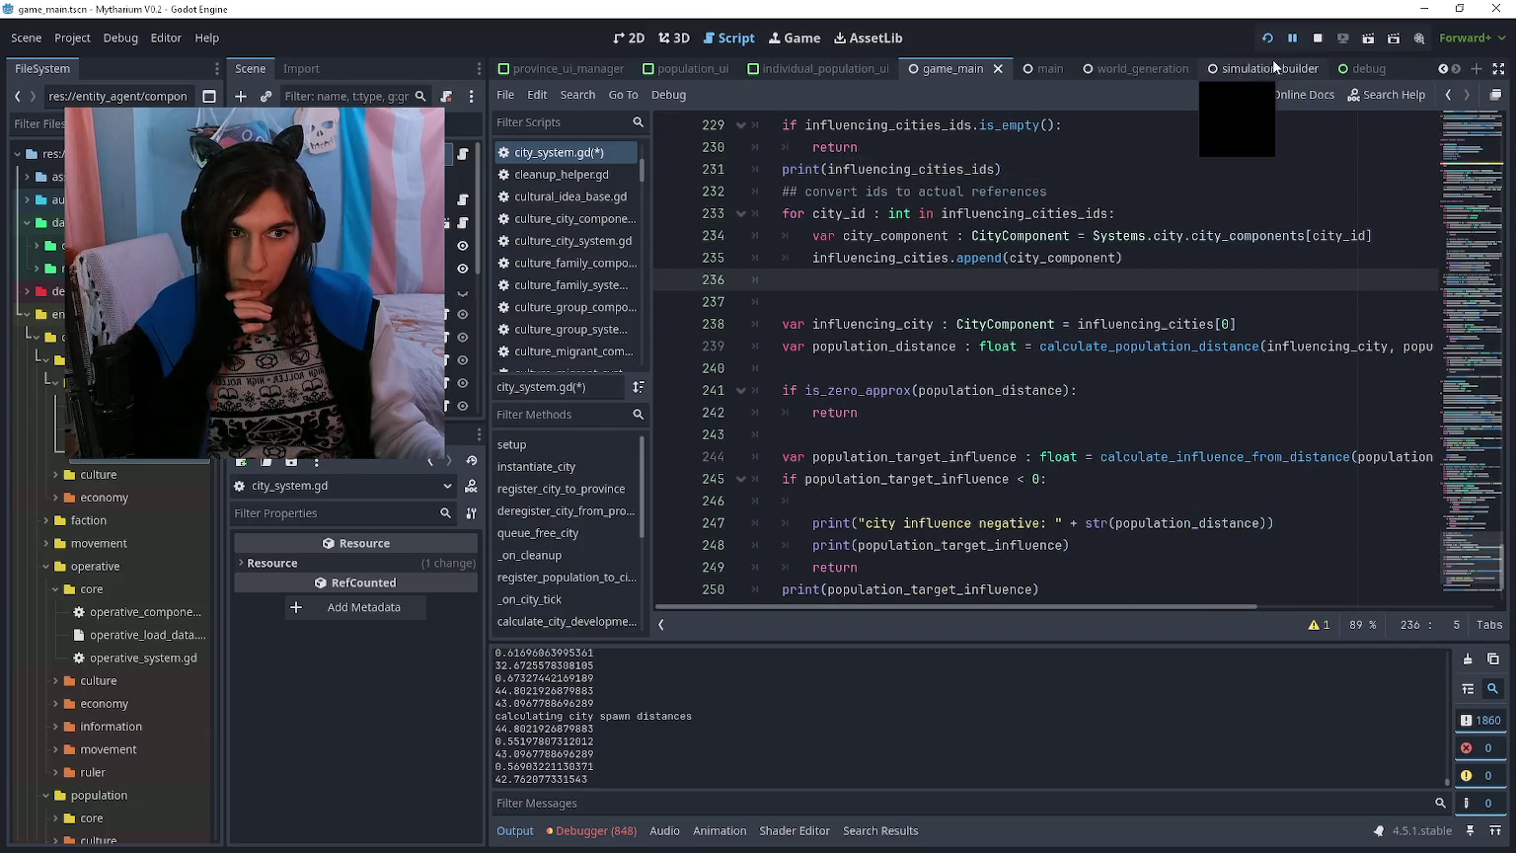
Step: Run and stop the game, then remove the stray characters on line 236
click(1294, 39)
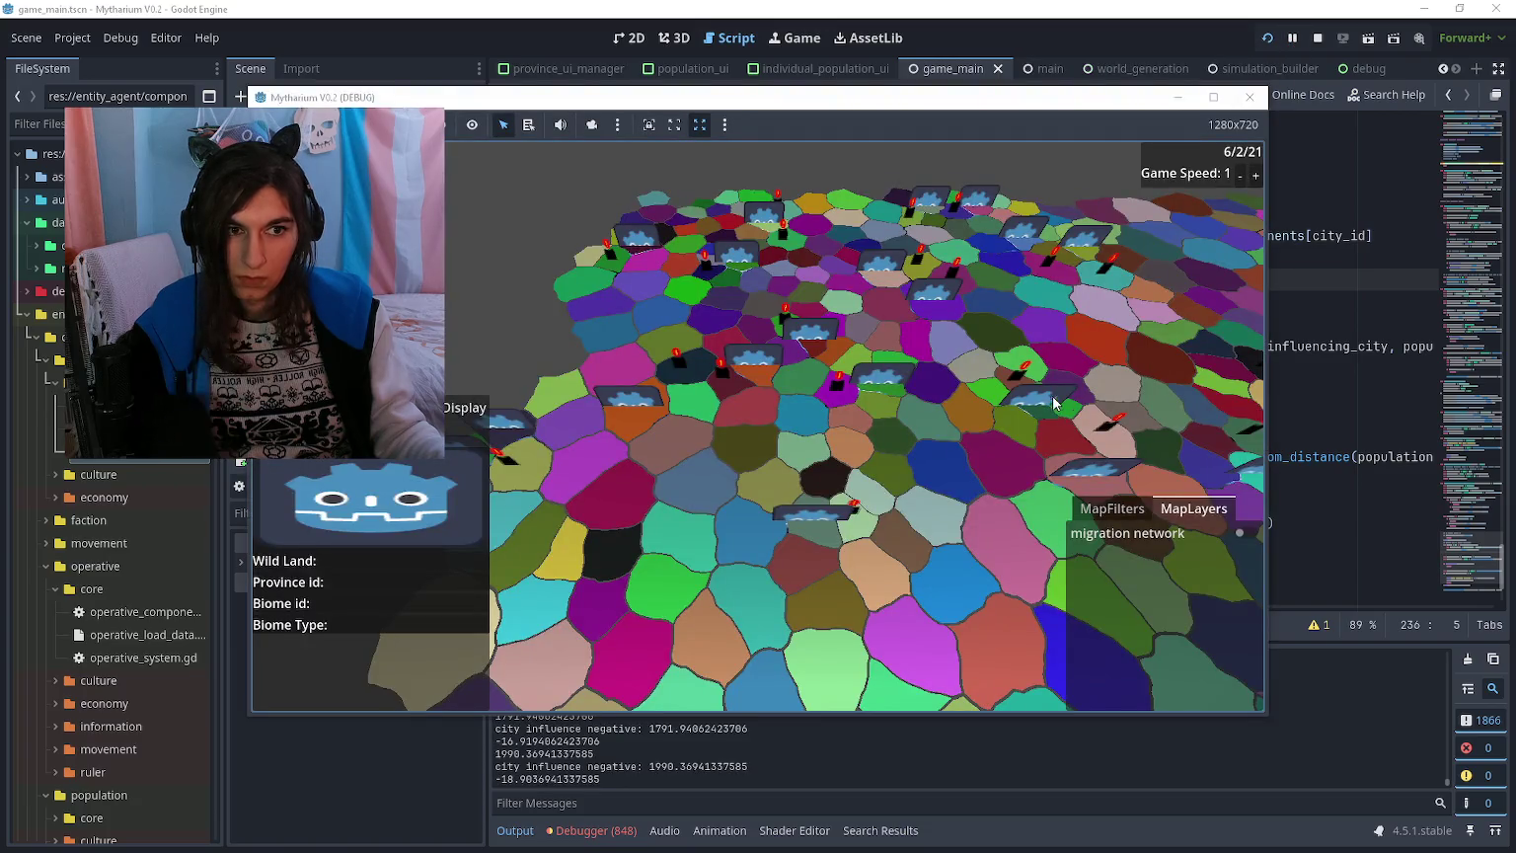
key(F8)
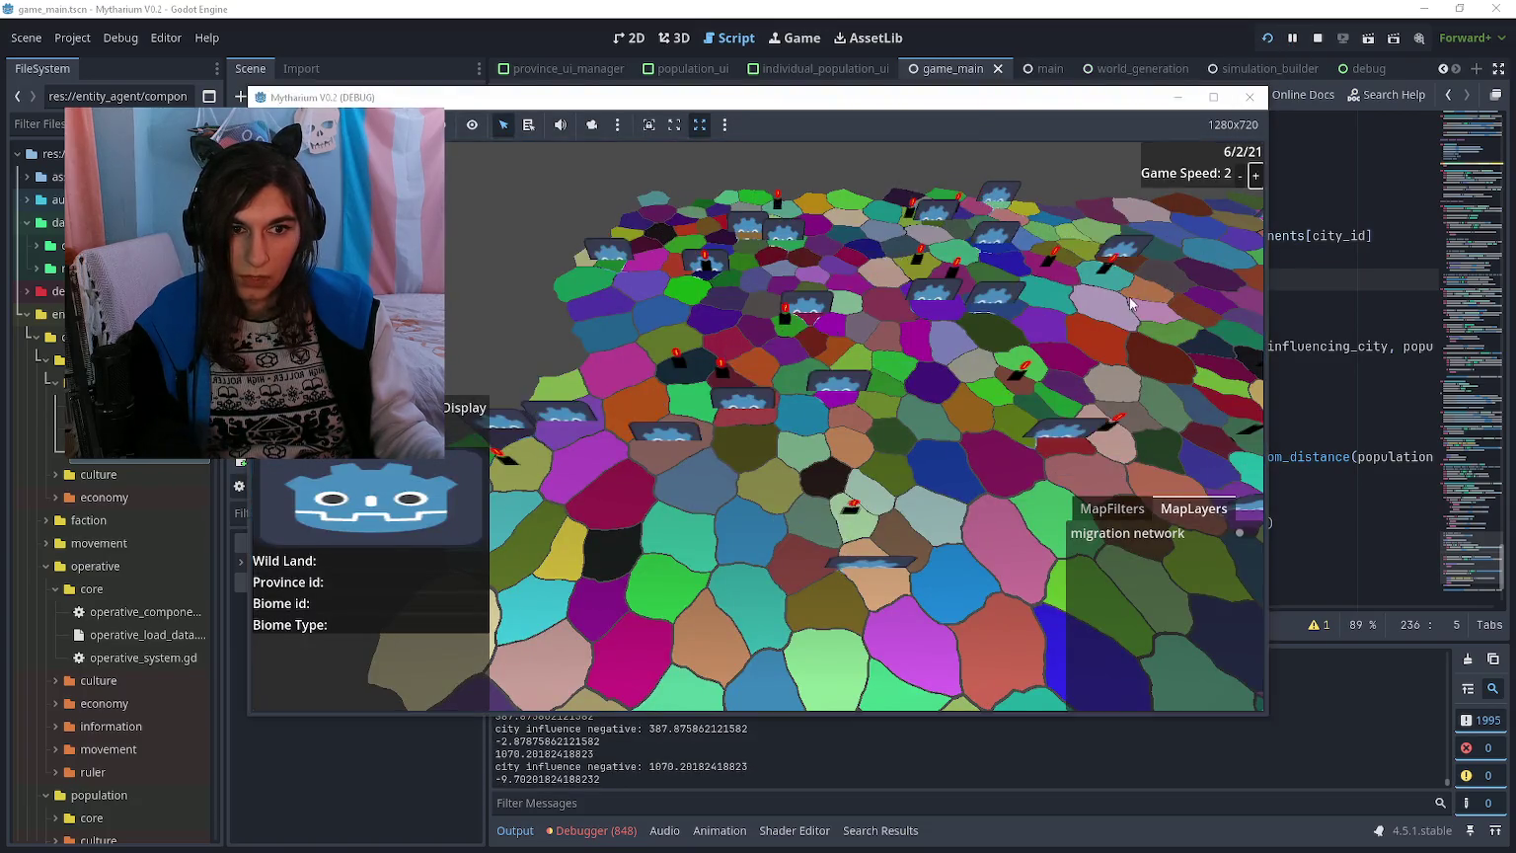
key(BackSpace)
key(BackSpace)
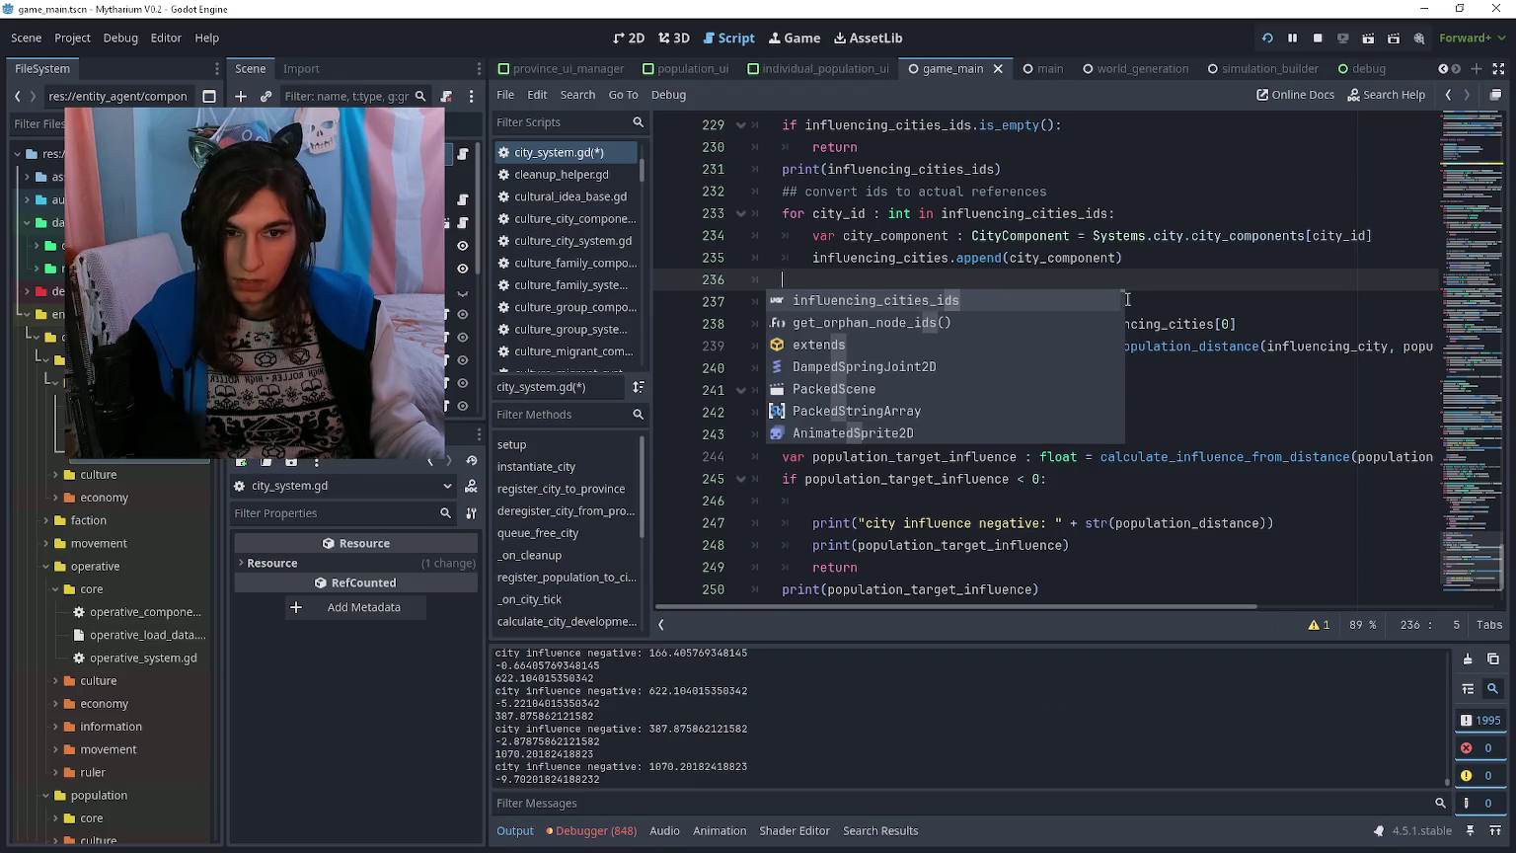
click(1116, 262)
Step: Scroll the Output log and select the logged values 42.762077331543 and 1791.94062423706
click(407, 698)
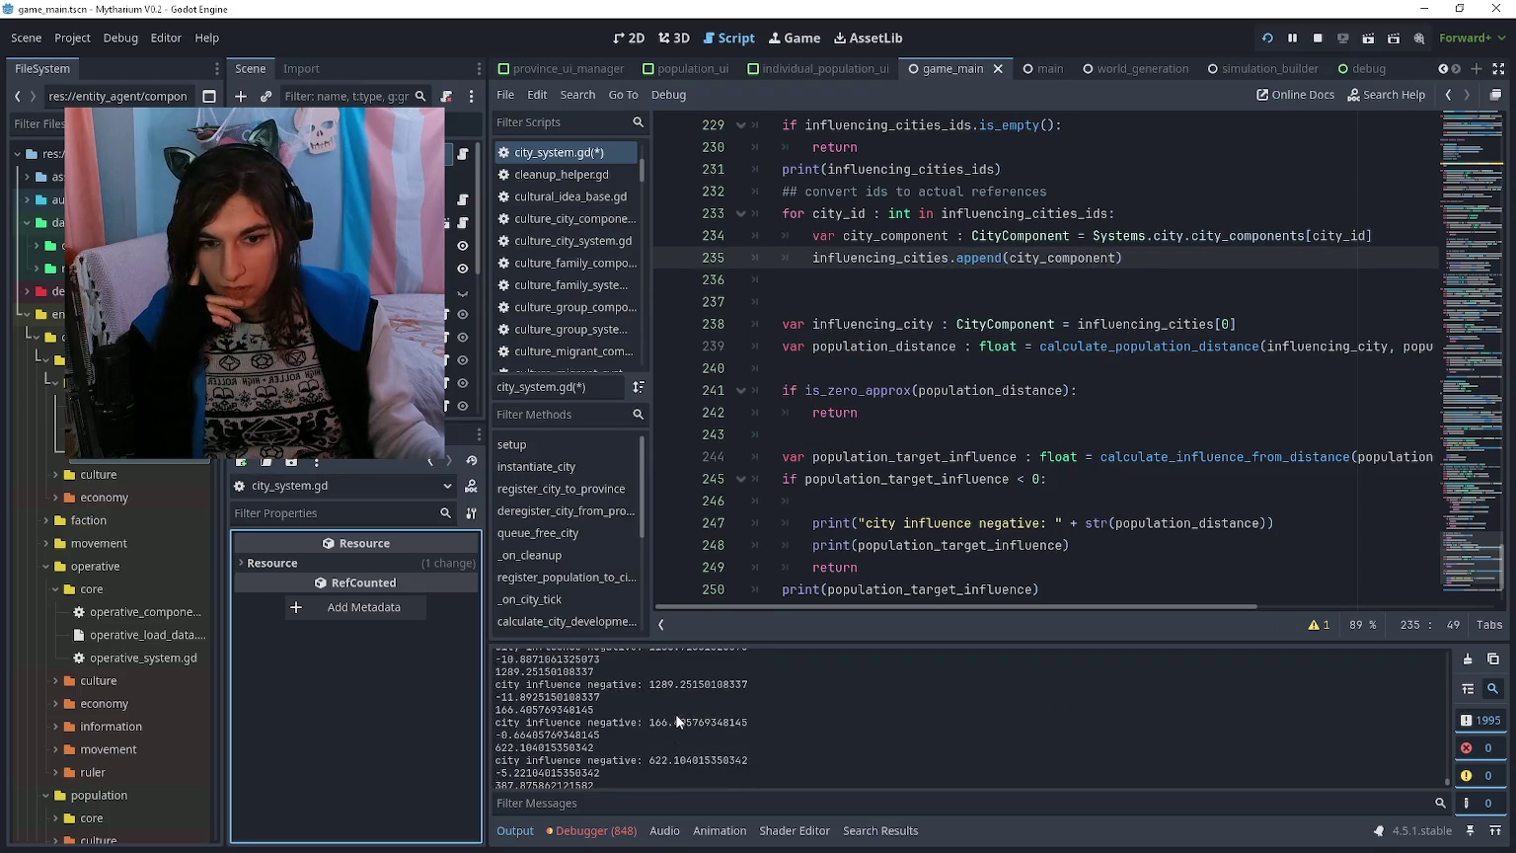
scroll(691, 695, up, 3)
scroll(696, 701, up, 10)
scroll(711, 691, up, 10)
scroll(711, 703, up, 10)
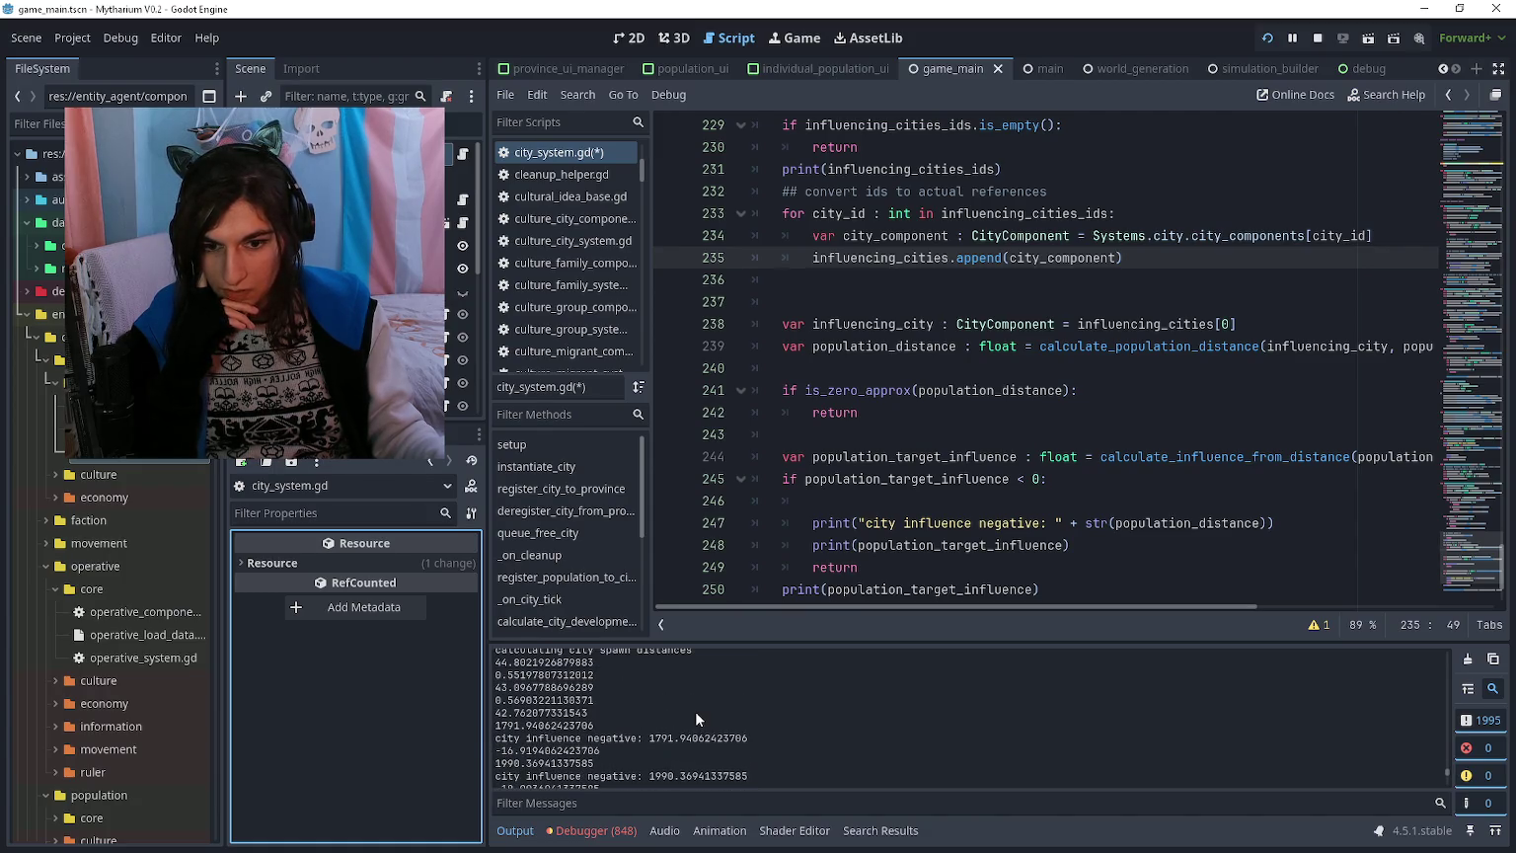
drag(594, 724, 494, 711)
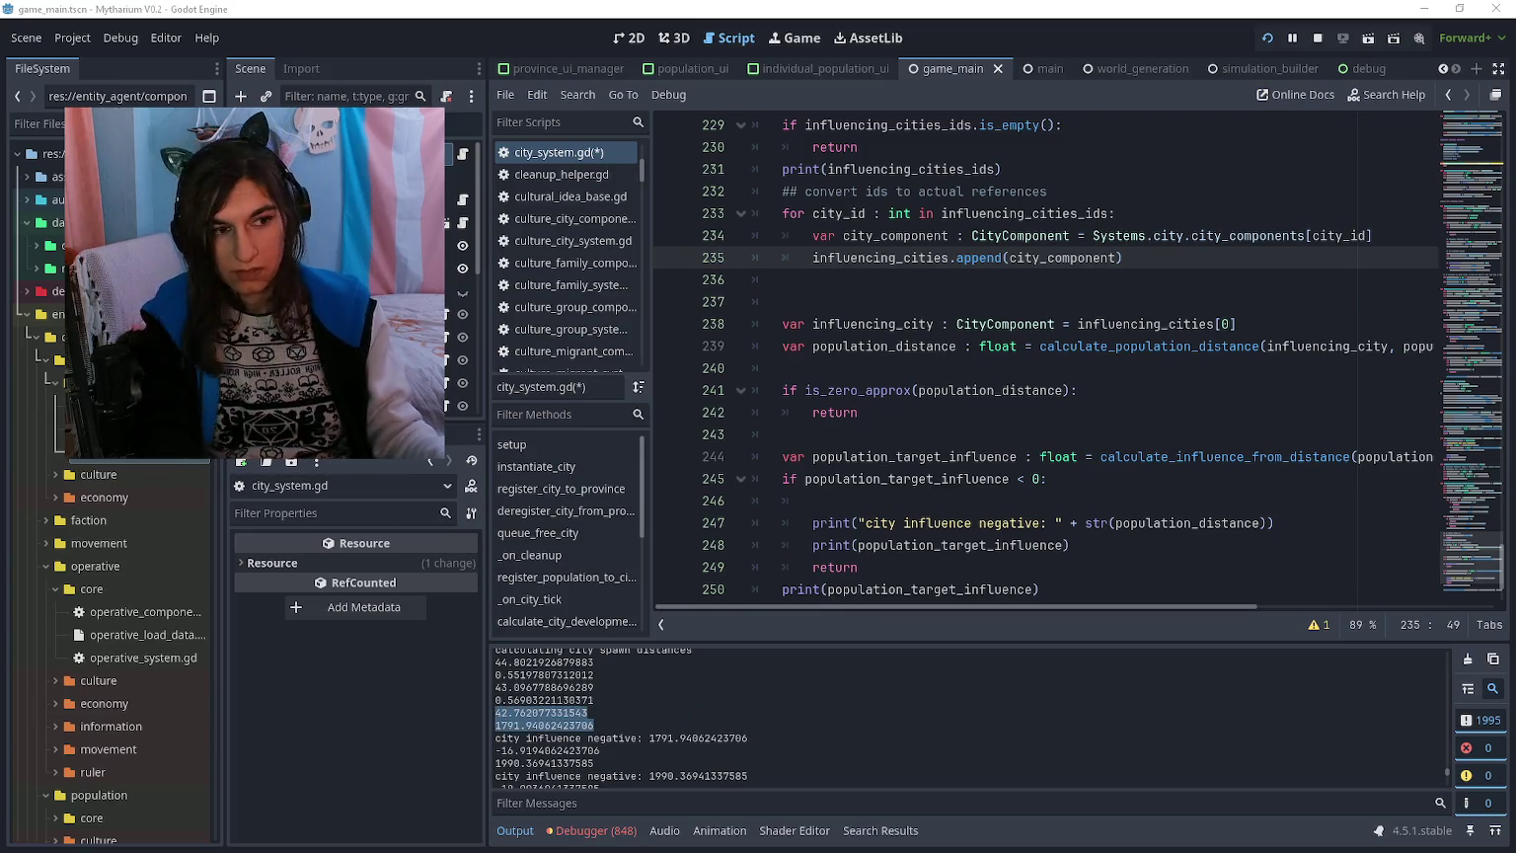
click(1092, 679)
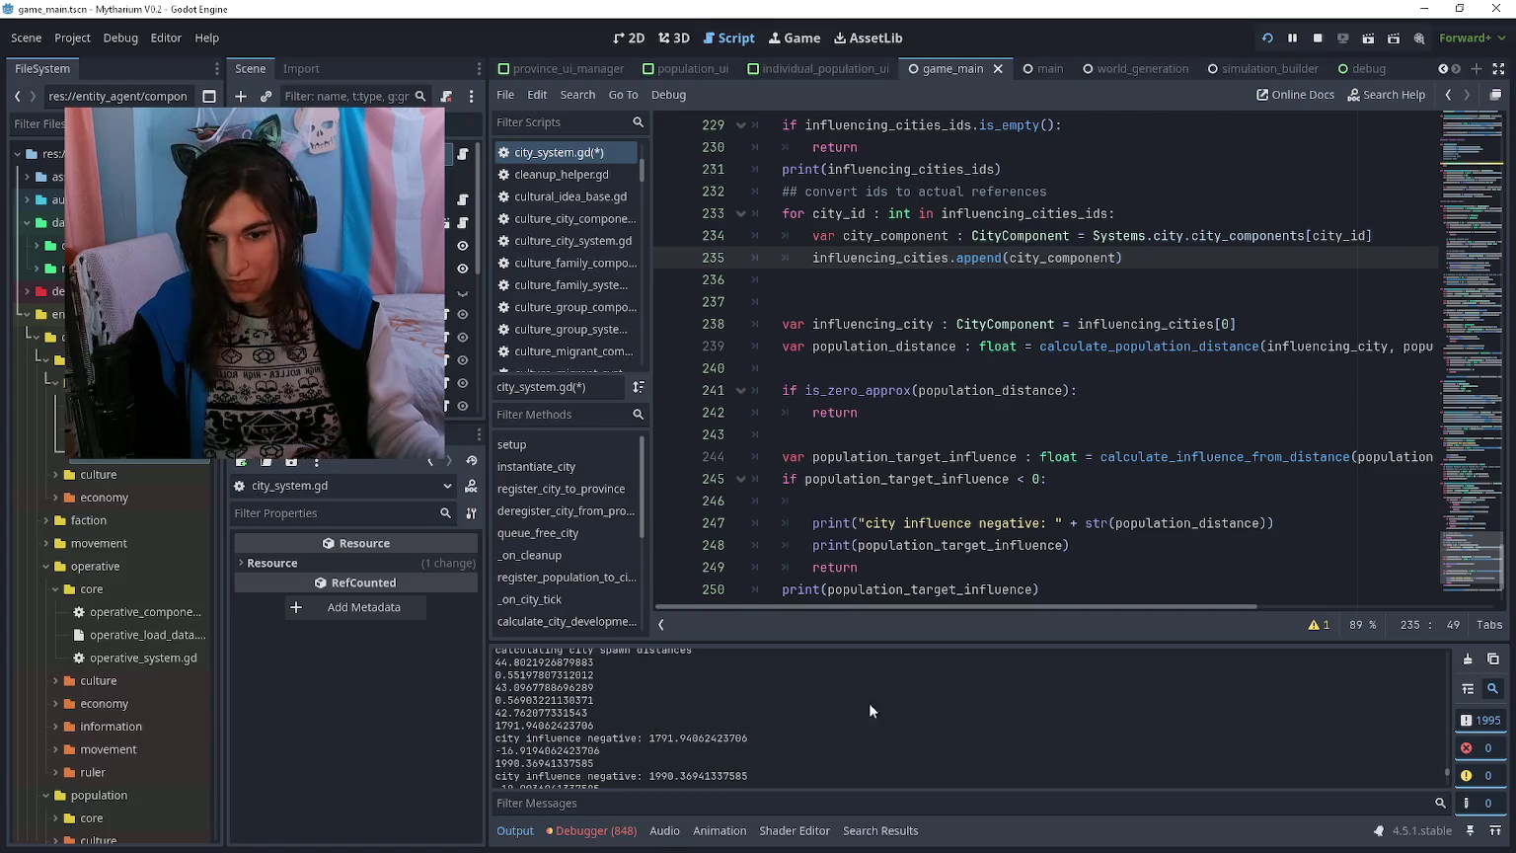
drag(607, 727, 478, 713)
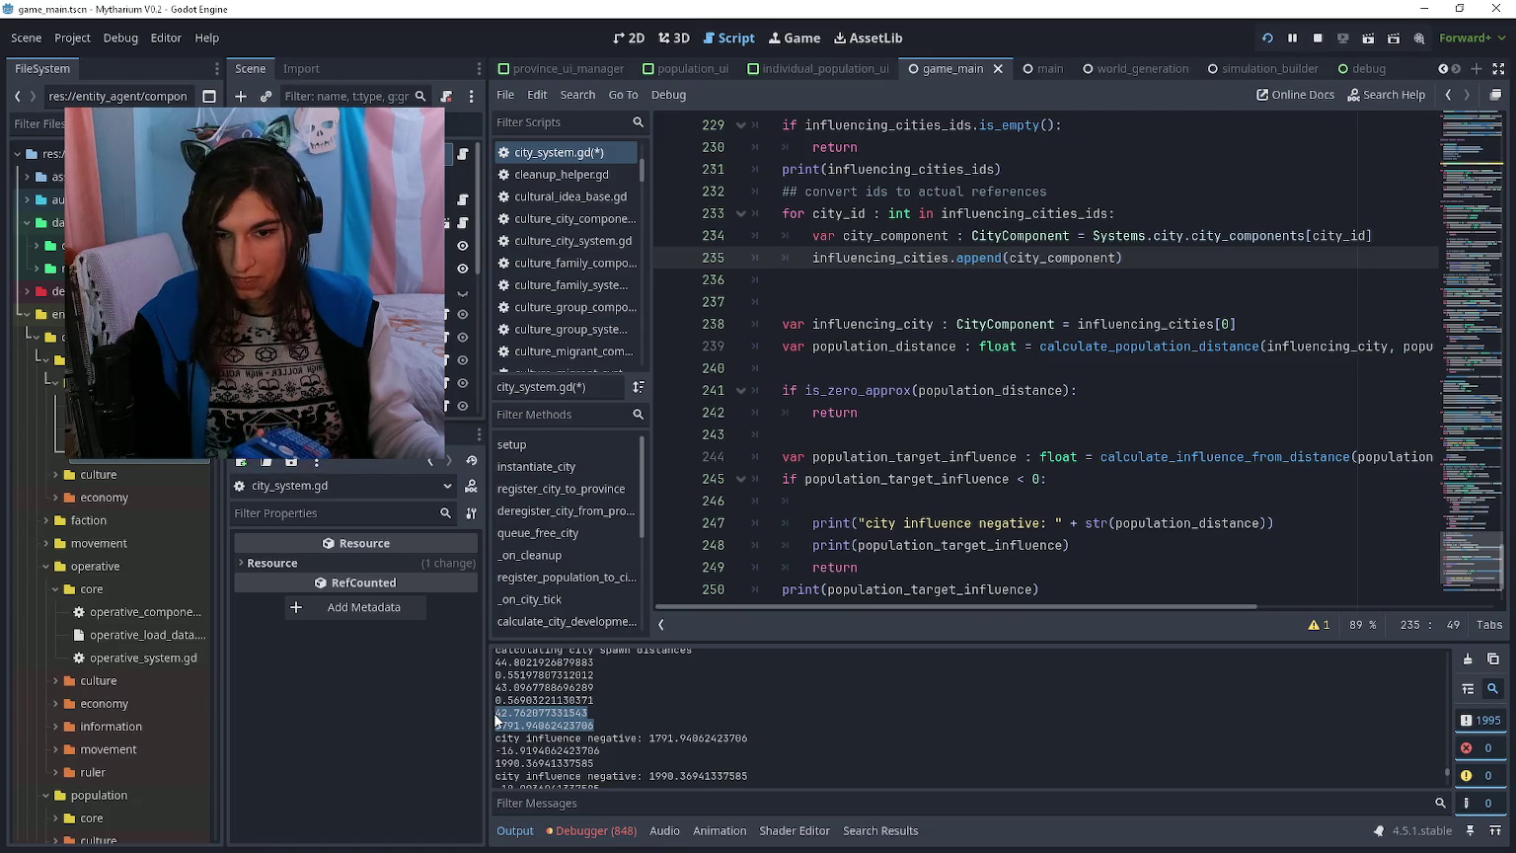
click(984, 426)
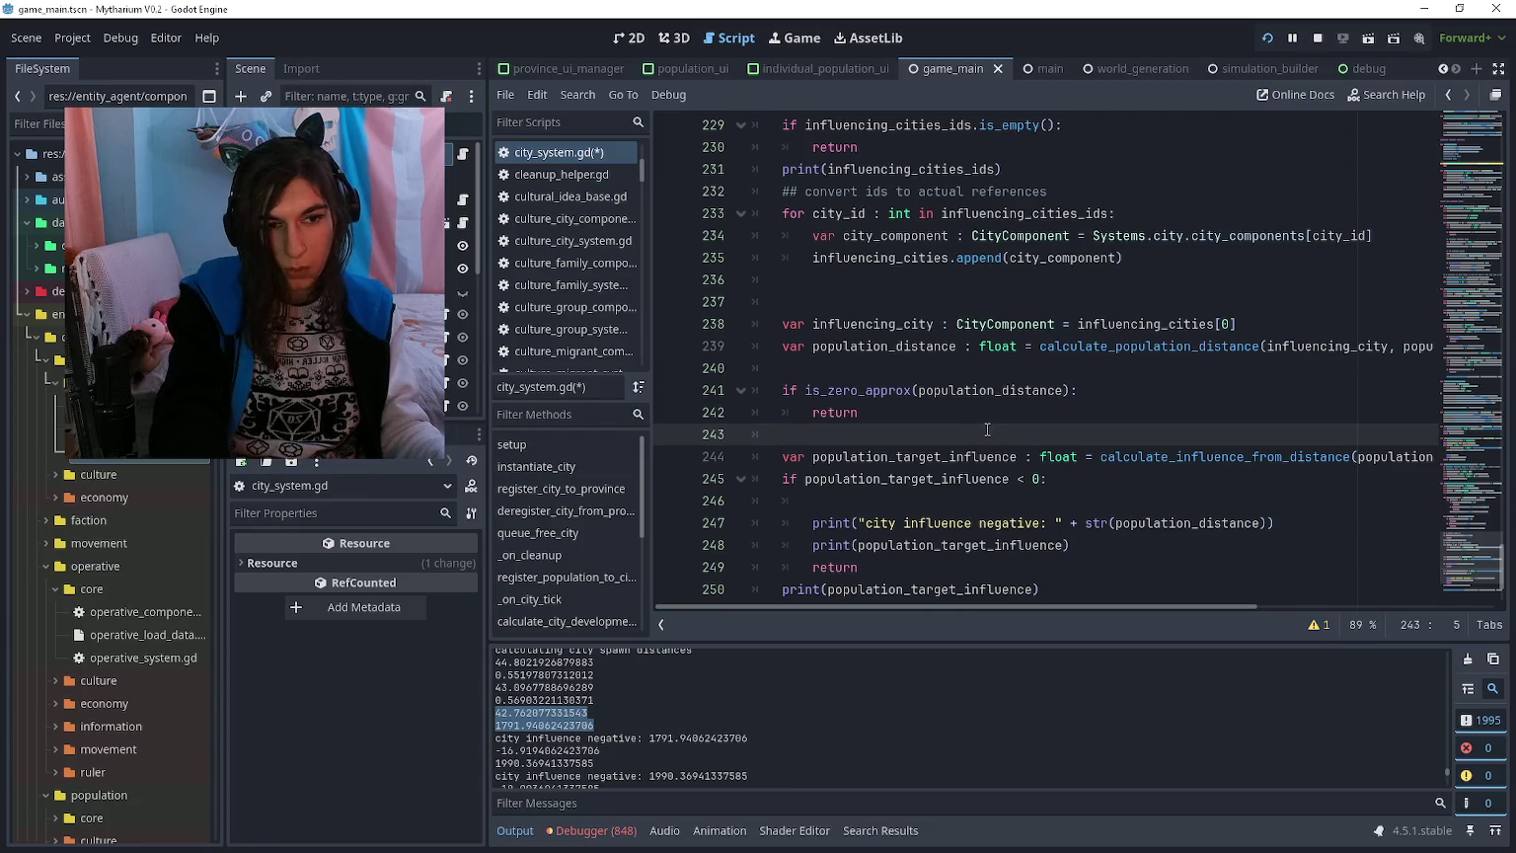
scroll(984, 424, down, 2)
click(984, 425)
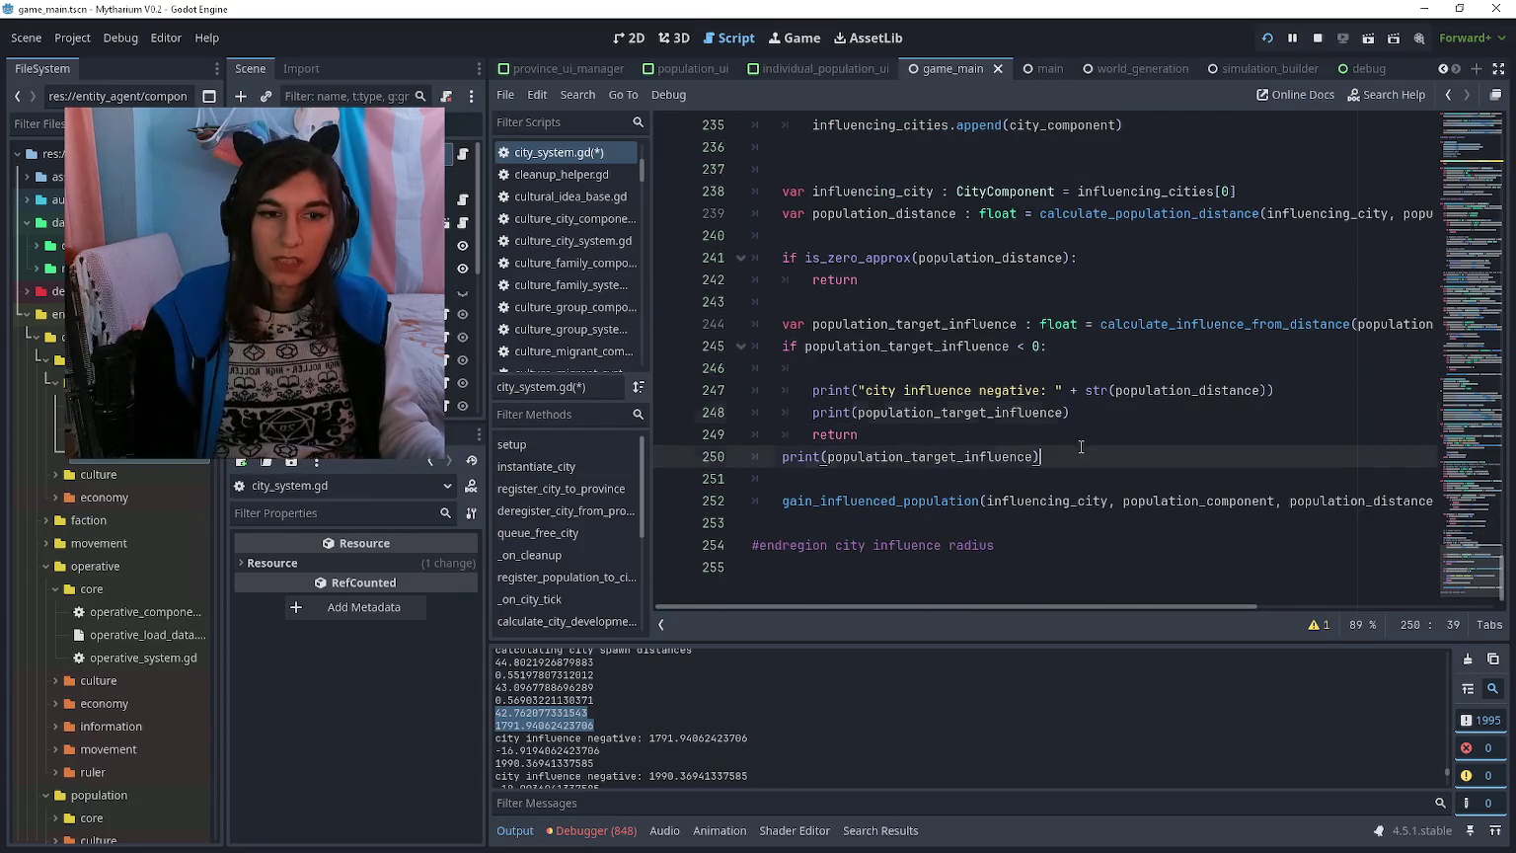
click(1071, 479)
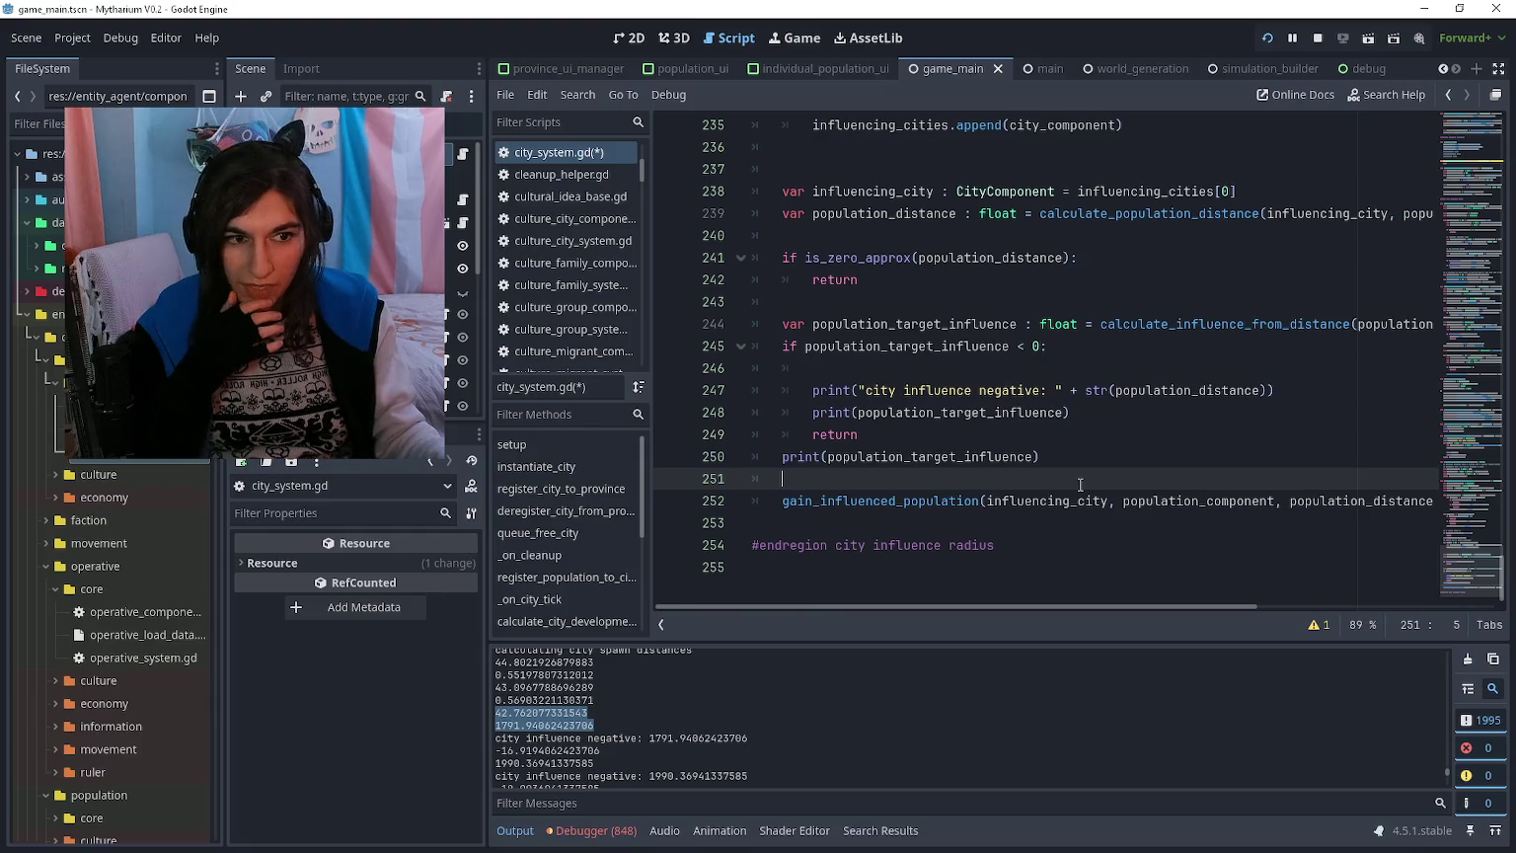
scroll(1072, 464, right, 4)
scroll(1072, 447, left, 4)
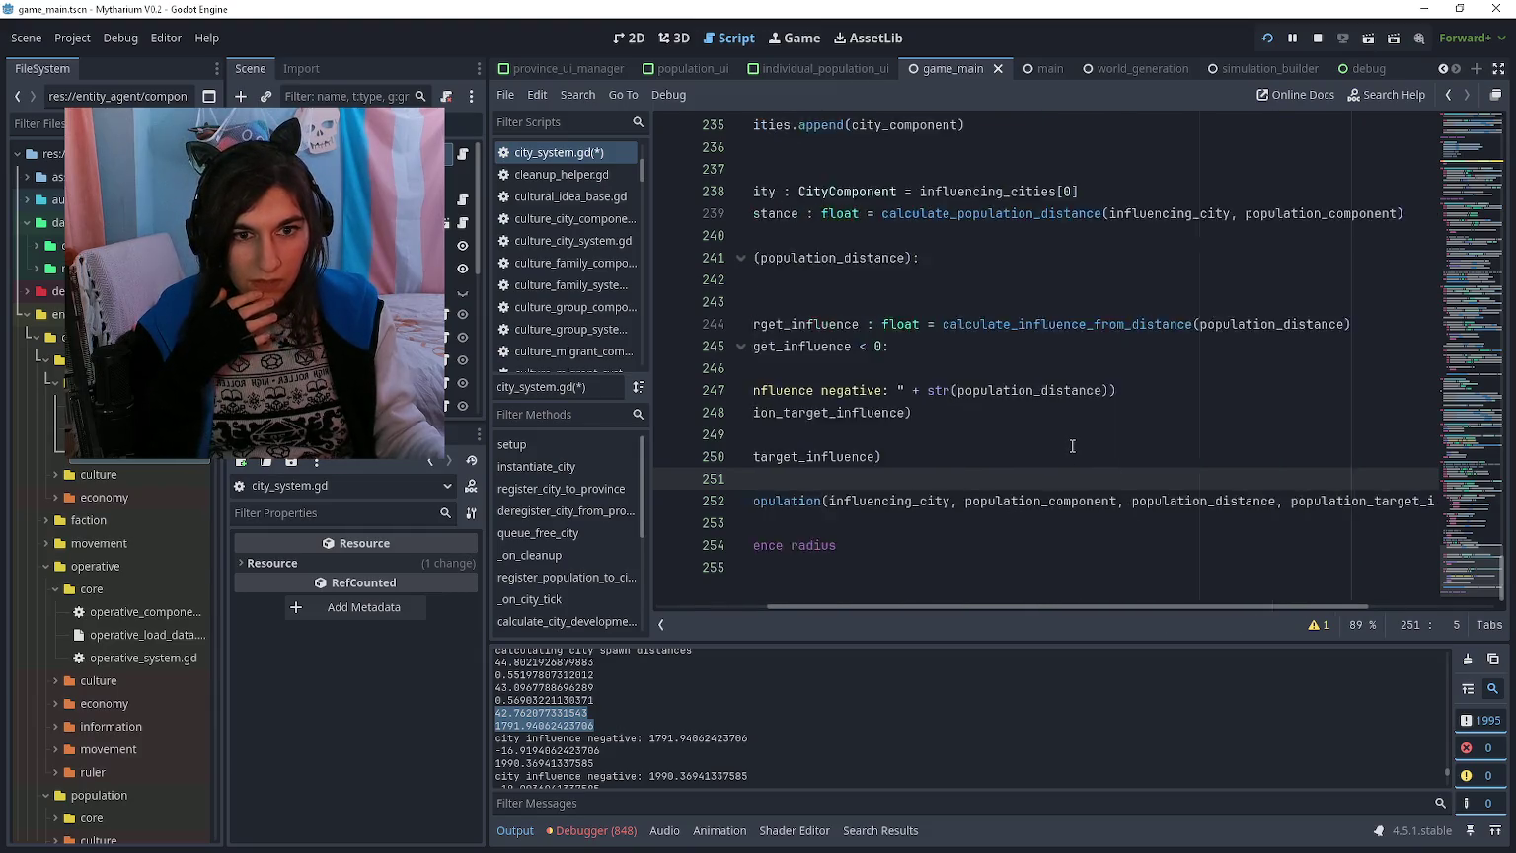
scroll(1072, 447, up, 1)
click(1081, 353)
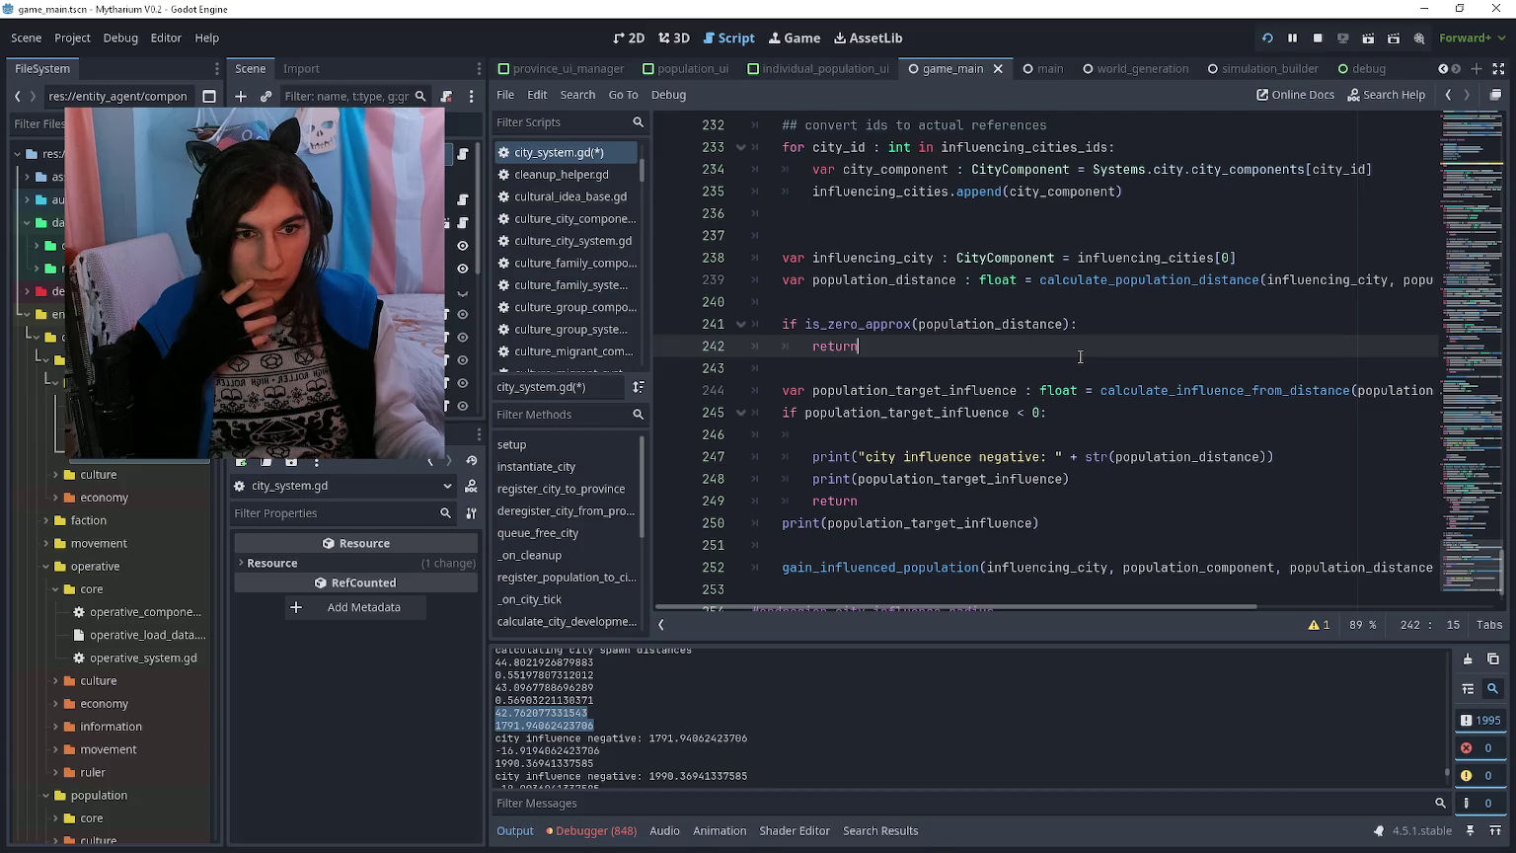
scroll(1081, 356, up, 1)
click(1061, 375)
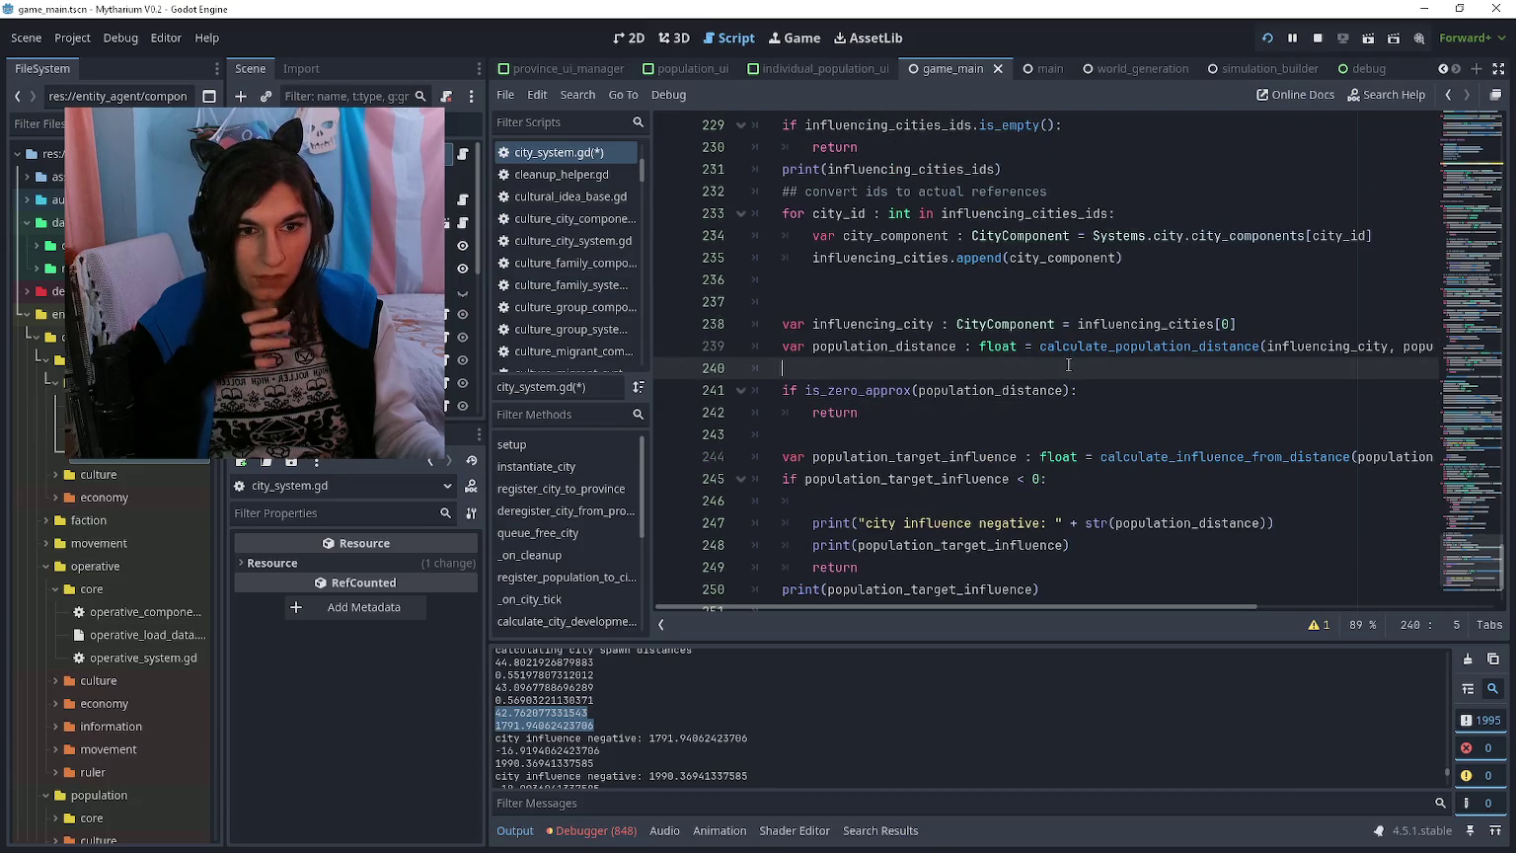
scroll(1069, 366, right, 2)
scroll(1069, 366, left, 2)
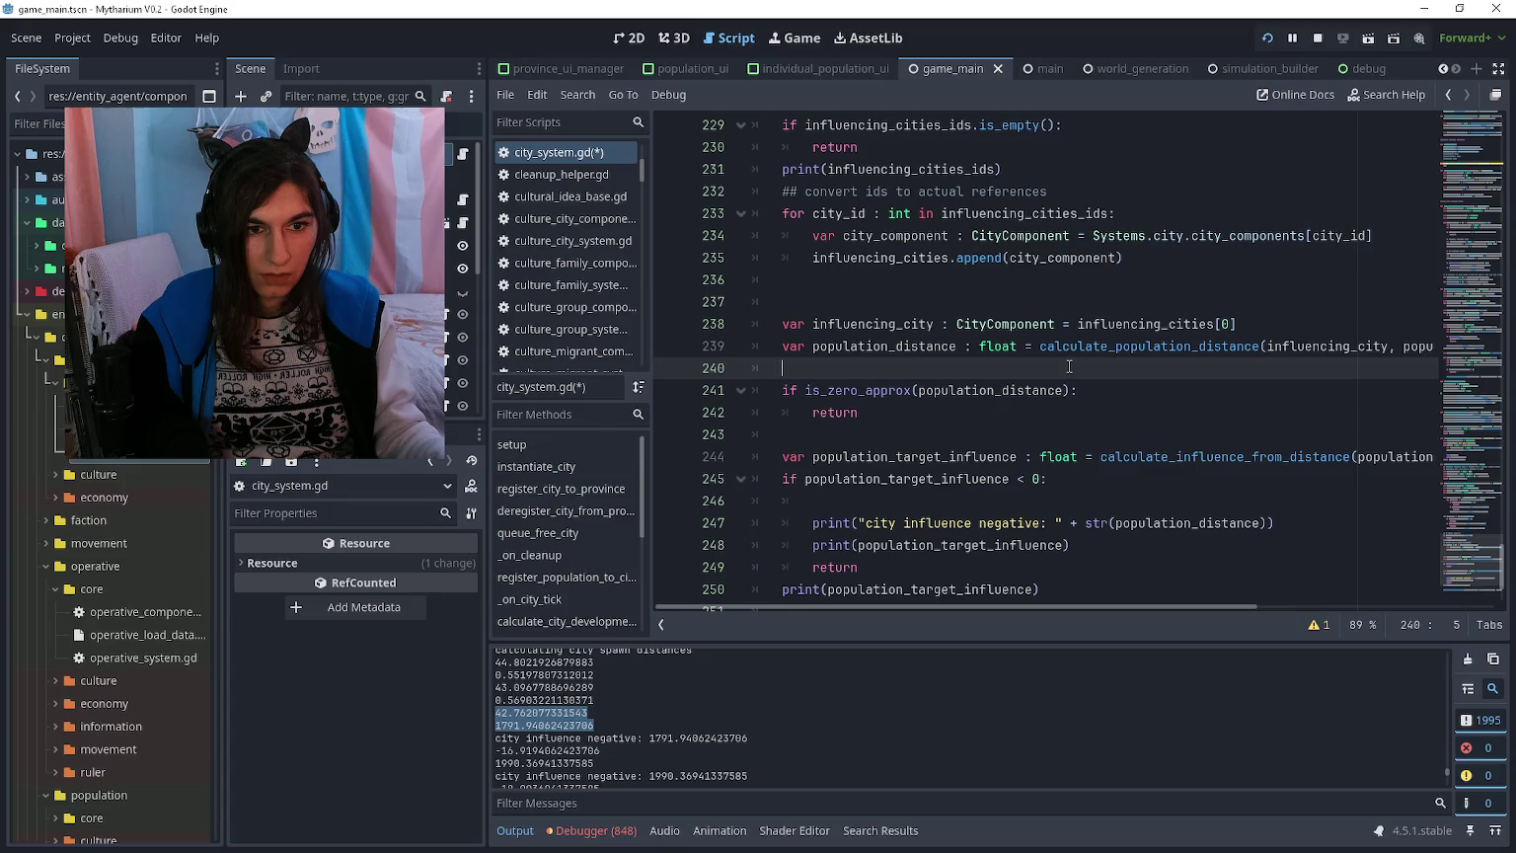
scroll(1069, 366, up, 1)
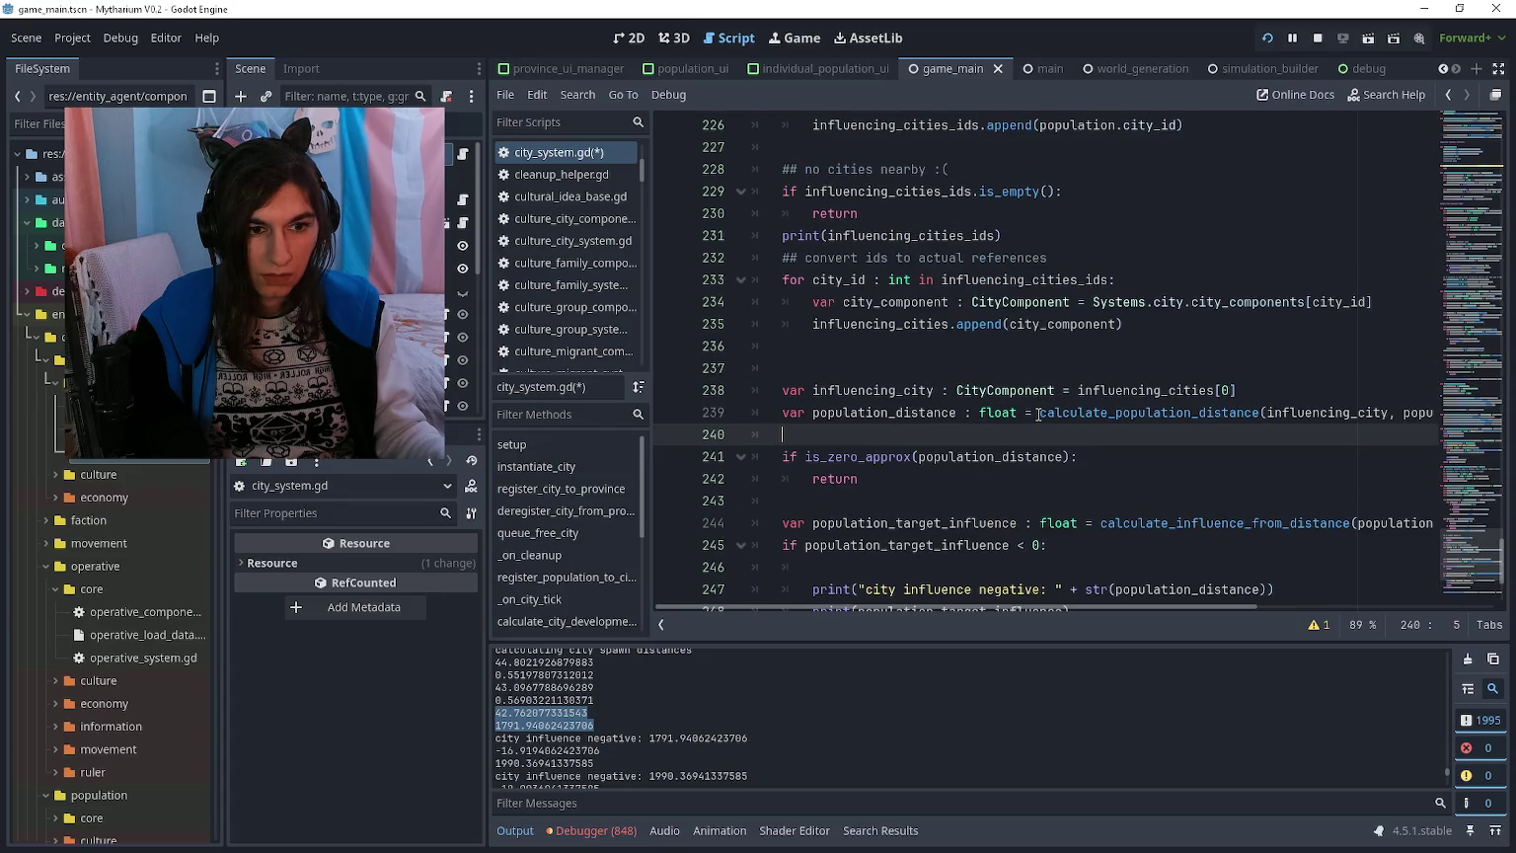
click(1076, 478)
drag(1041, 413, 1261, 412)
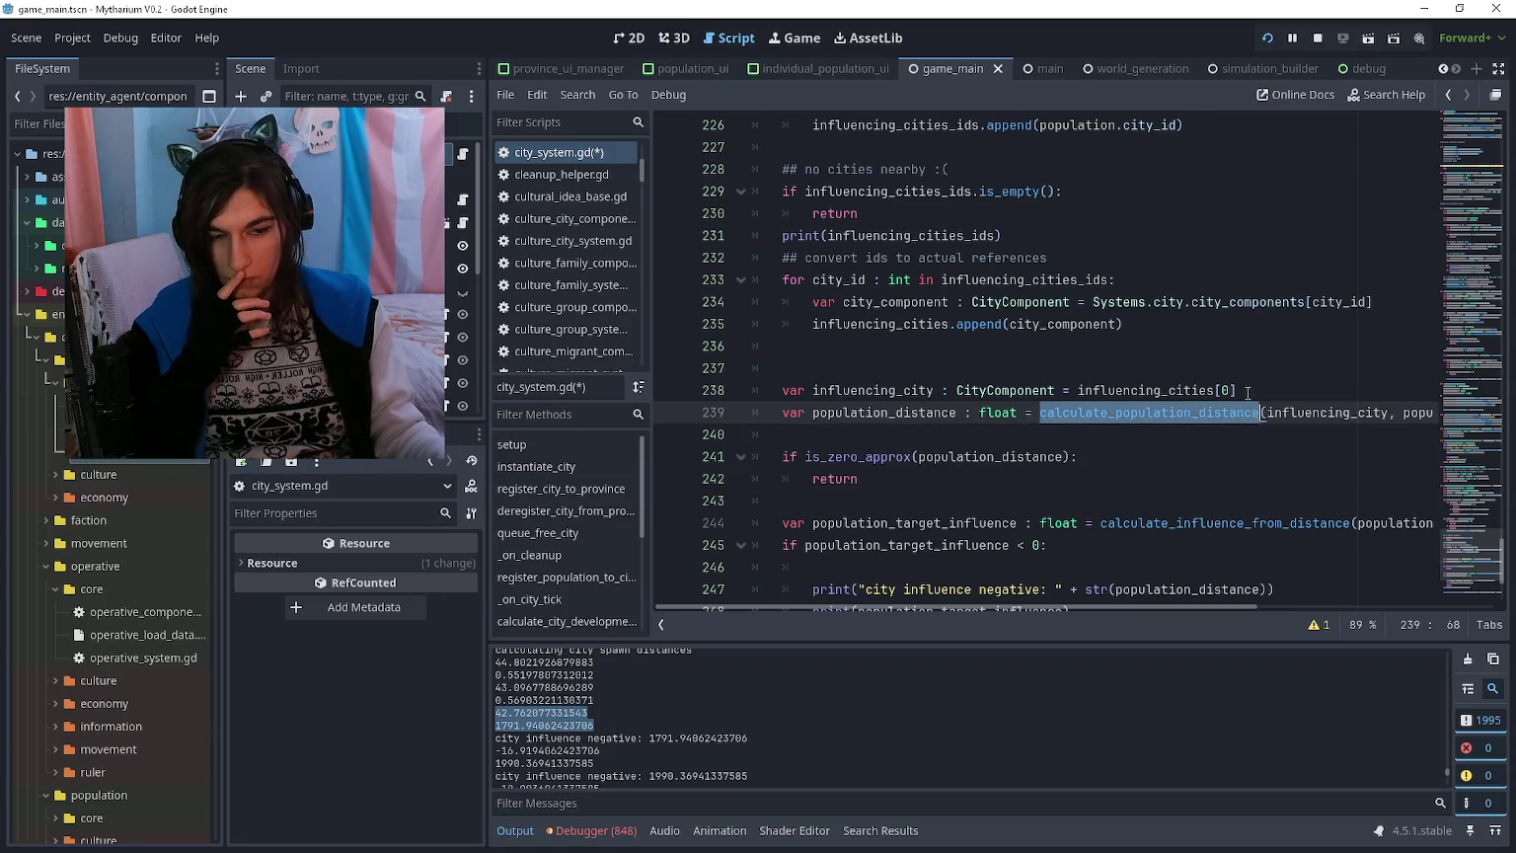
key(Up)
click(1237, 425)
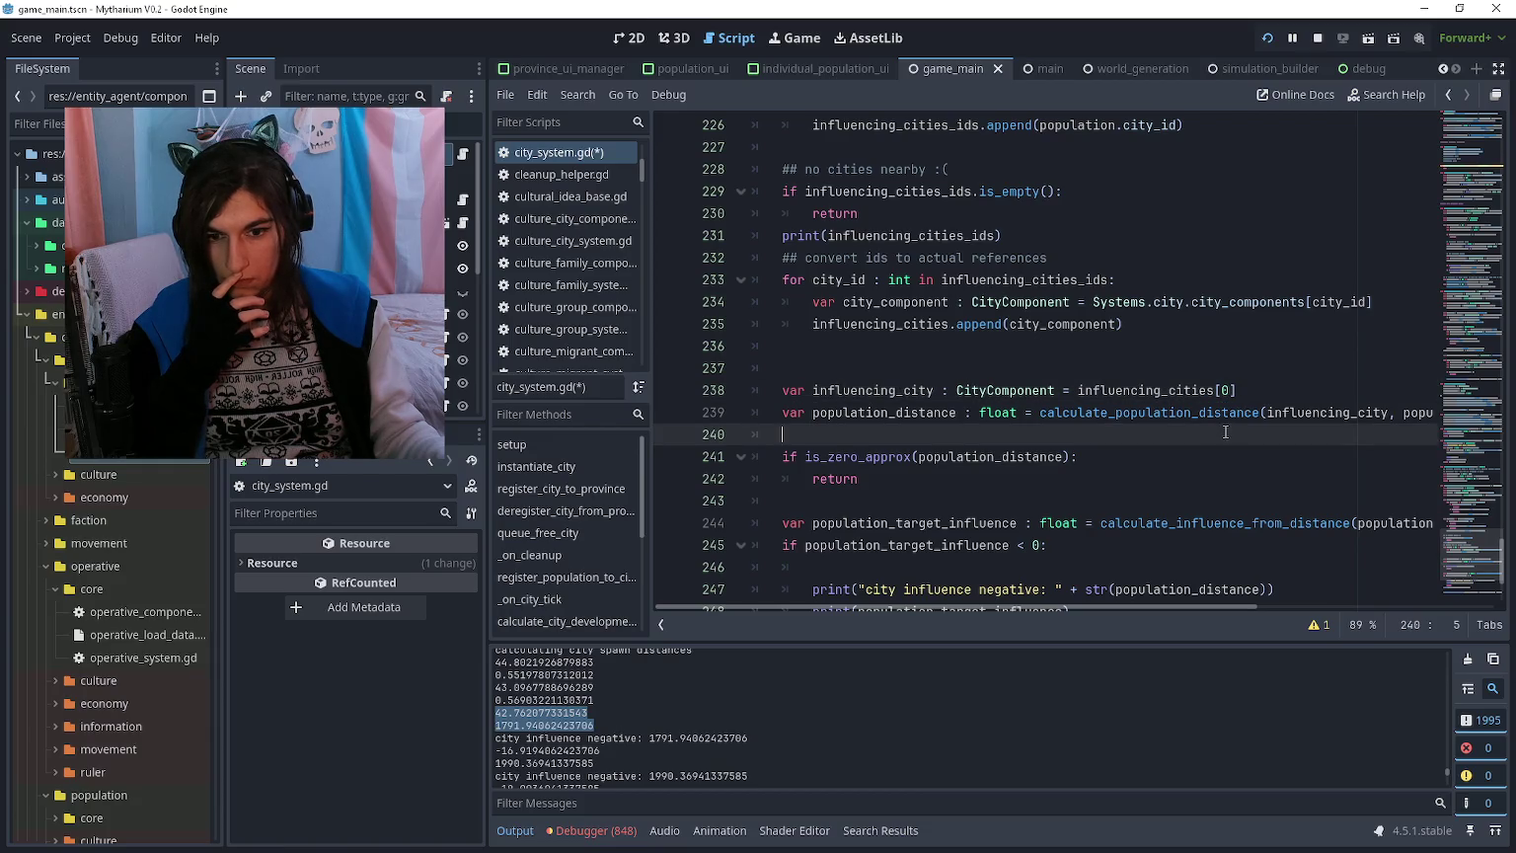
click(1242, 400)
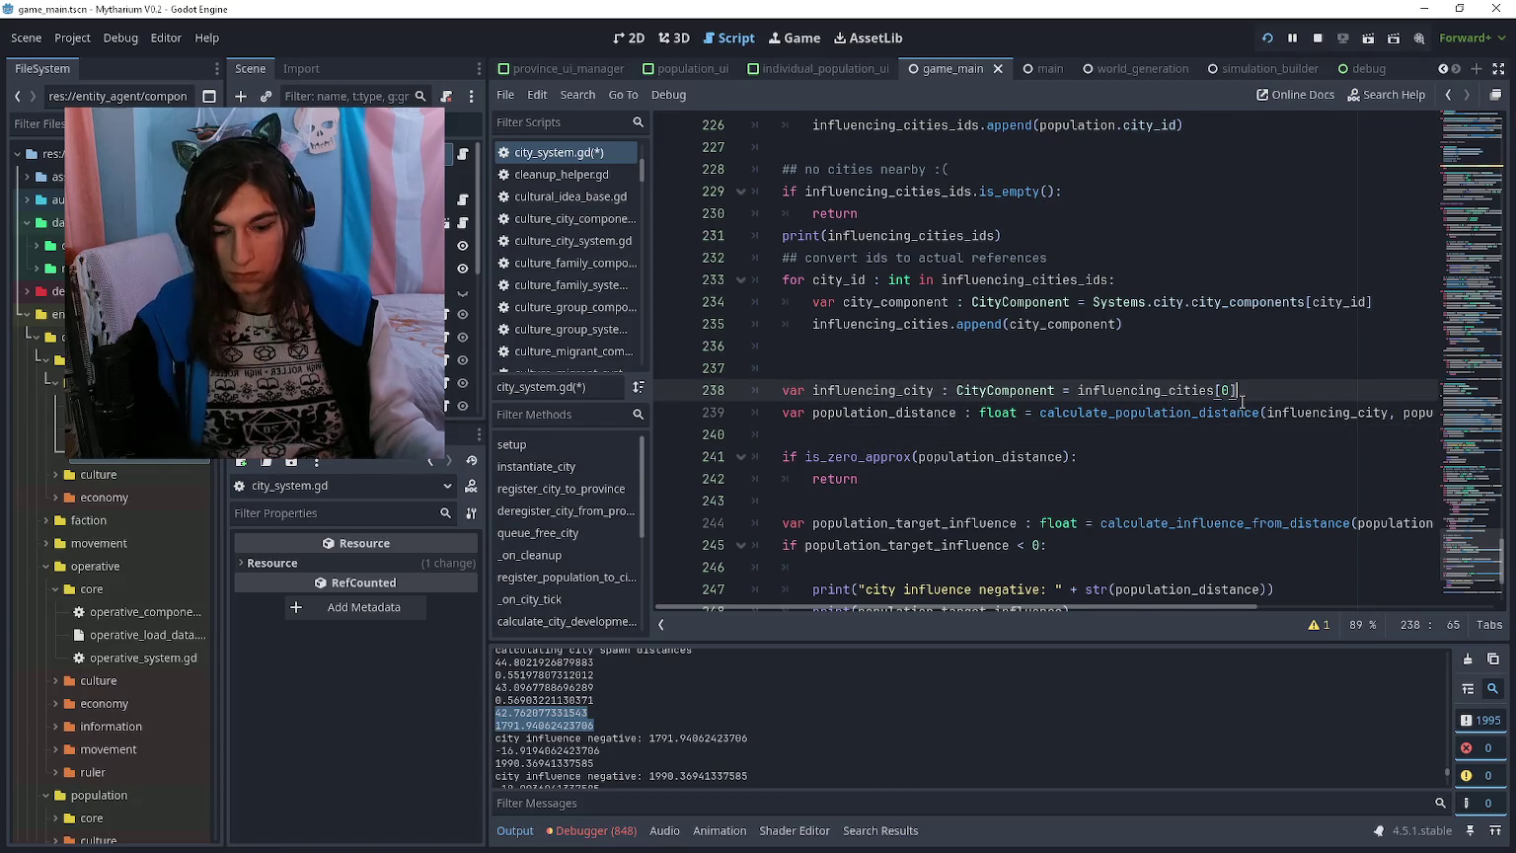
Step: Add print("modcheck") above and print("mod = checked") below the distance line, then save
key(Return)
text(print(")
text(modcheck)
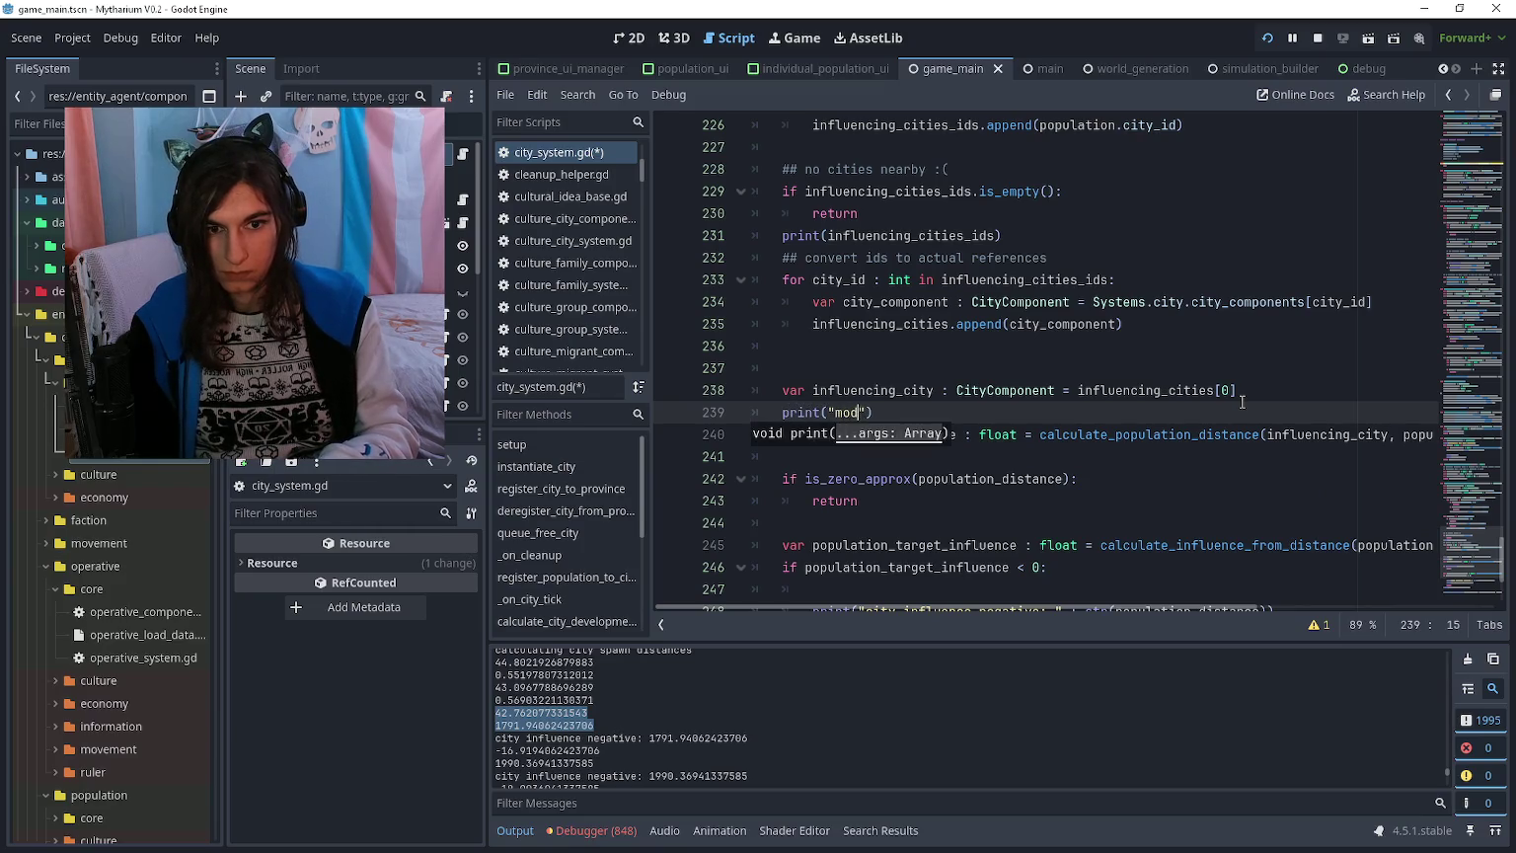
key(Down)
key(Down)
text(print("mo)
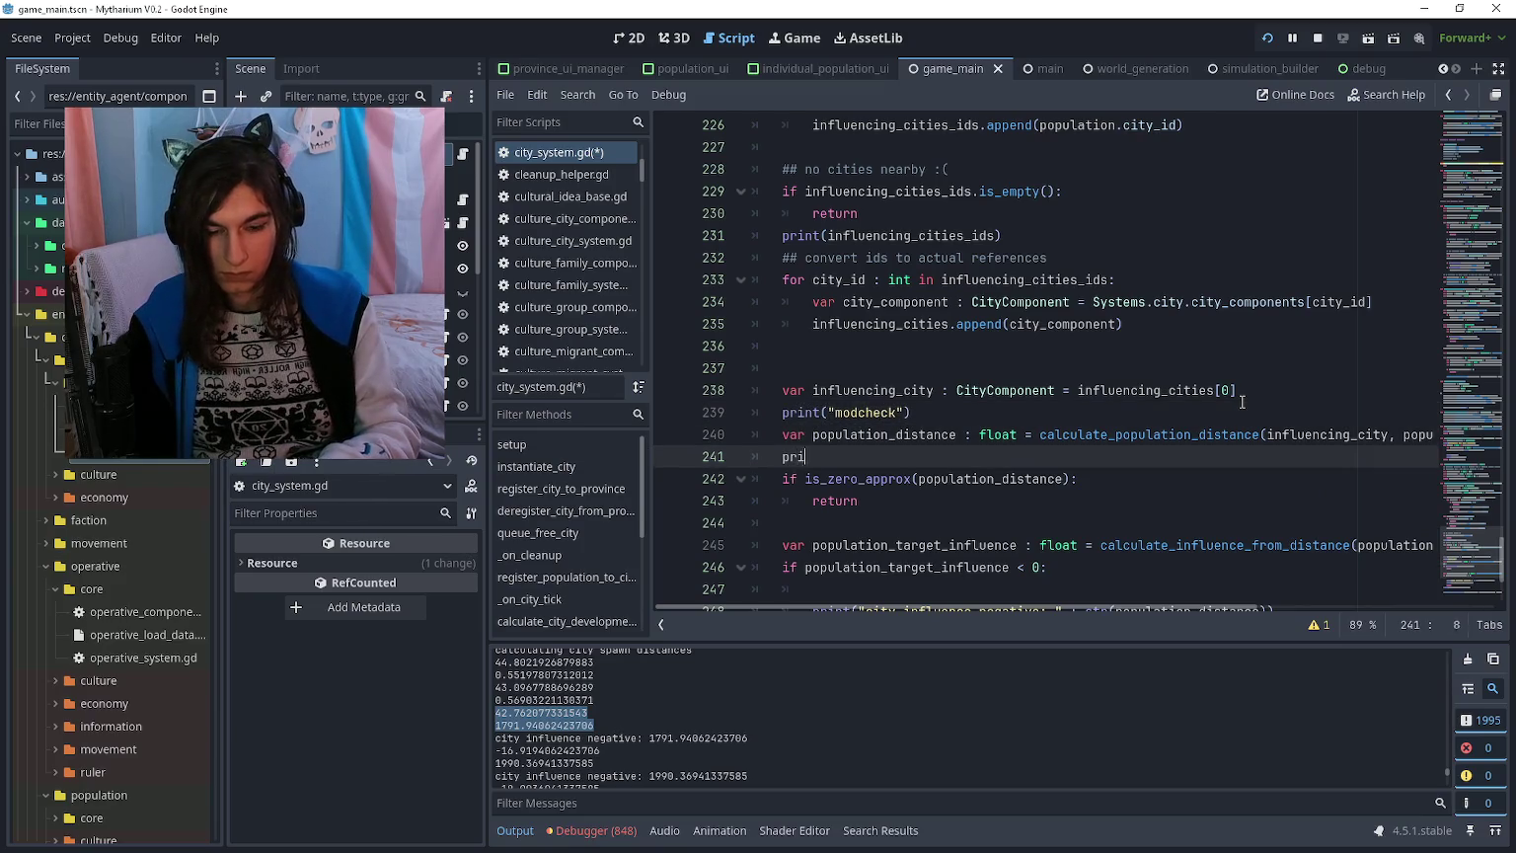
key(BackSpace)
key(BackSpace)
text(d = checked)
key(ctrl+s)
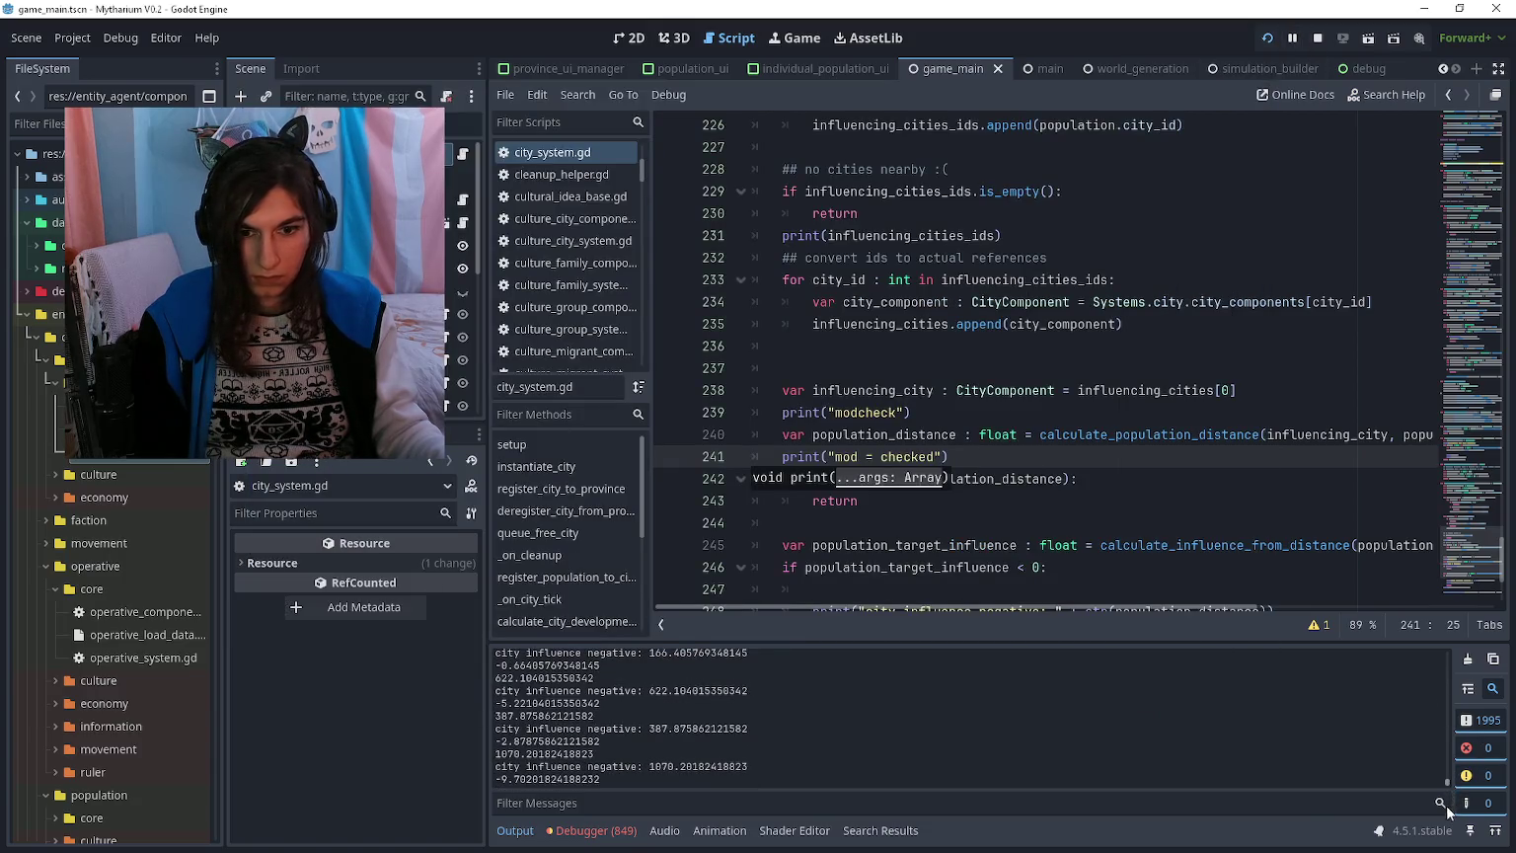
Step: Raise the running game's Game Speed to 5, then pause it in the debugger
key(alt+Tab)
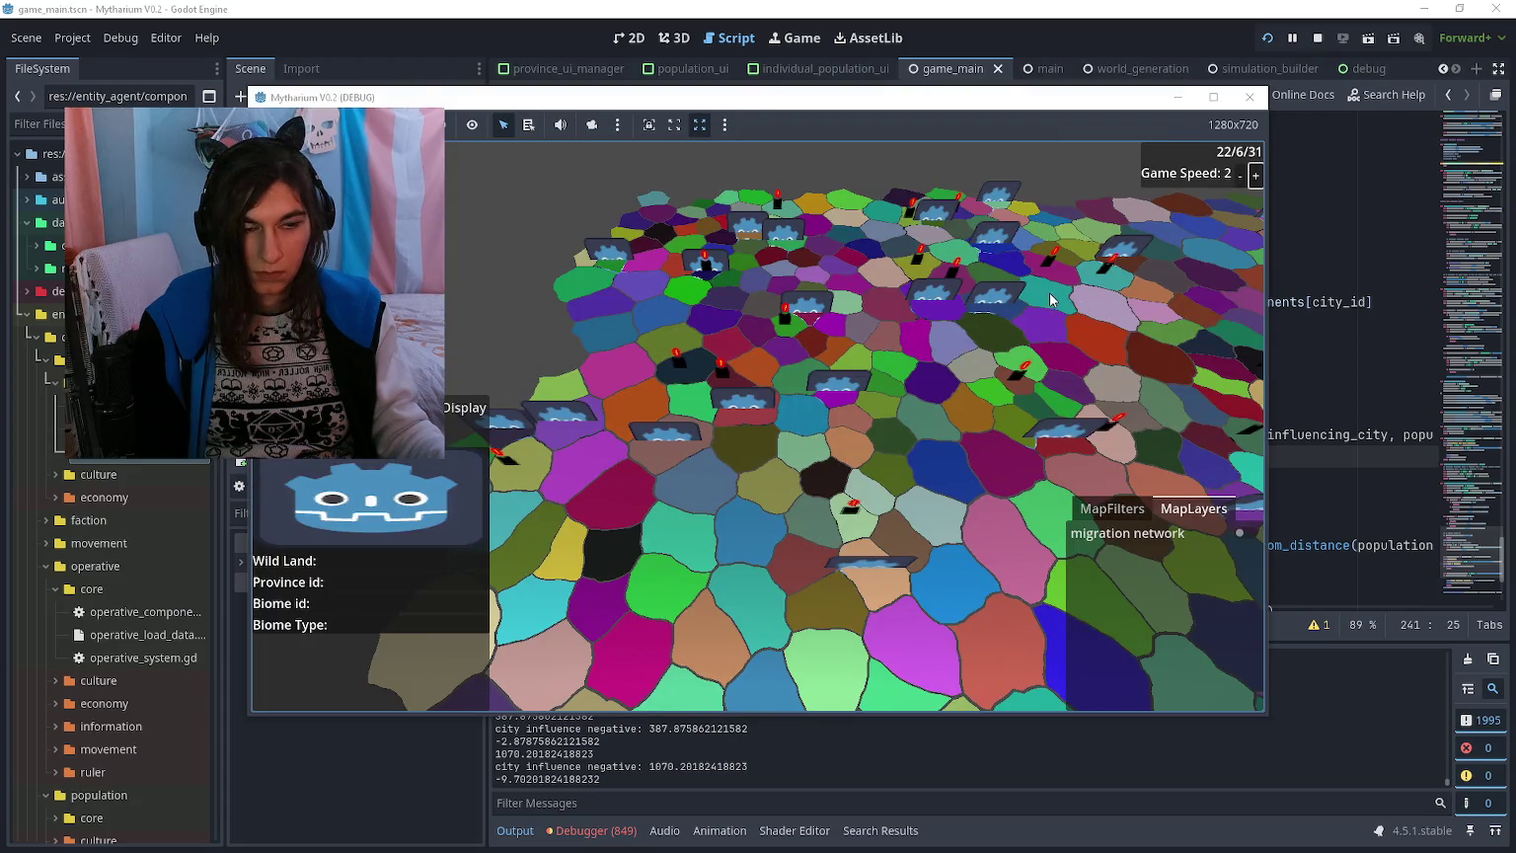
click(1256, 175)
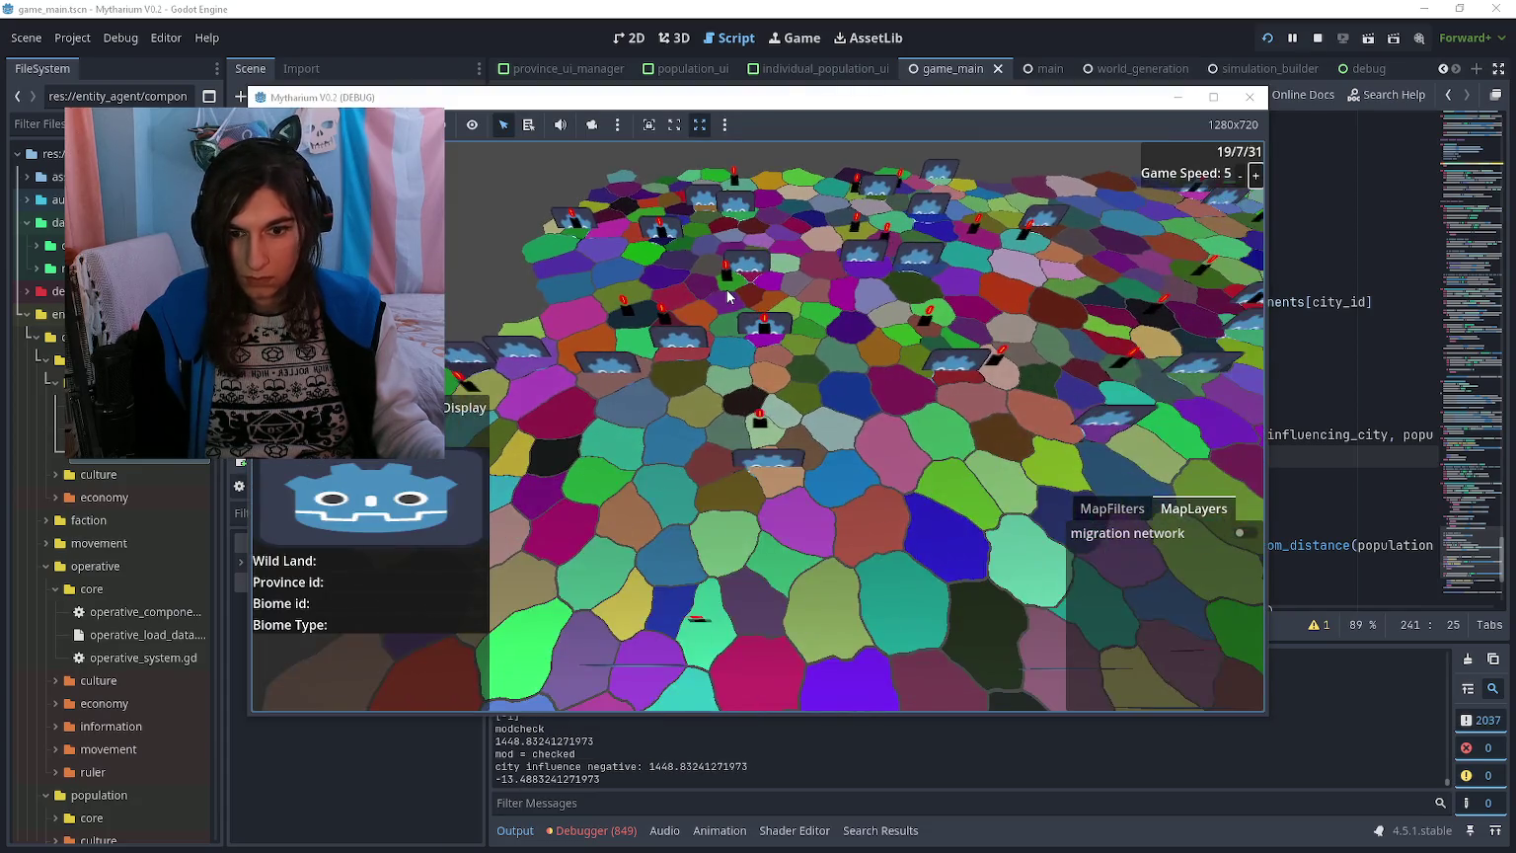
key(alt+Tab)
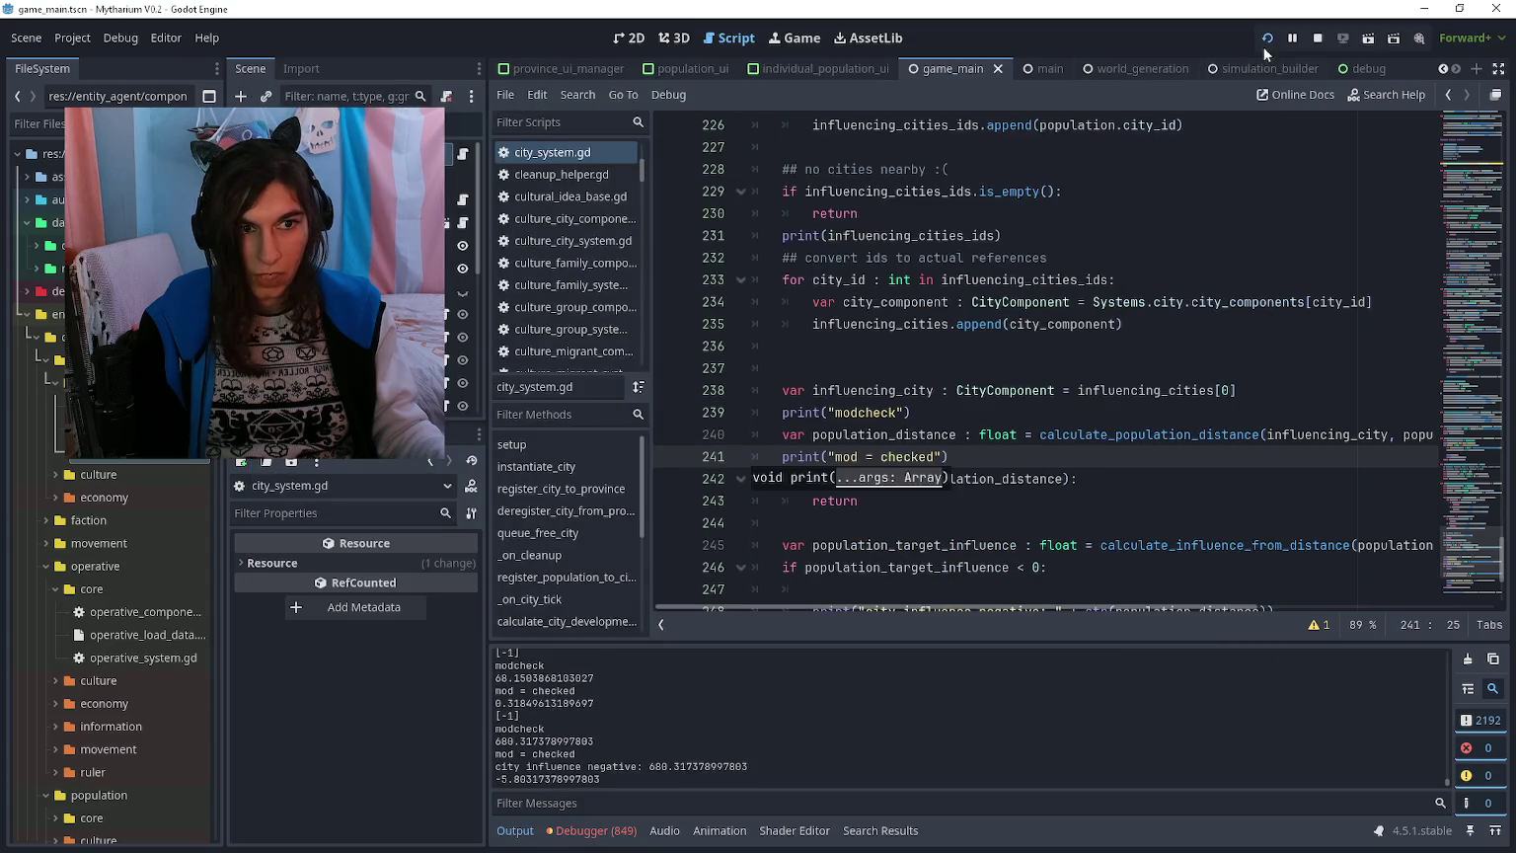
click(1291, 38)
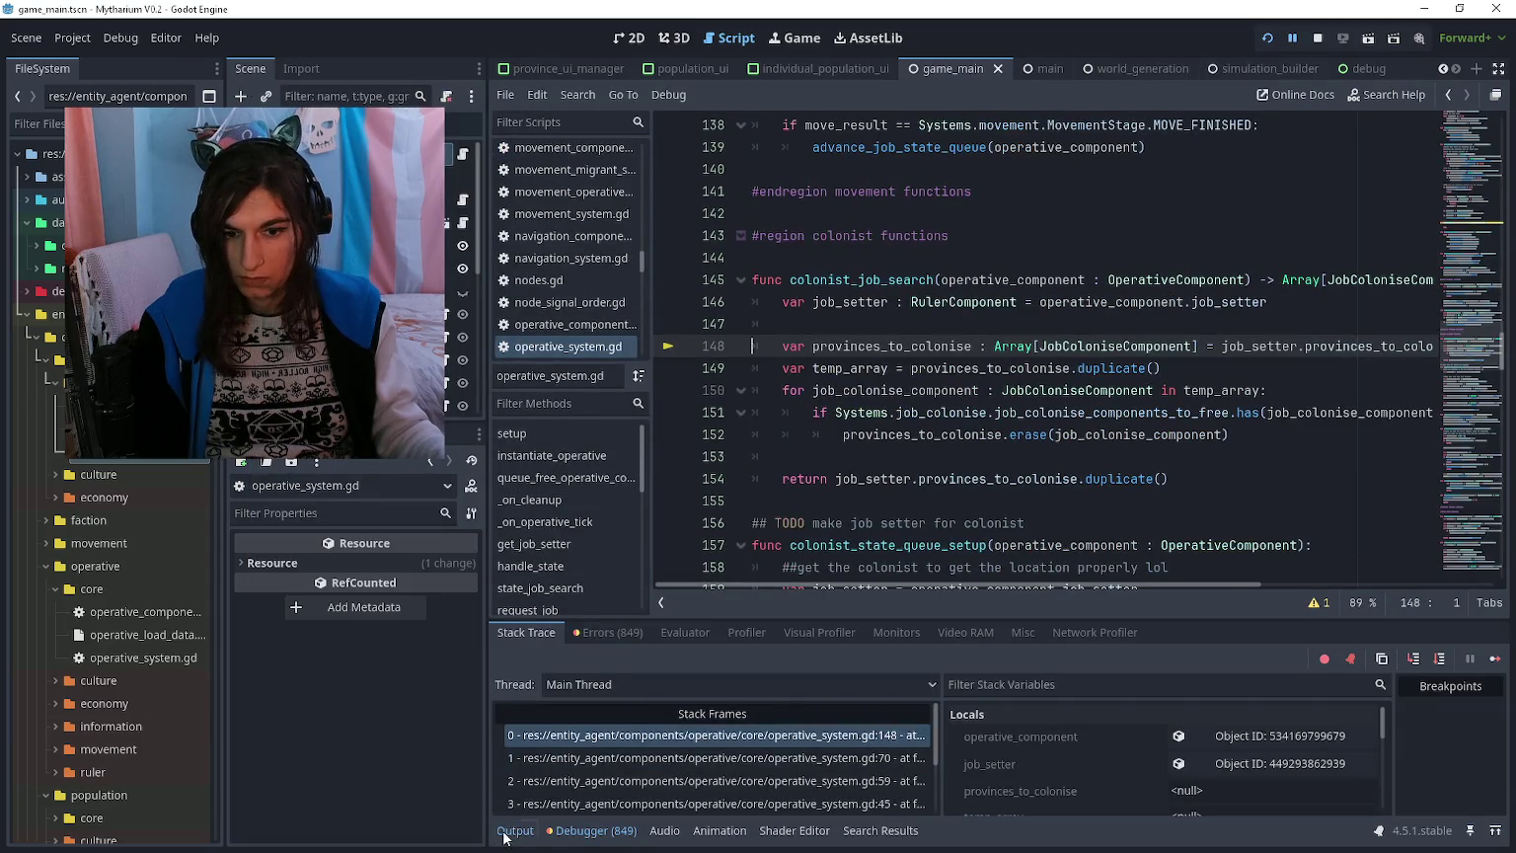
Step: Show the Output log and scroll back to the modcheck prints and negative influence values
click(509, 832)
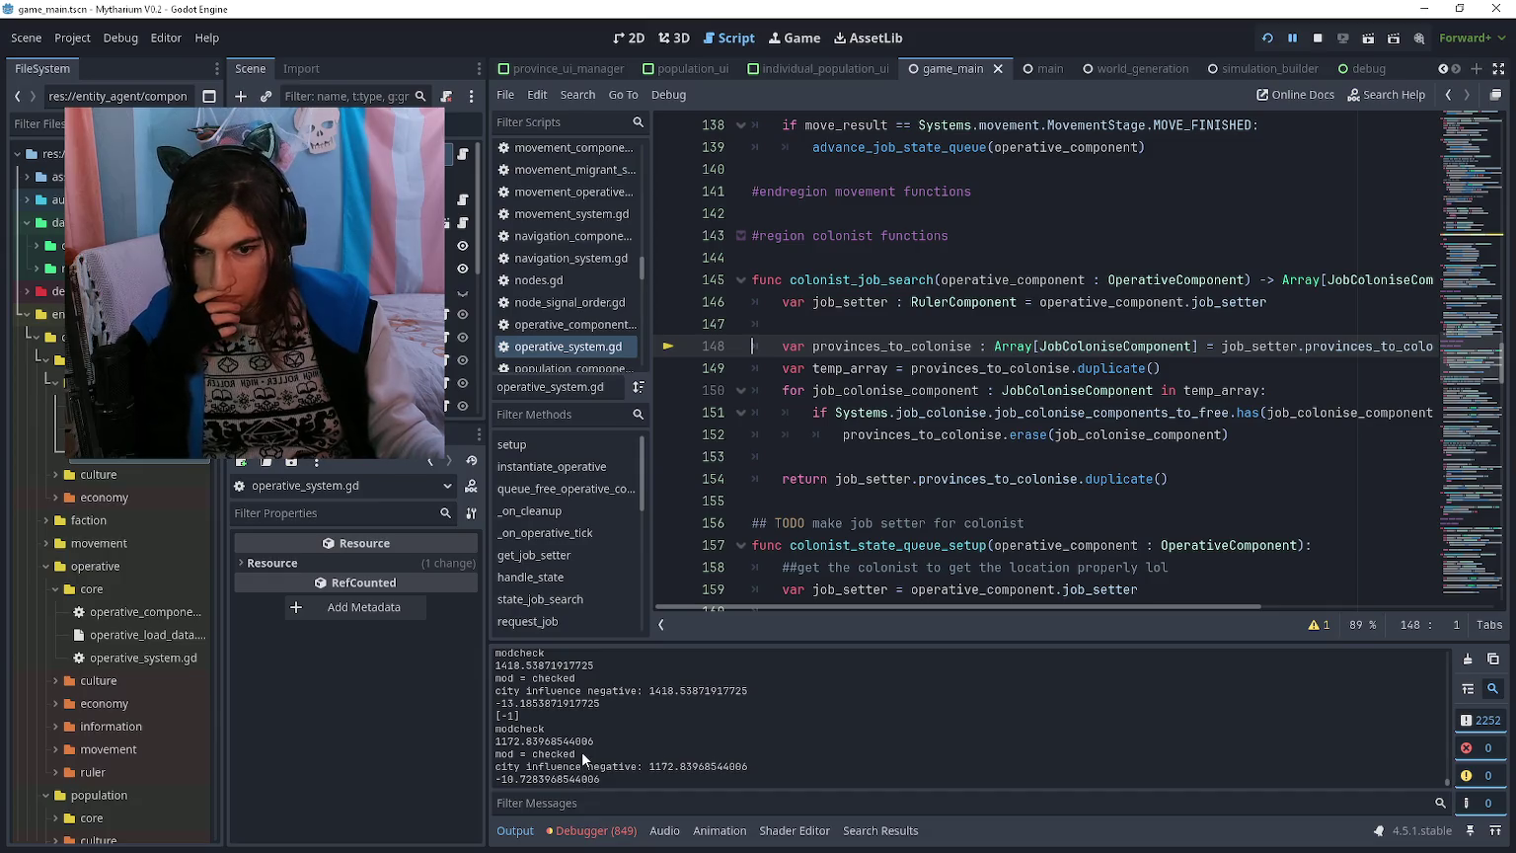
scroll(593, 736, up, 1)
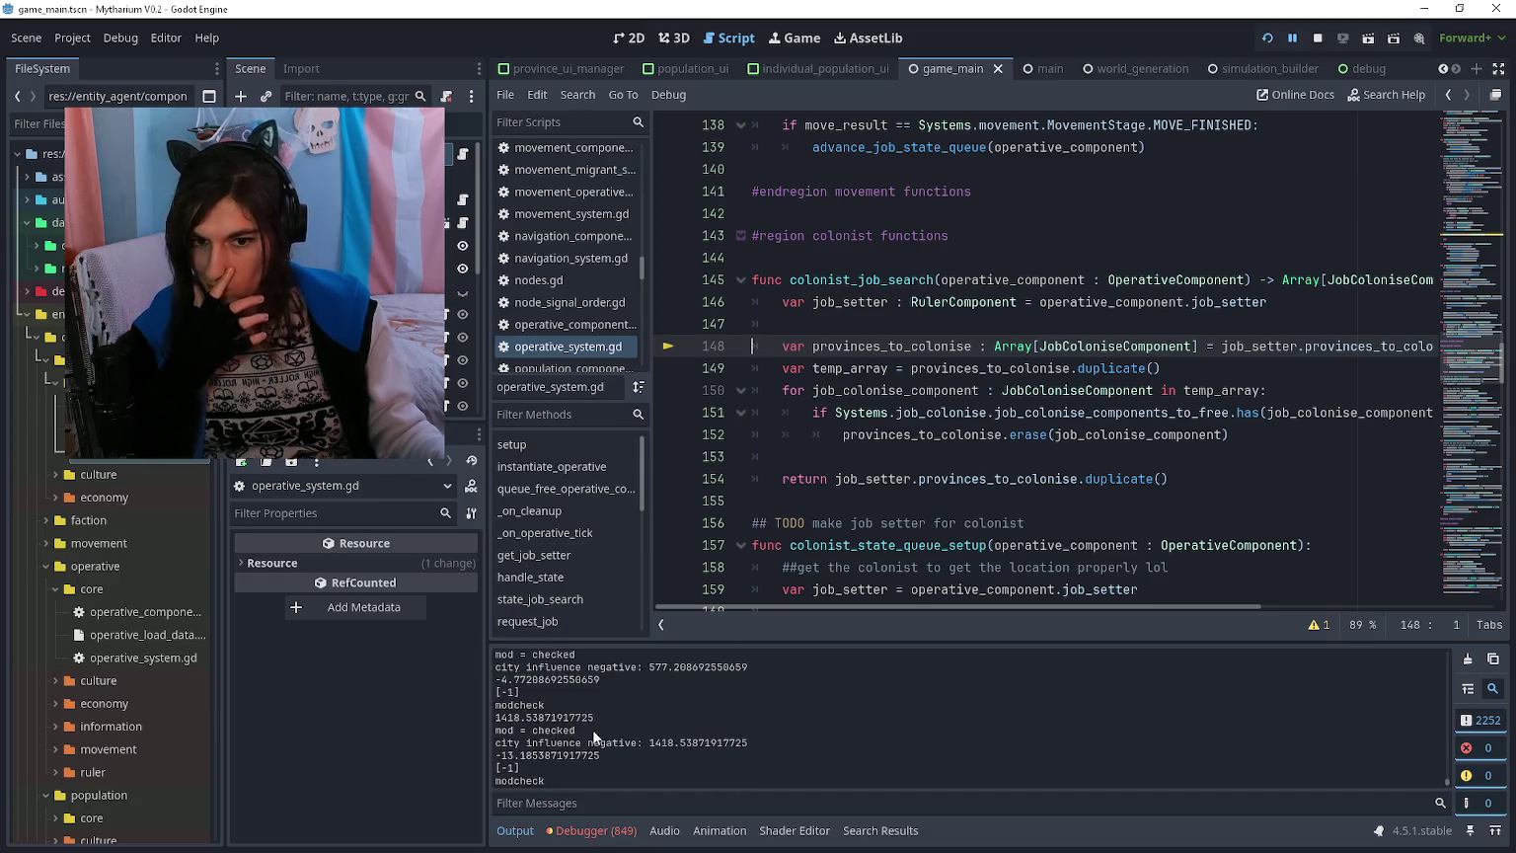
scroll(594, 735, up, 1)
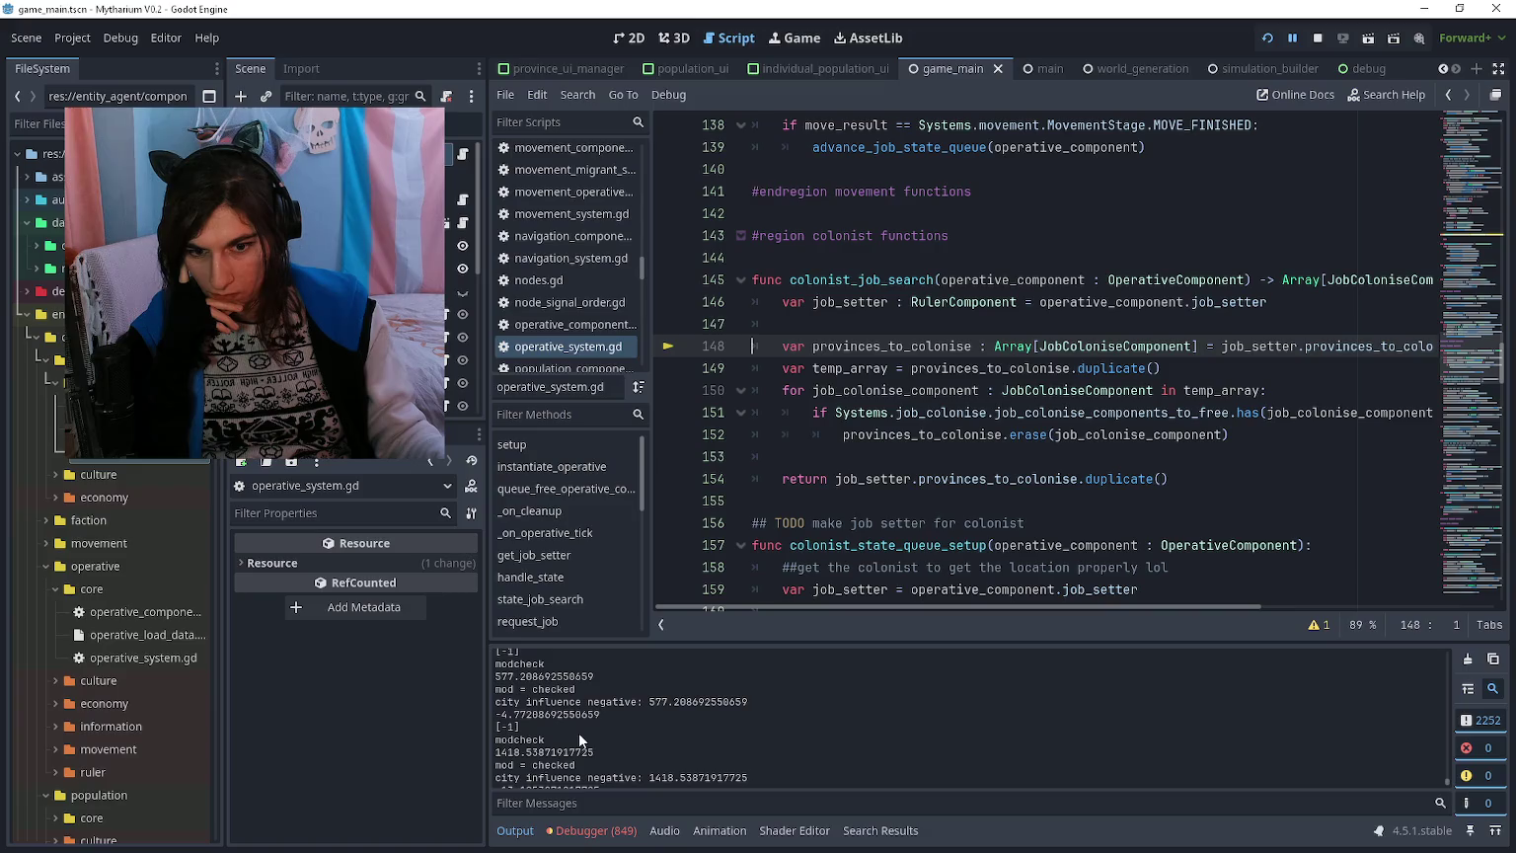
scroll(579, 732, up, 2)
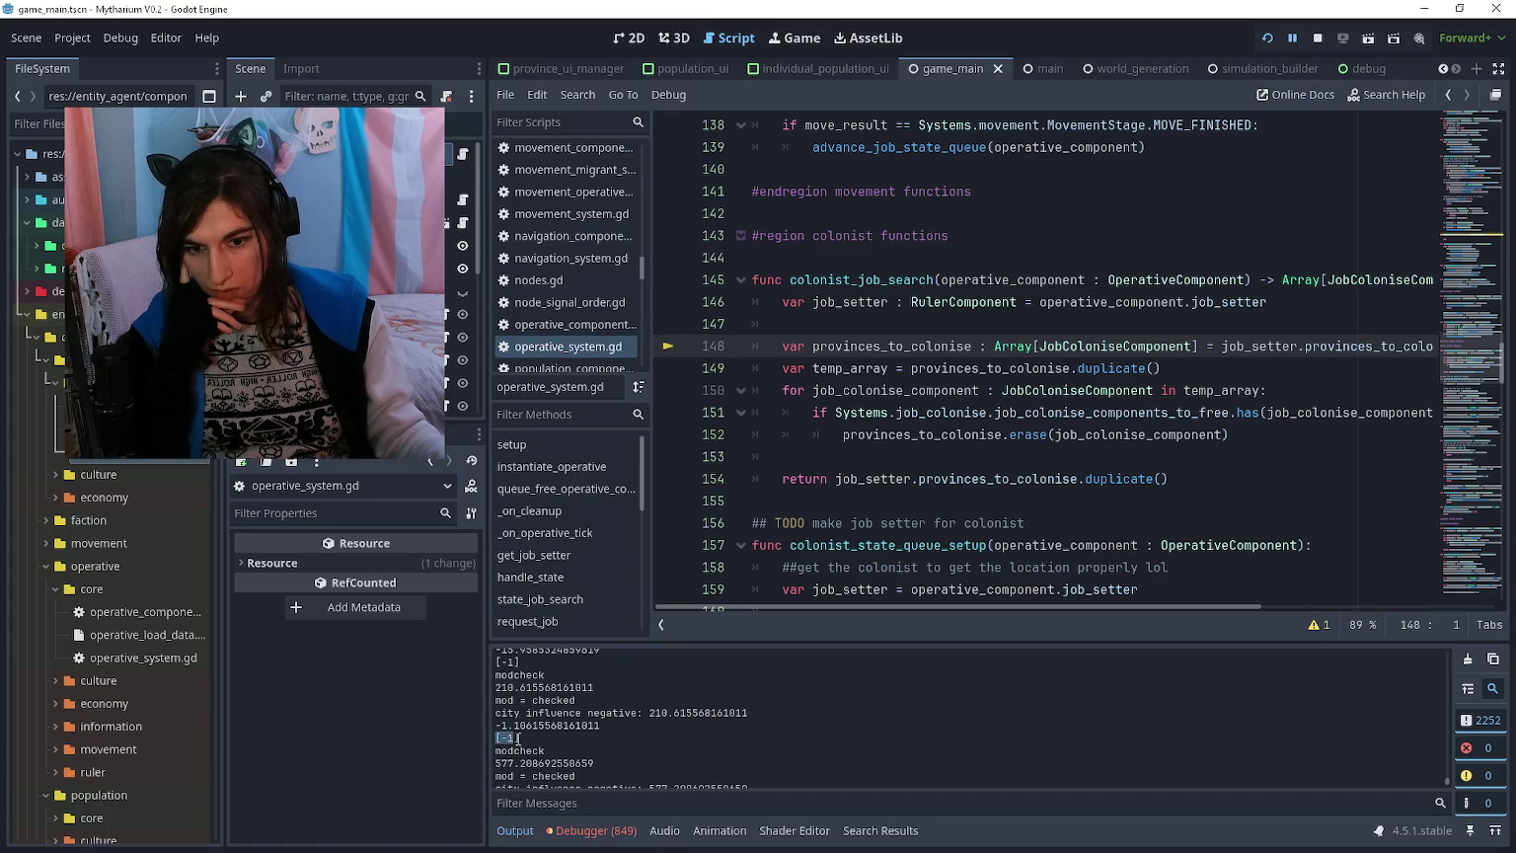
click(885, 454)
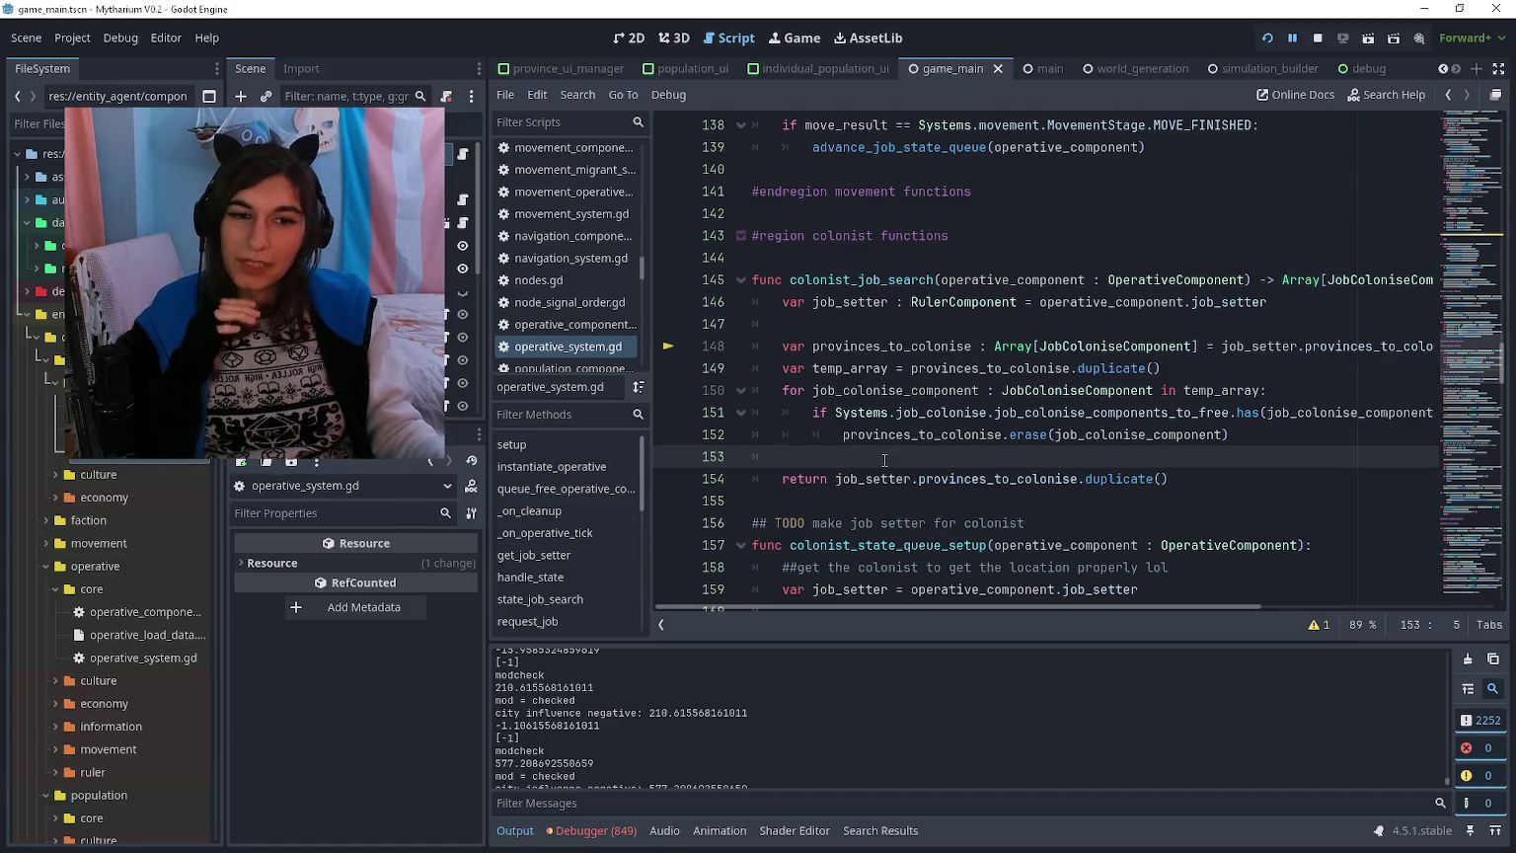
scroll(885, 459, up, 1)
scroll(885, 459, up, 20)
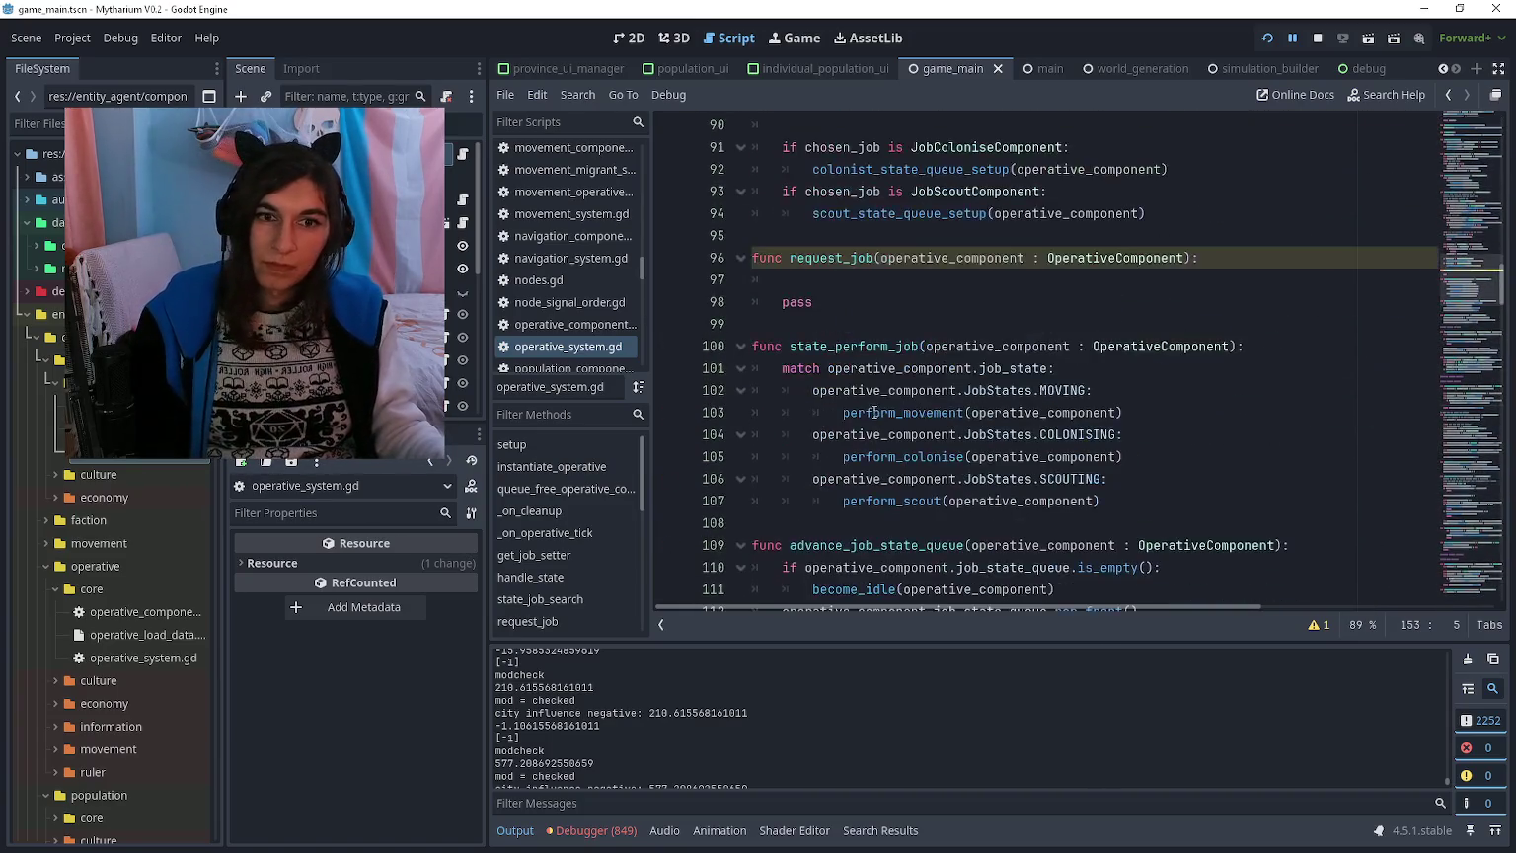
scroll(880, 401, down, 1)
scroll(899, 398, up, 12)
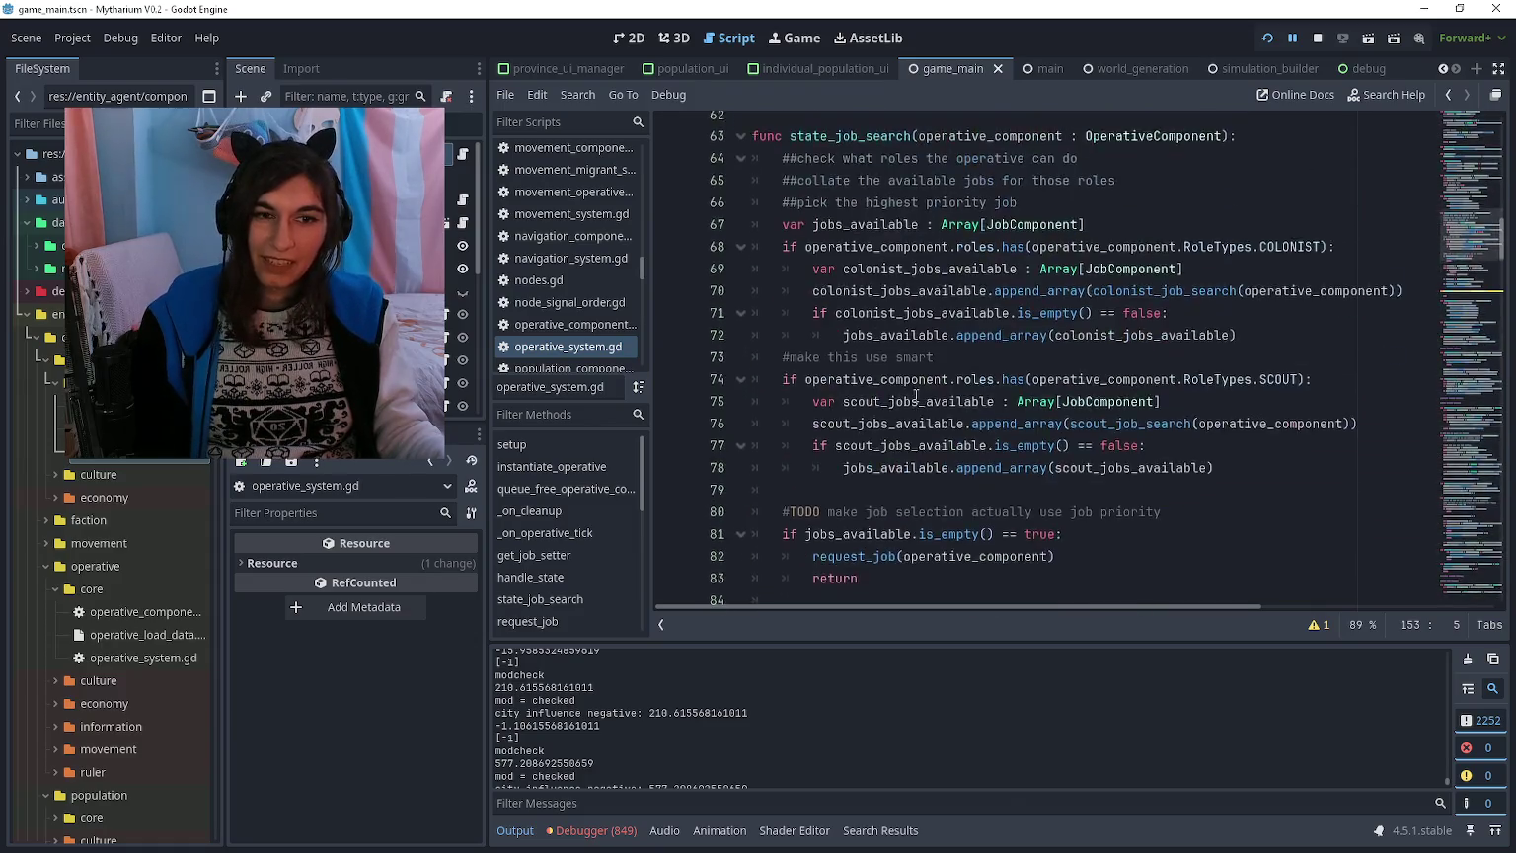
scroll(916, 395, up, 13)
scroll(927, 398, down, 4)
scroll(927, 398, down, 2)
click(927, 398)
scroll(894, 401, up, 4)
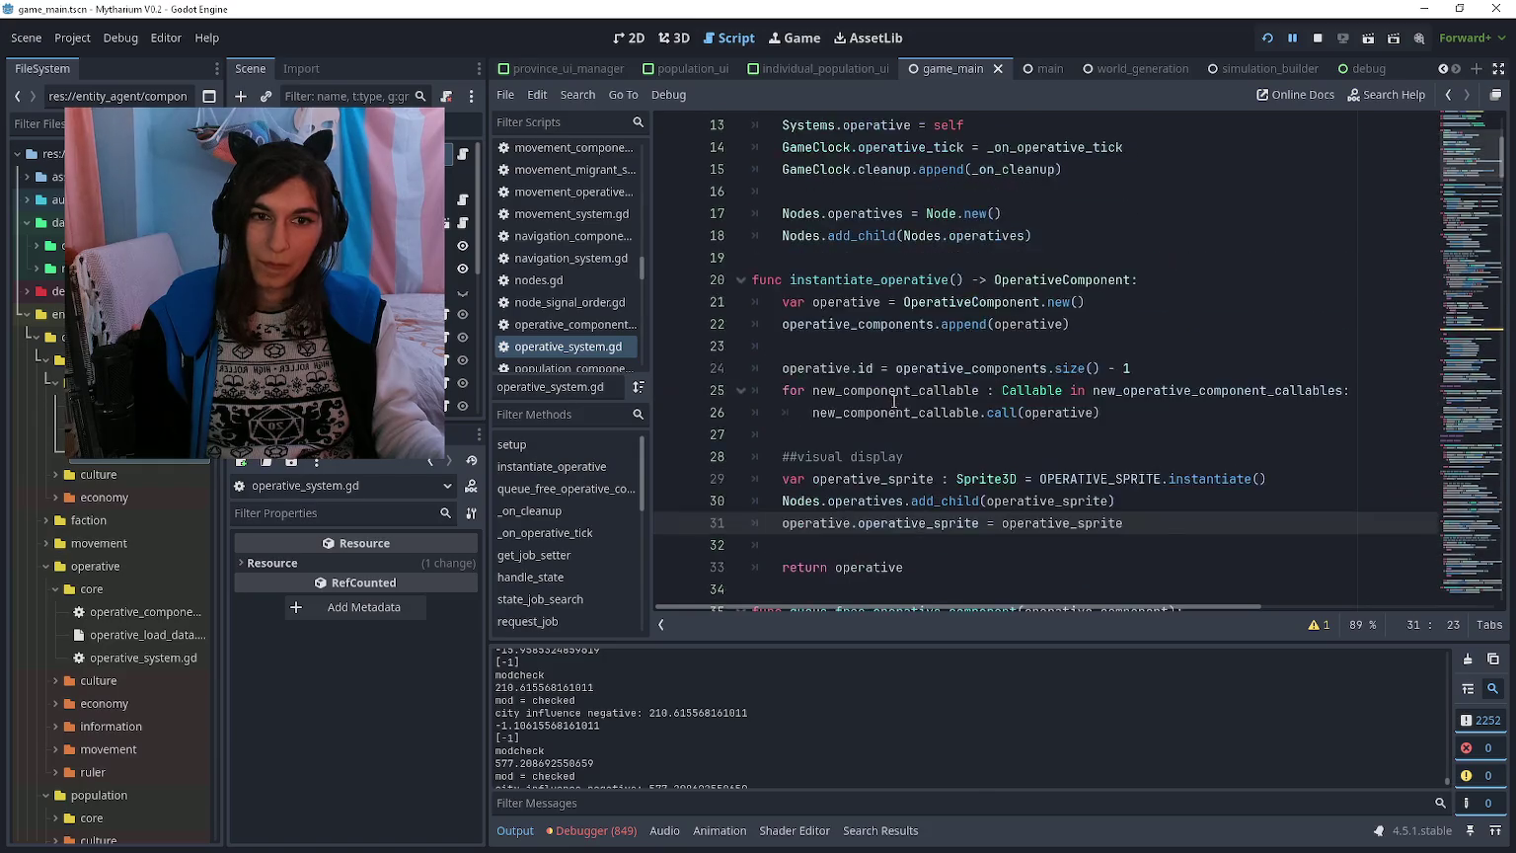
scroll(898, 390, down, 8)
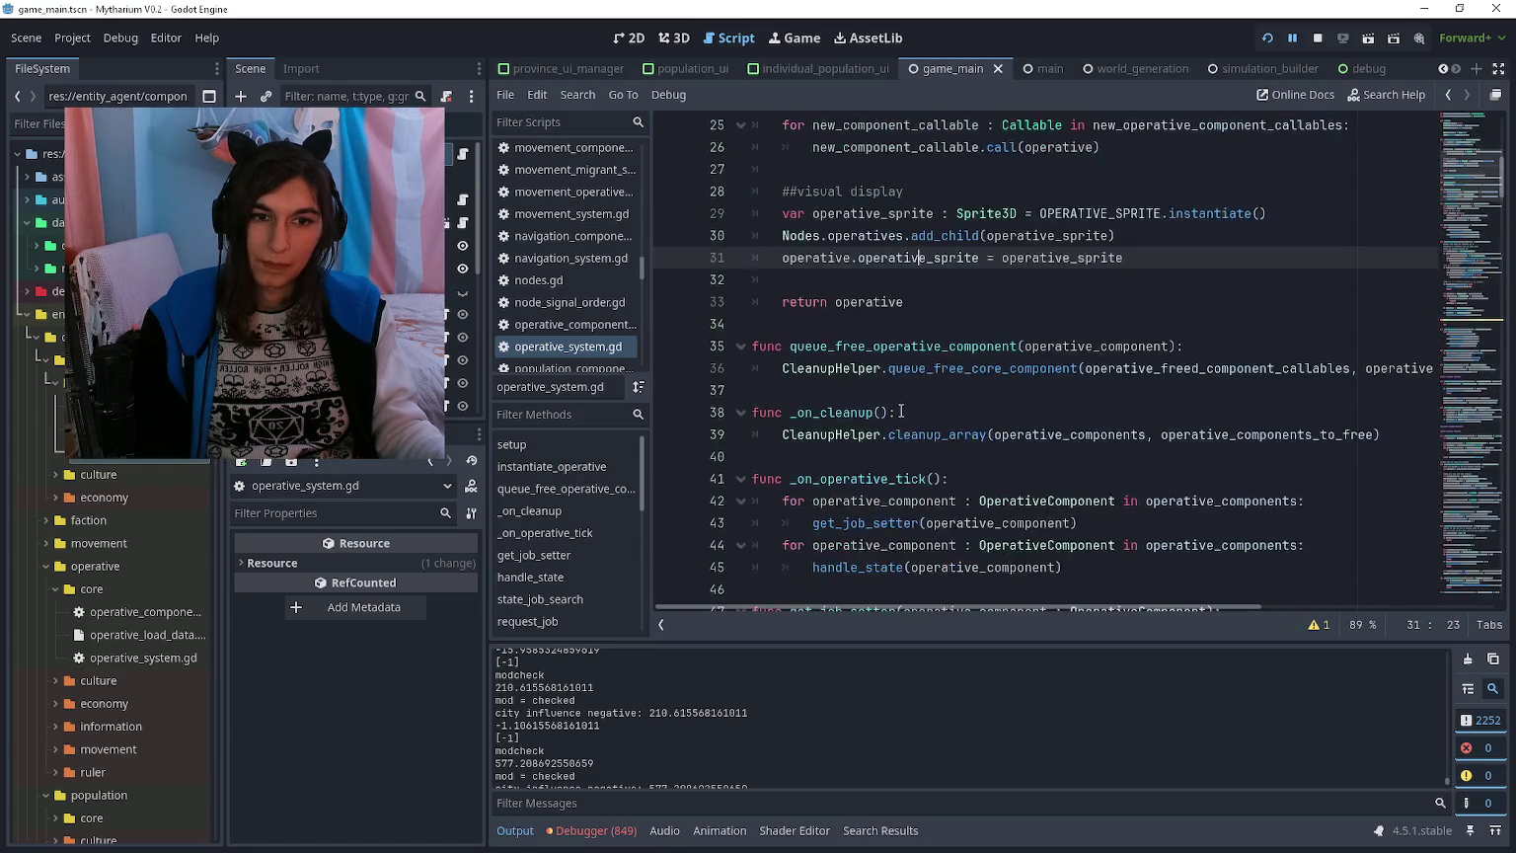
scroll(902, 377, down, 3)
click(931, 367)
scroll(937, 364, down, 3)
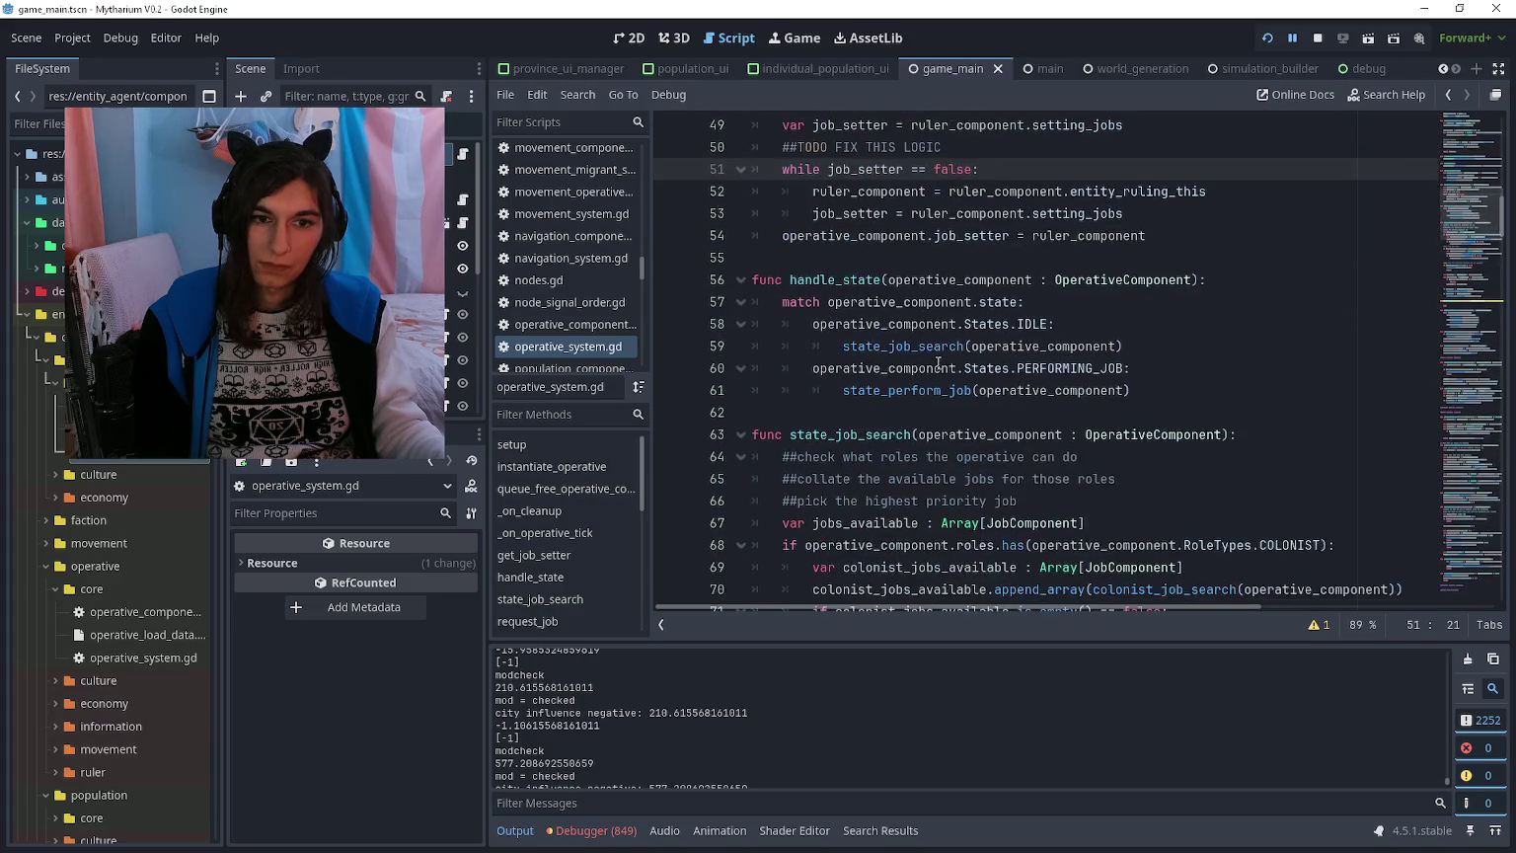
scroll(938, 355, up, 6)
scroll(933, 365, down, 11)
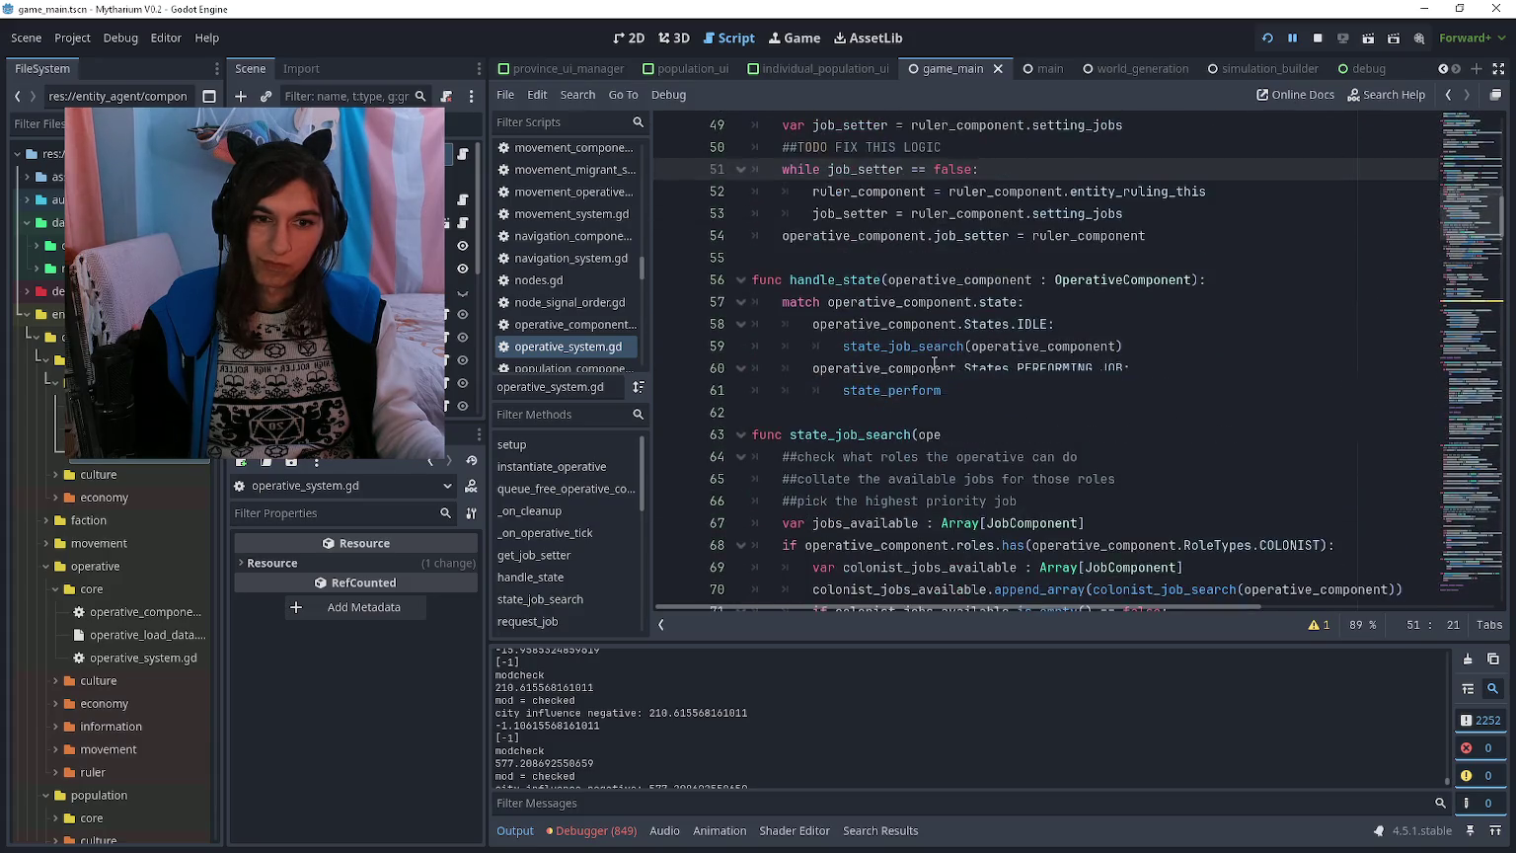
scroll(933, 366, up, 2)
scroll(923, 365, down, 11)
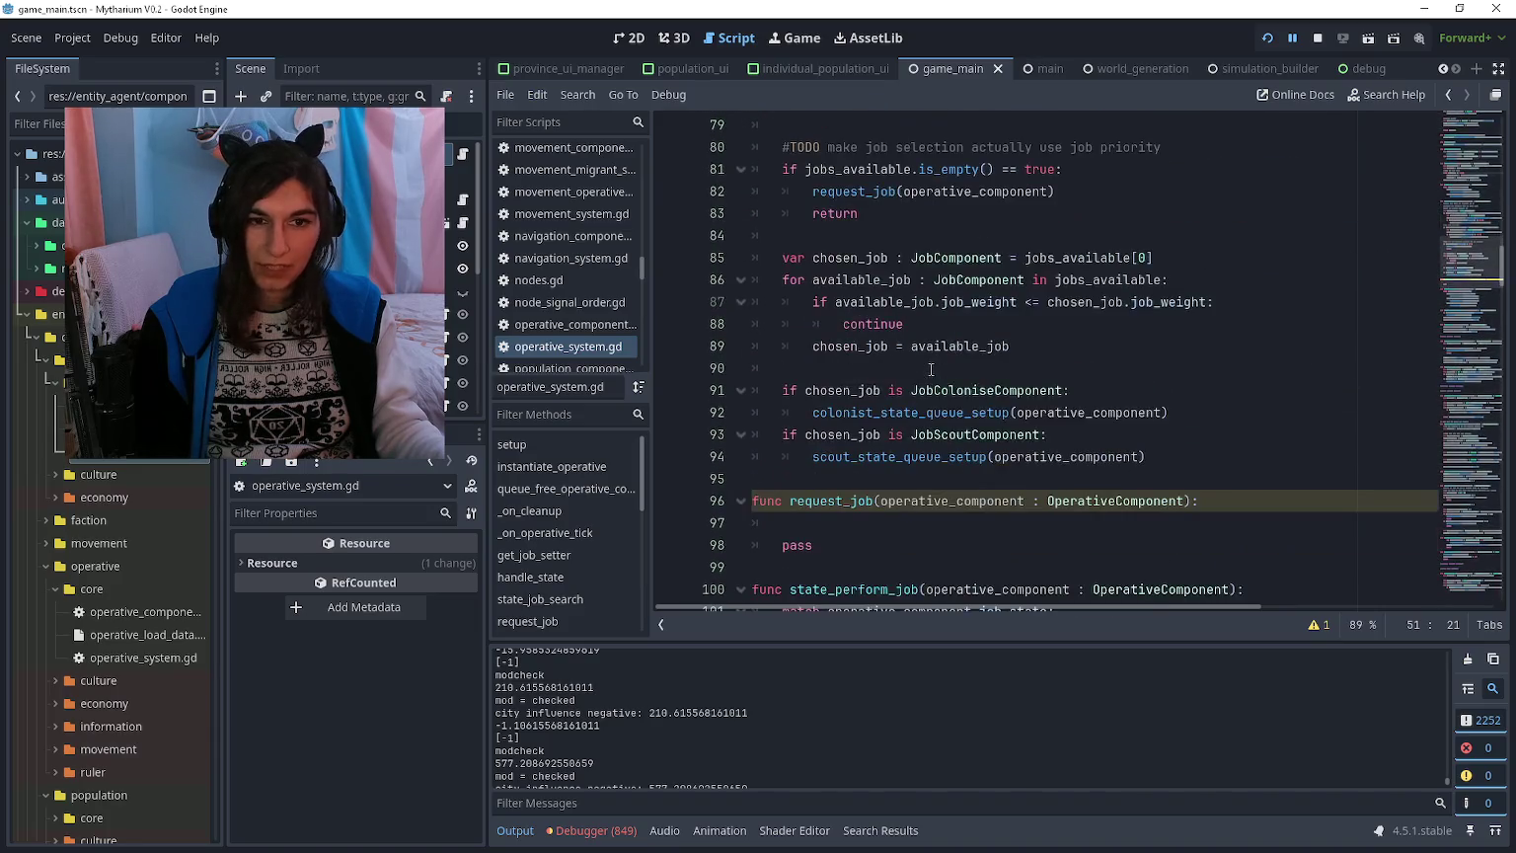
scroll(911, 362, up, 8)
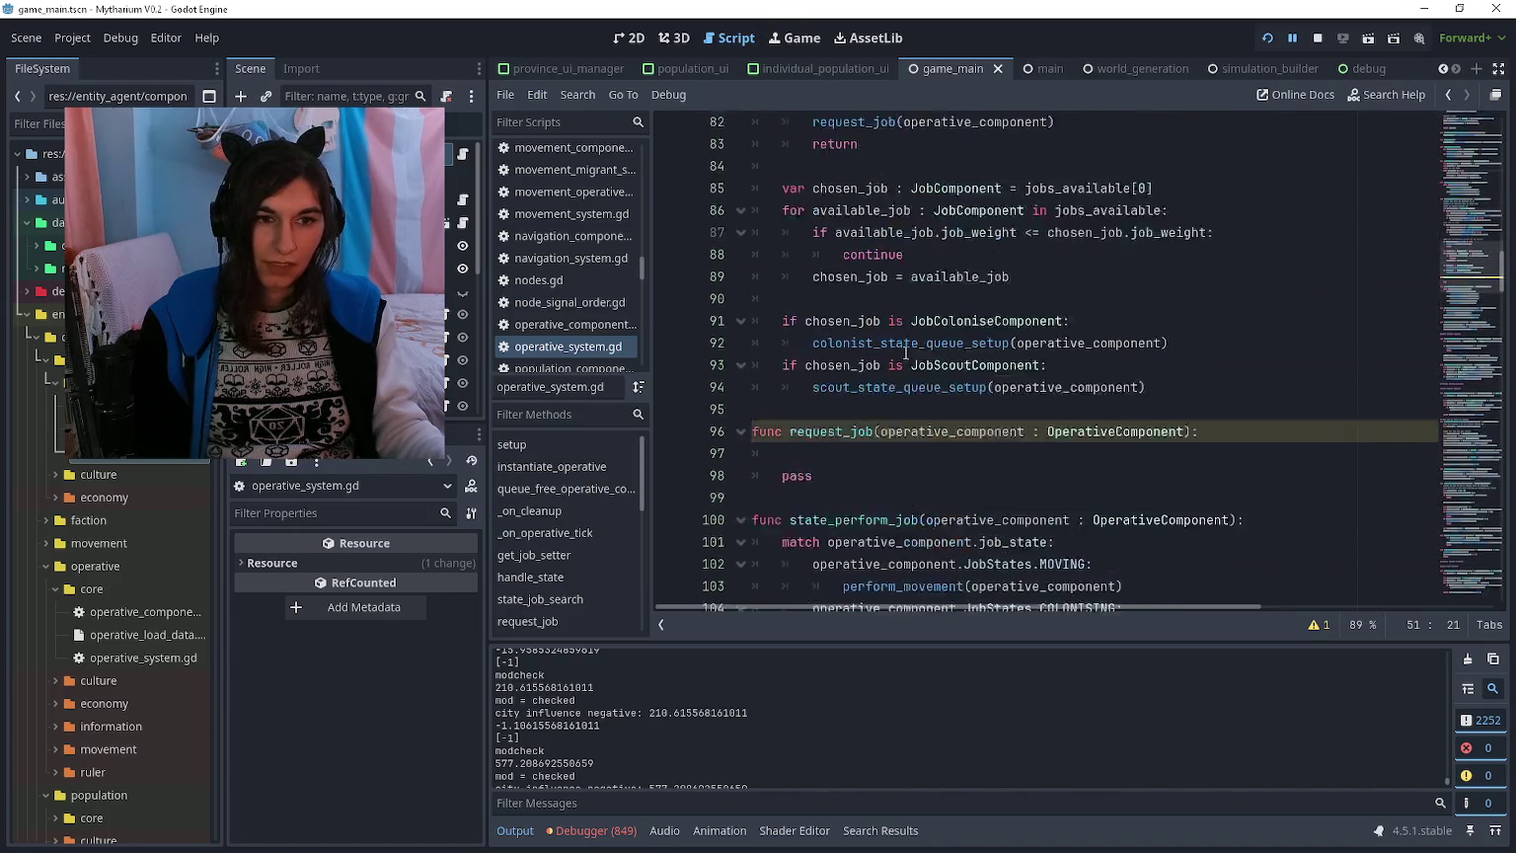
scroll(952, 330, up, 9)
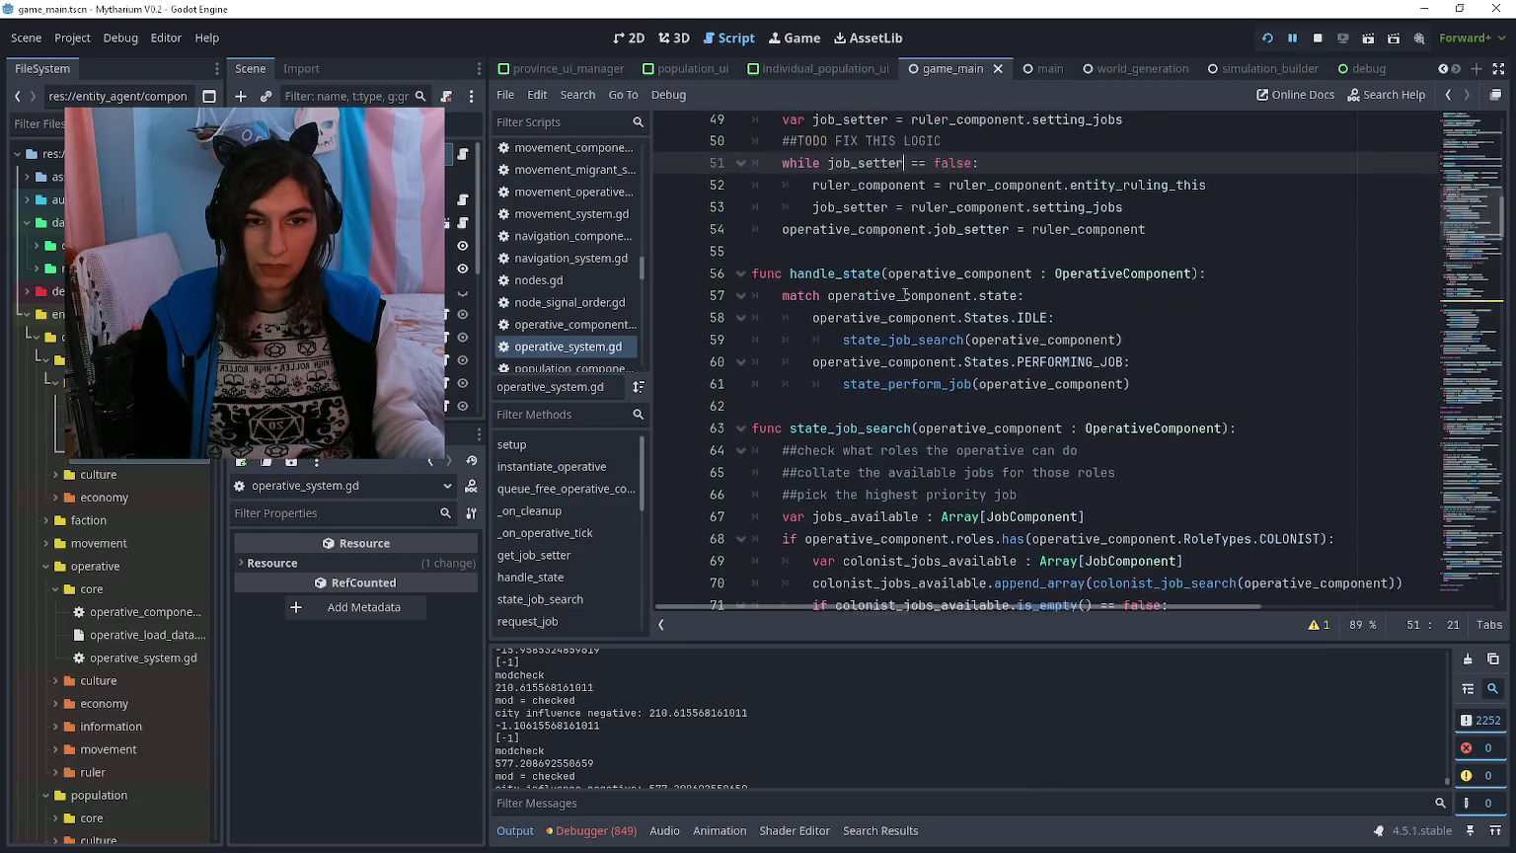
scroll(951, 331, up, 7)
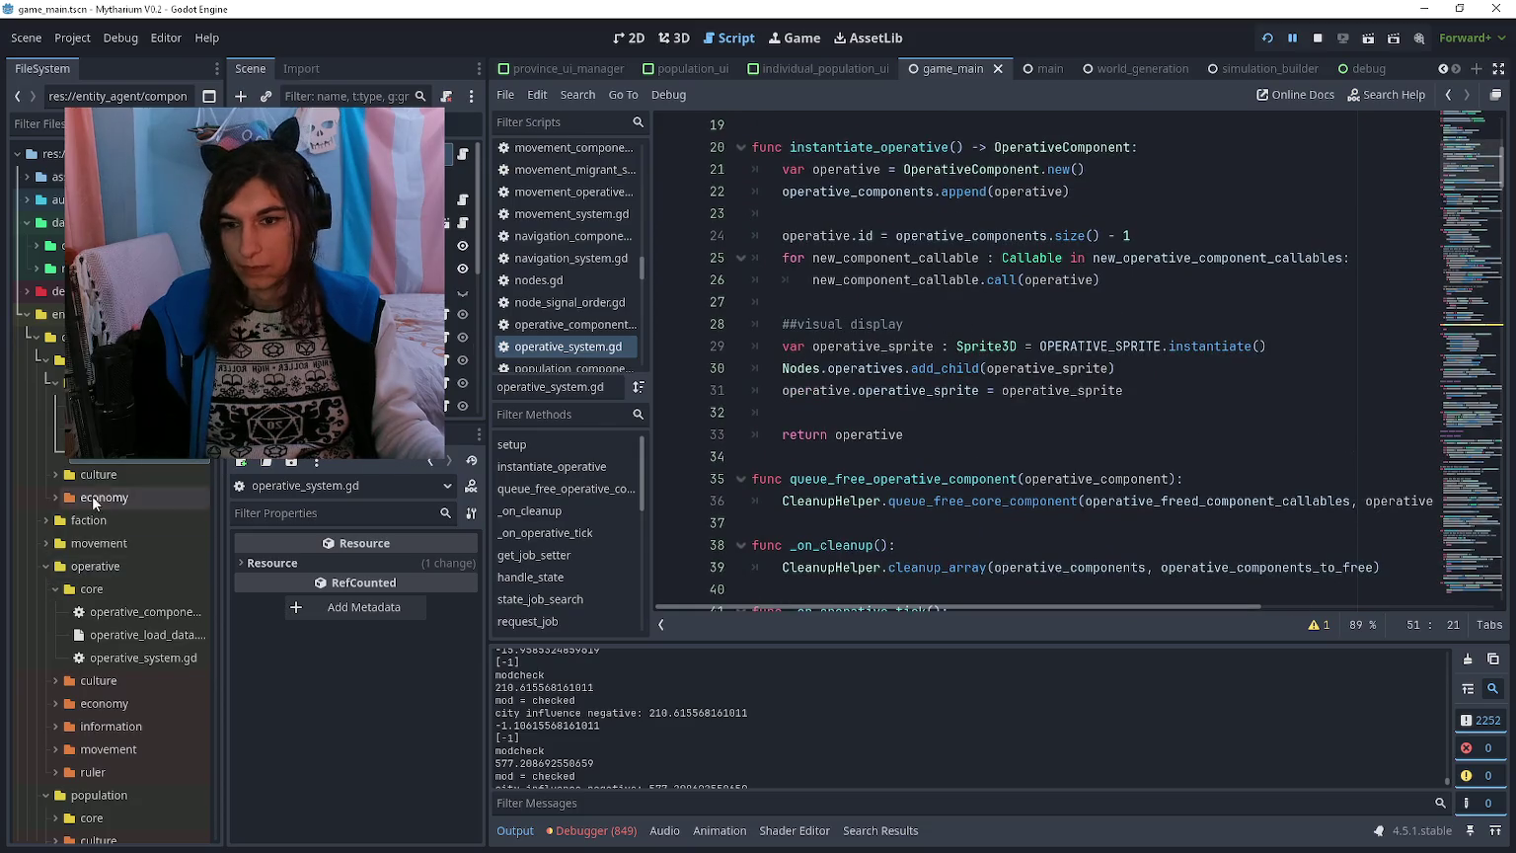
double_click(120, 454)
click(945, 368)
key(Up)
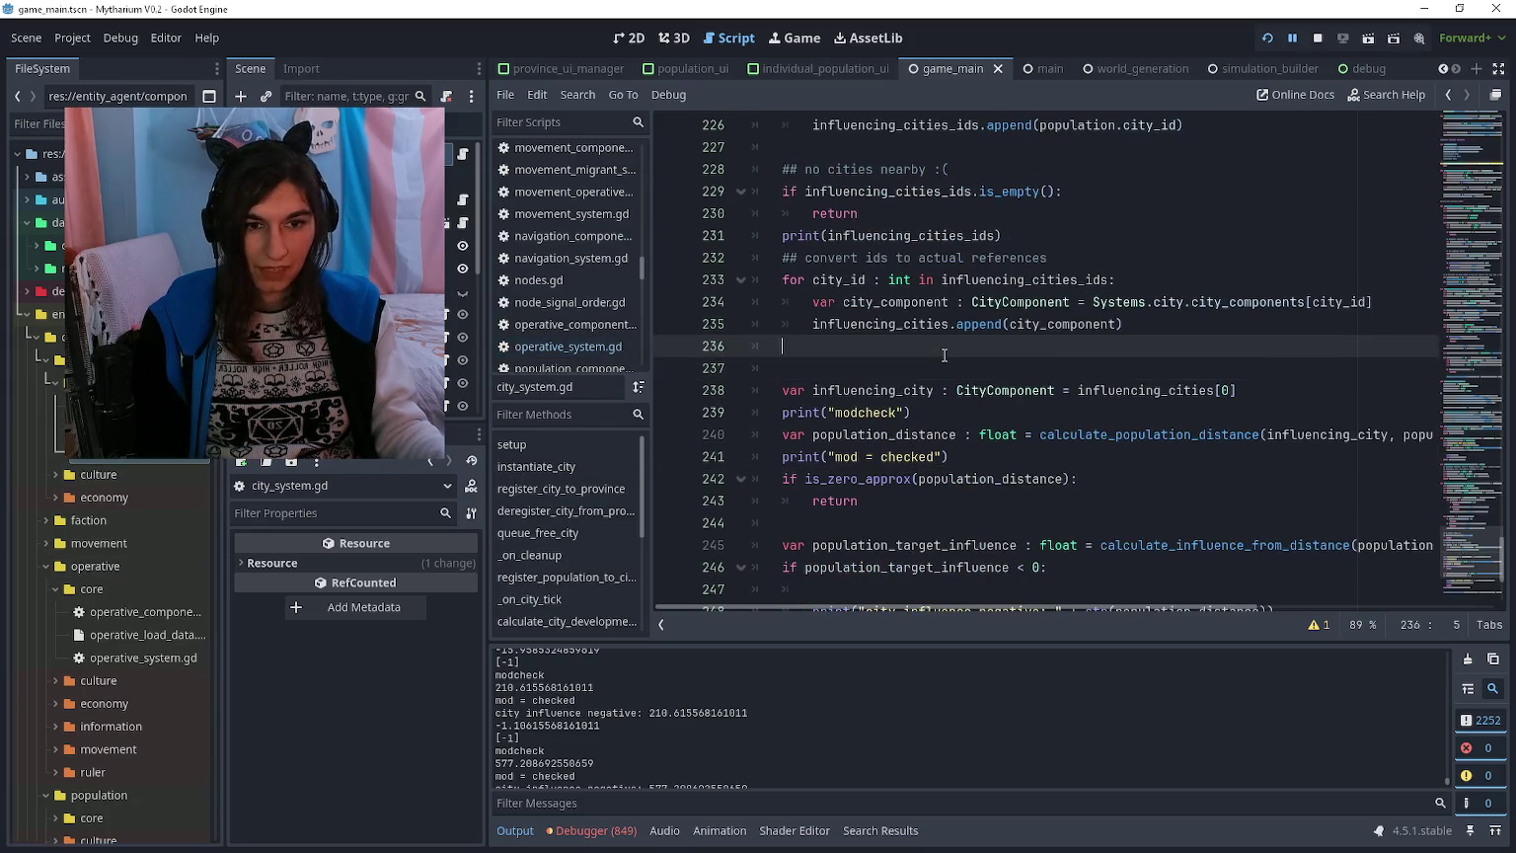
scroll(945, 365, up, 19)
scroll(945, 357, down, 8)
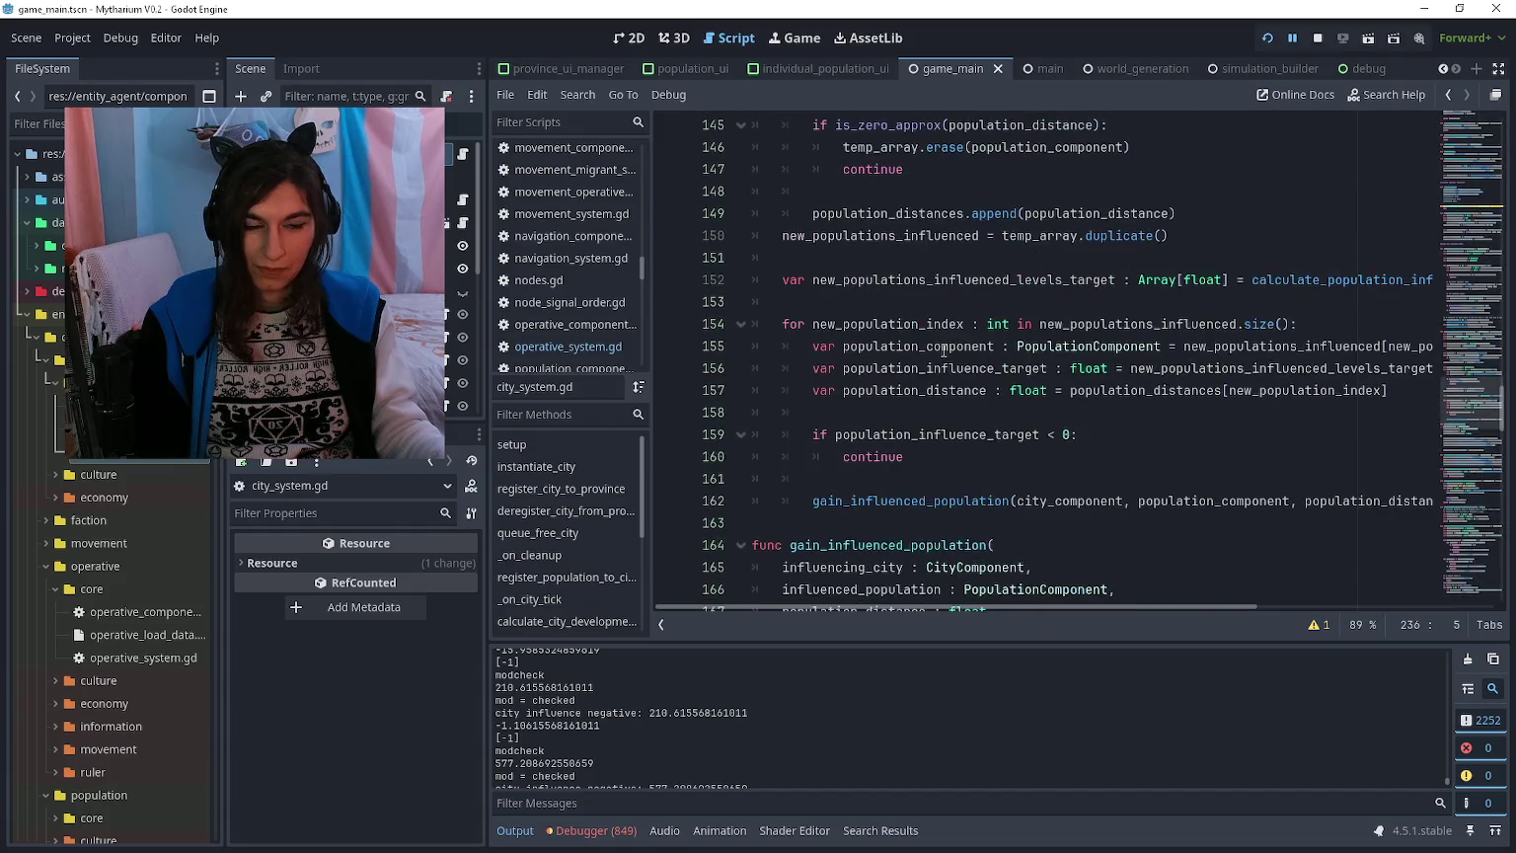
scroll(929, 348, up, 8)
scroll(937, 340, up, 4)
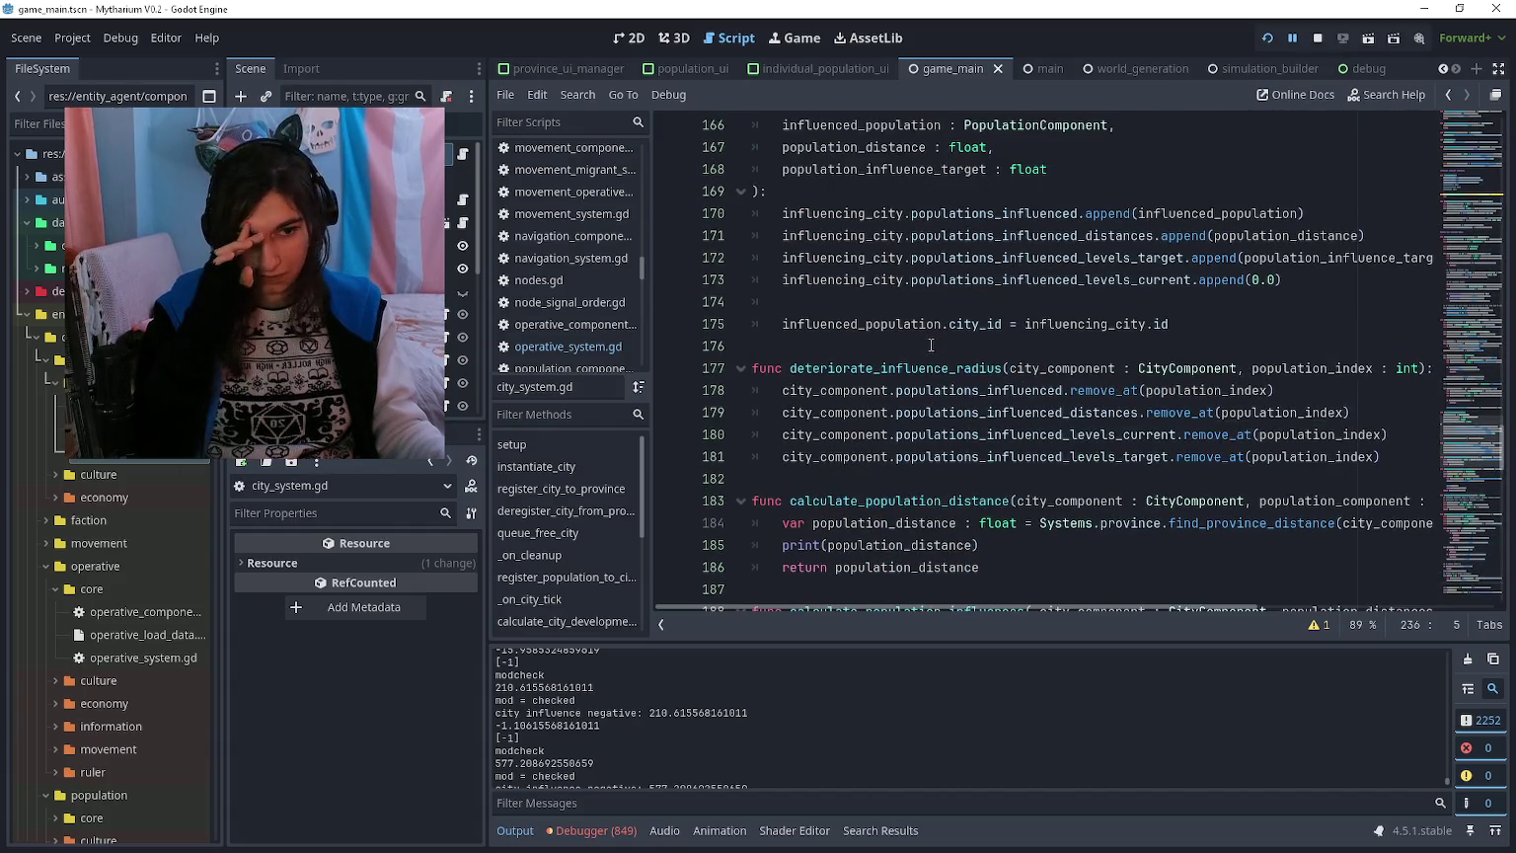
scroll(965, 331, up, 20)
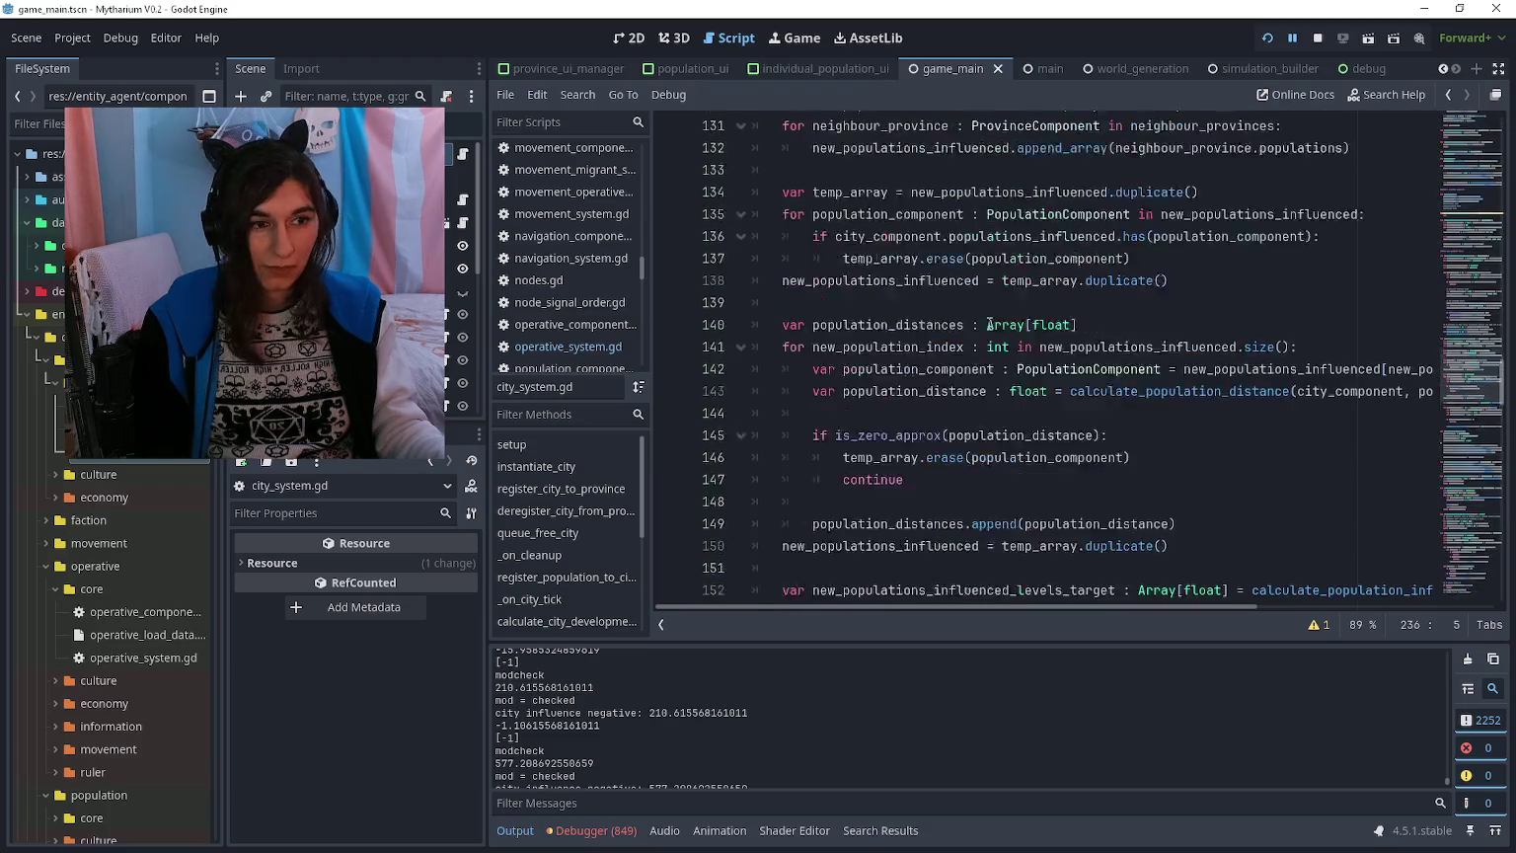
scroll(1089, 314, up, 9)
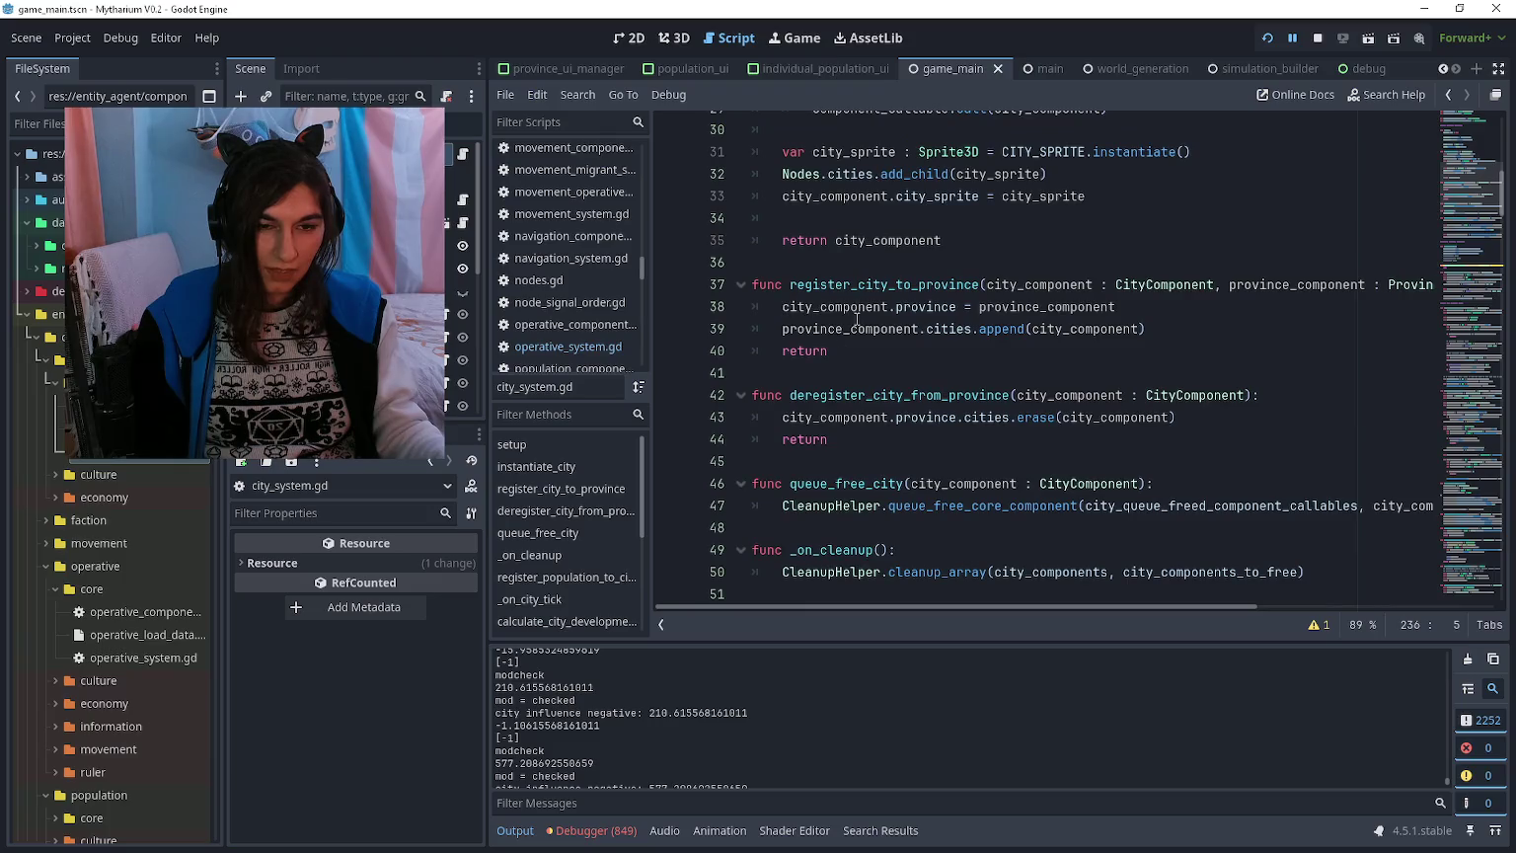
click(783, 351)
scroll(783, 347, up, 3)
scroll(788, 348, down, 10)
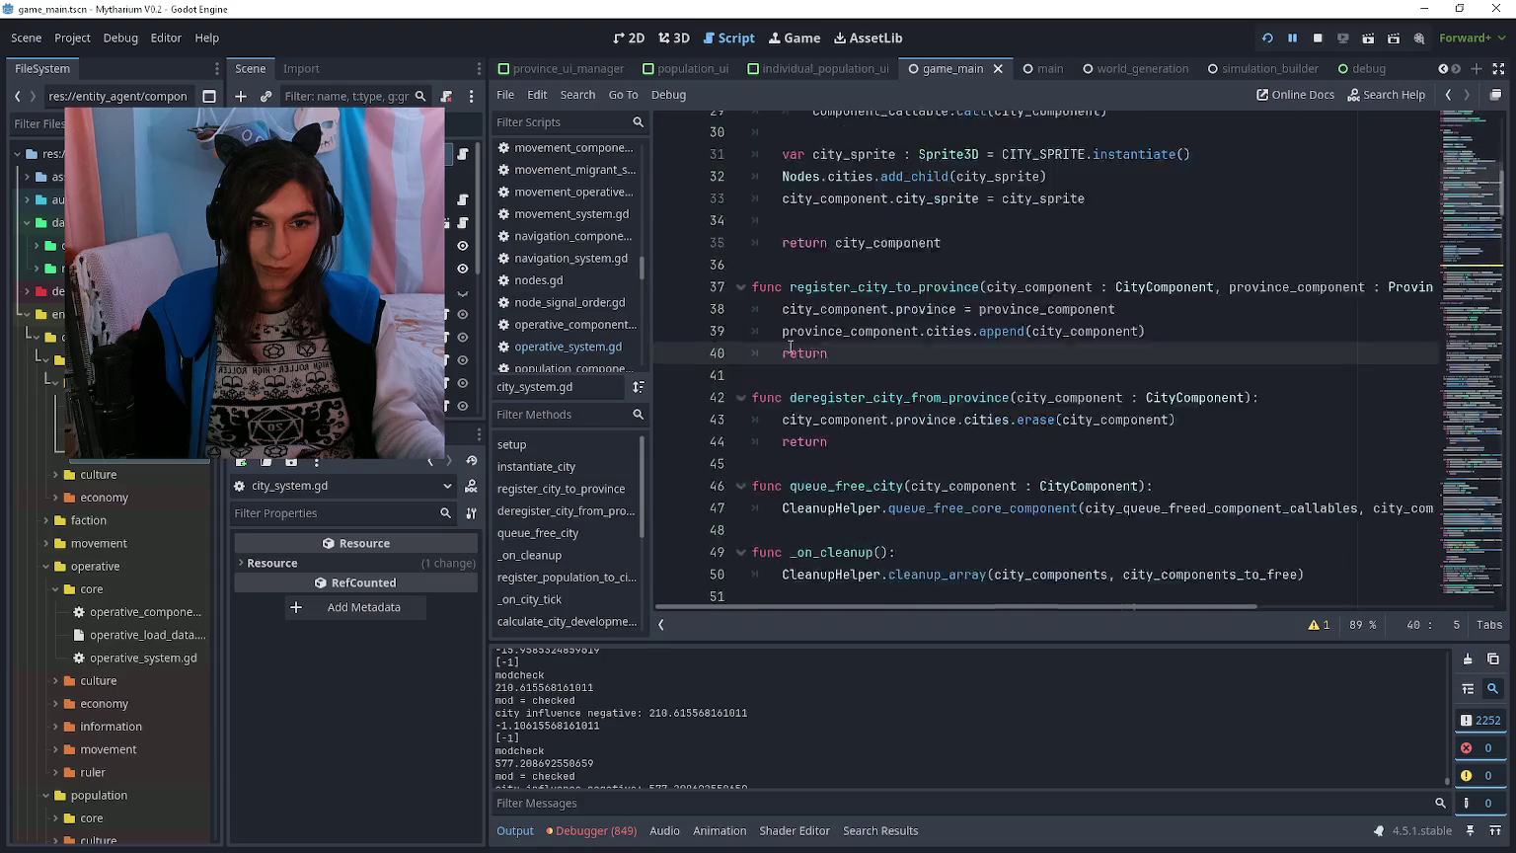
scroll(791, 348, up, 2)
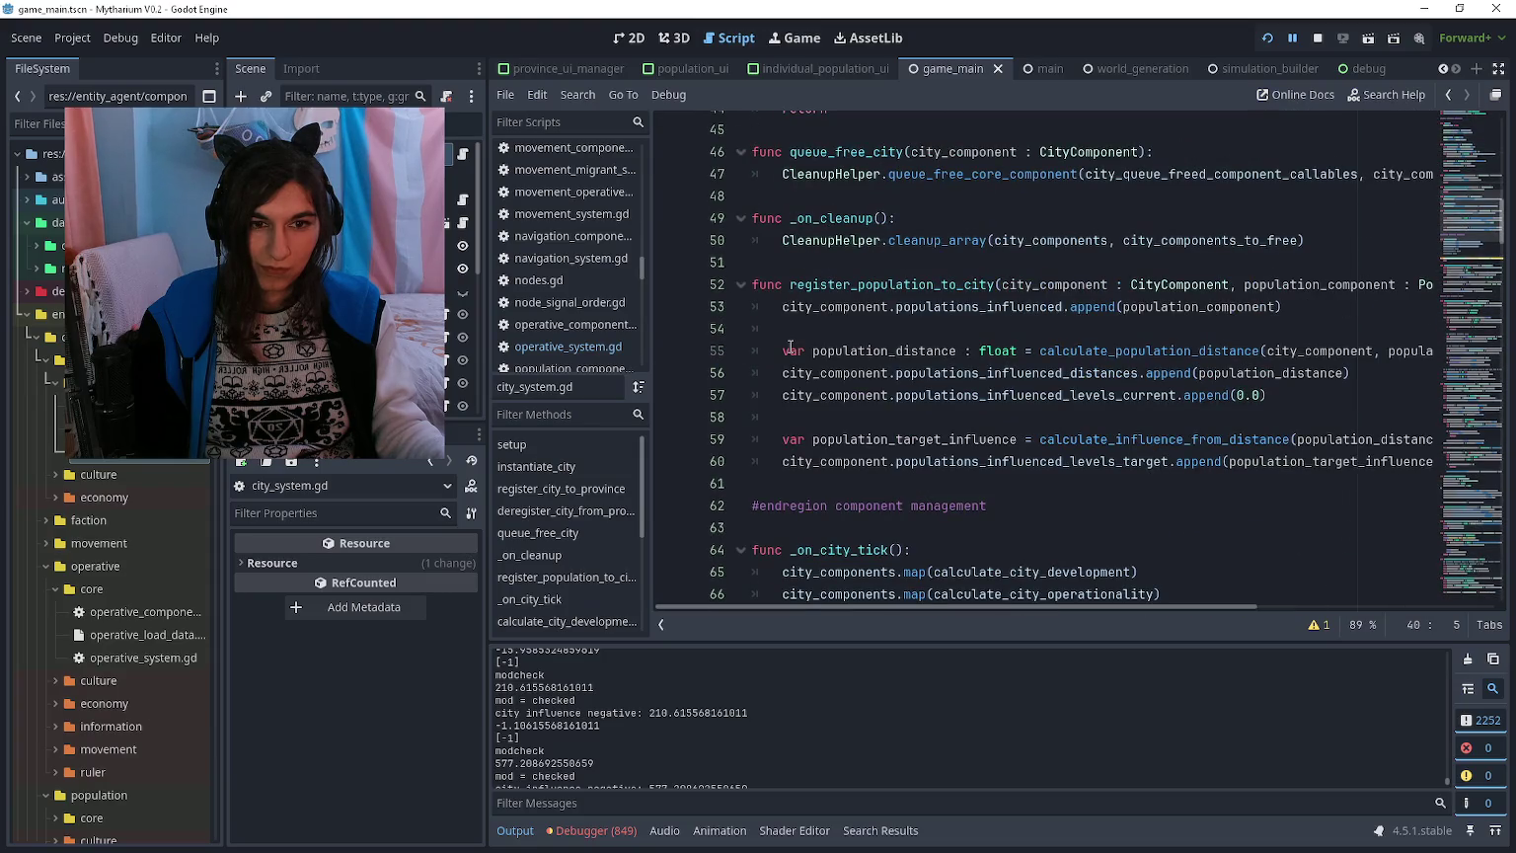
click(779, 481)
Step: Insert population_component.city_id = city_component.id as line 54 of register_population_to_city
key(Return)
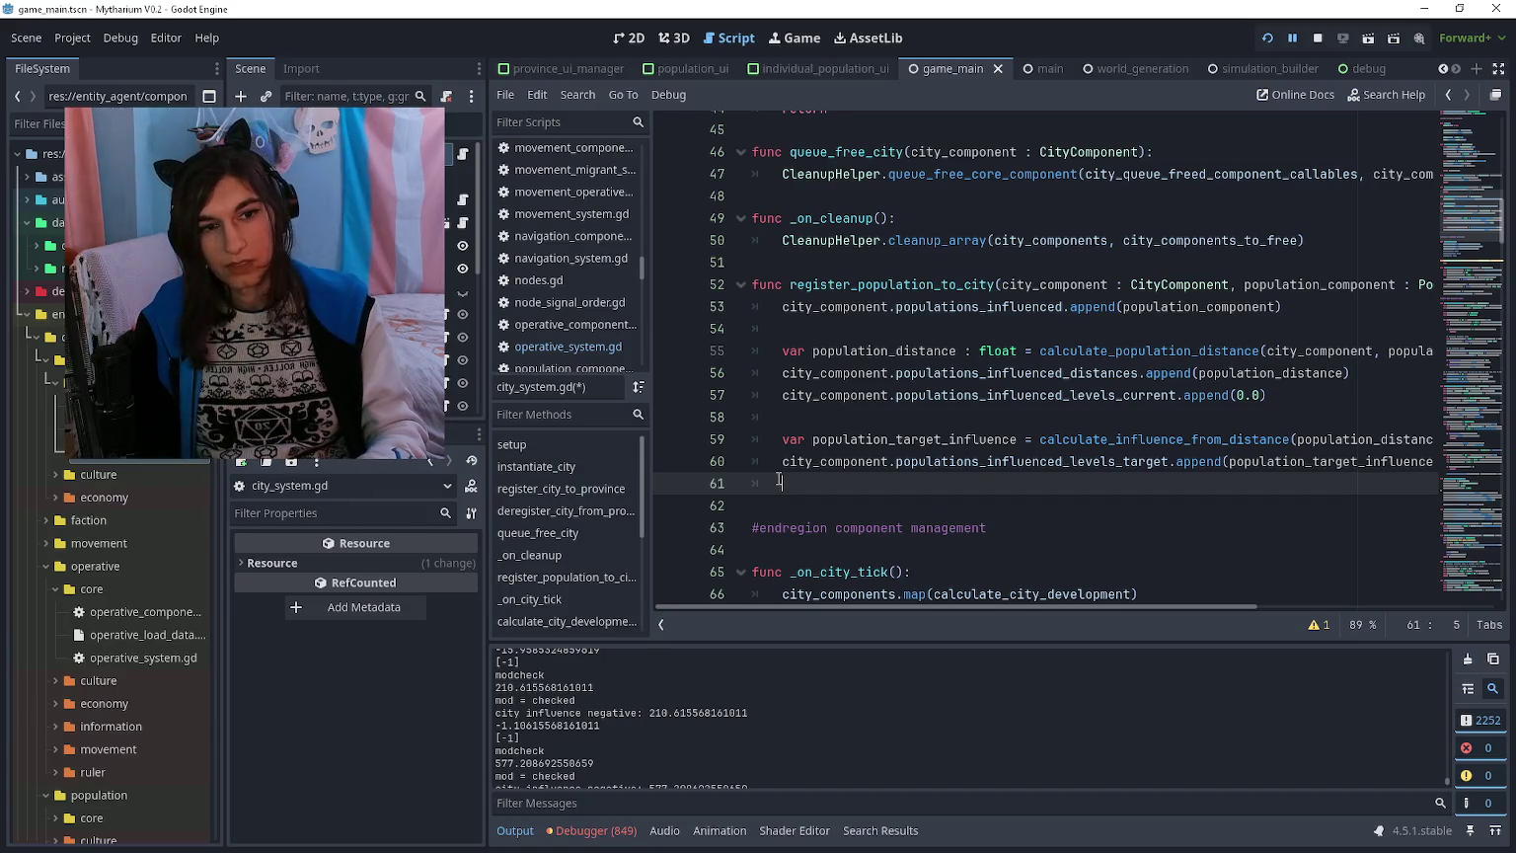
key(Up)
key(Up)
key(Up)
key(End)
key(Return)
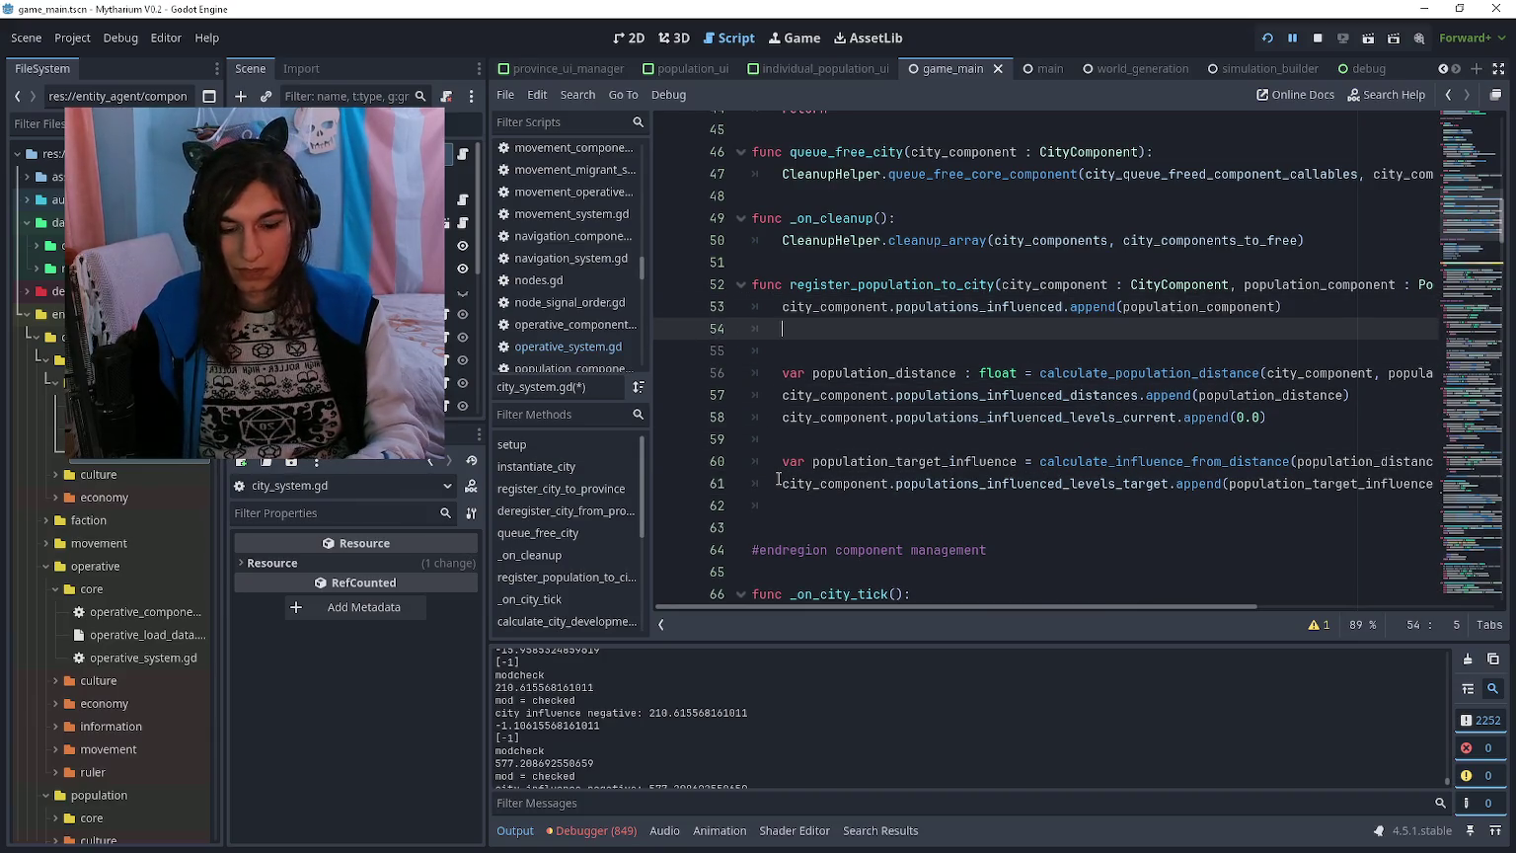
text(population_compo)
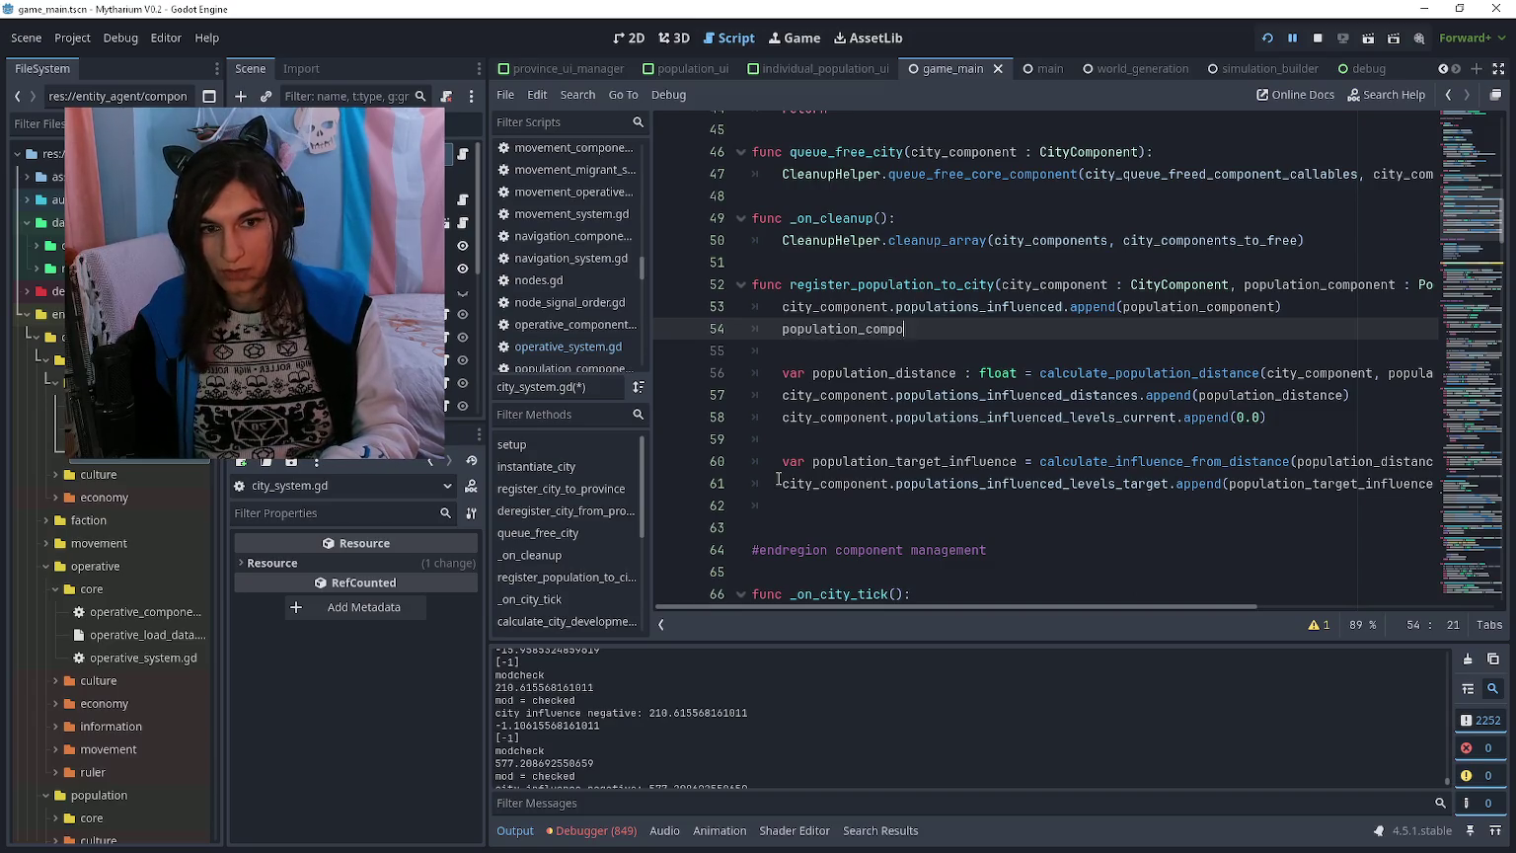
text(nent.city_id = city)
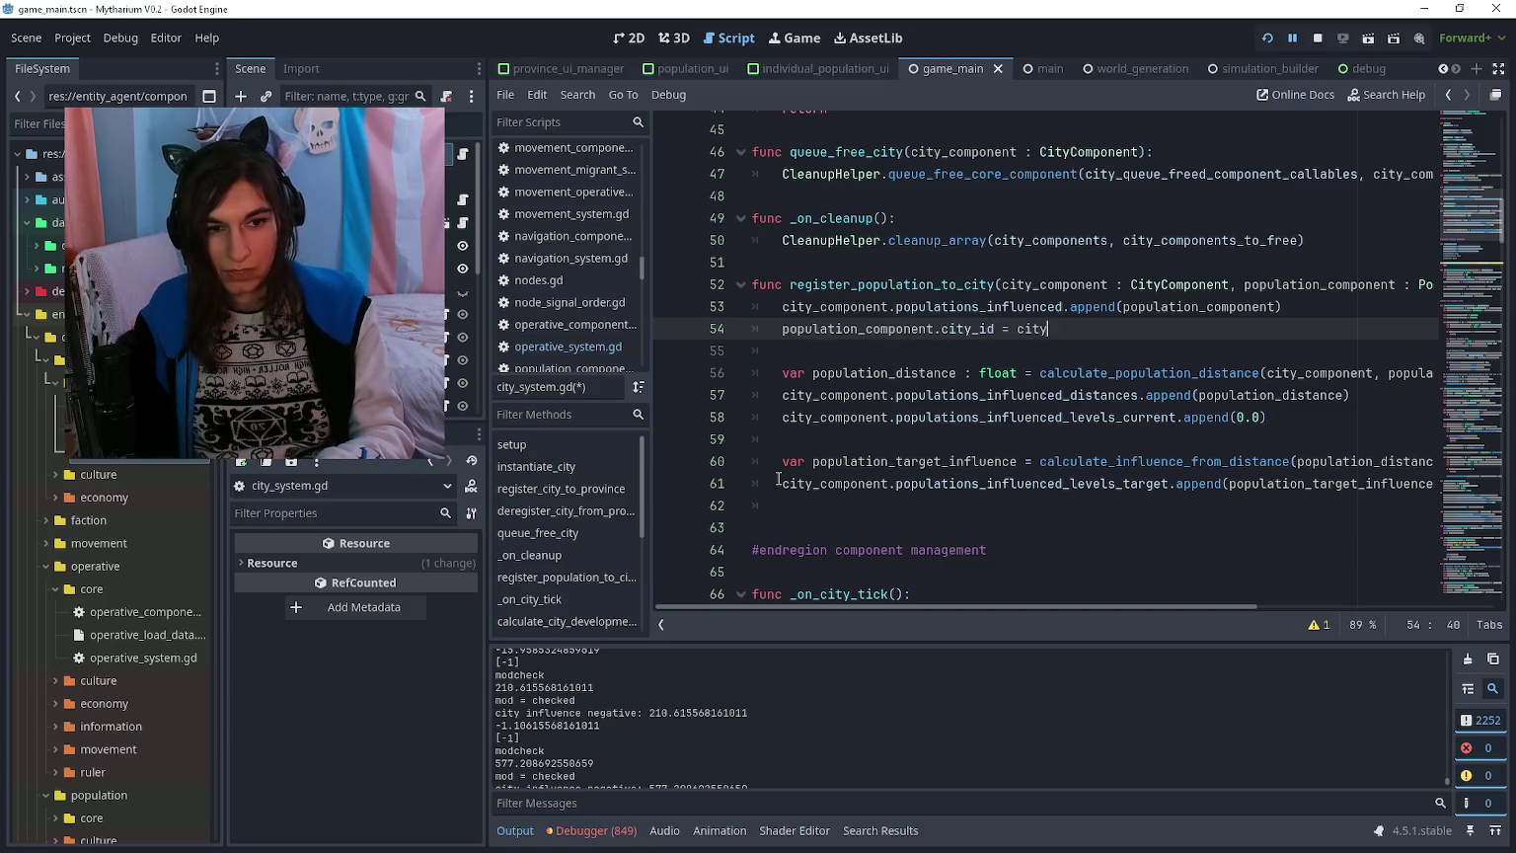
text(.id)
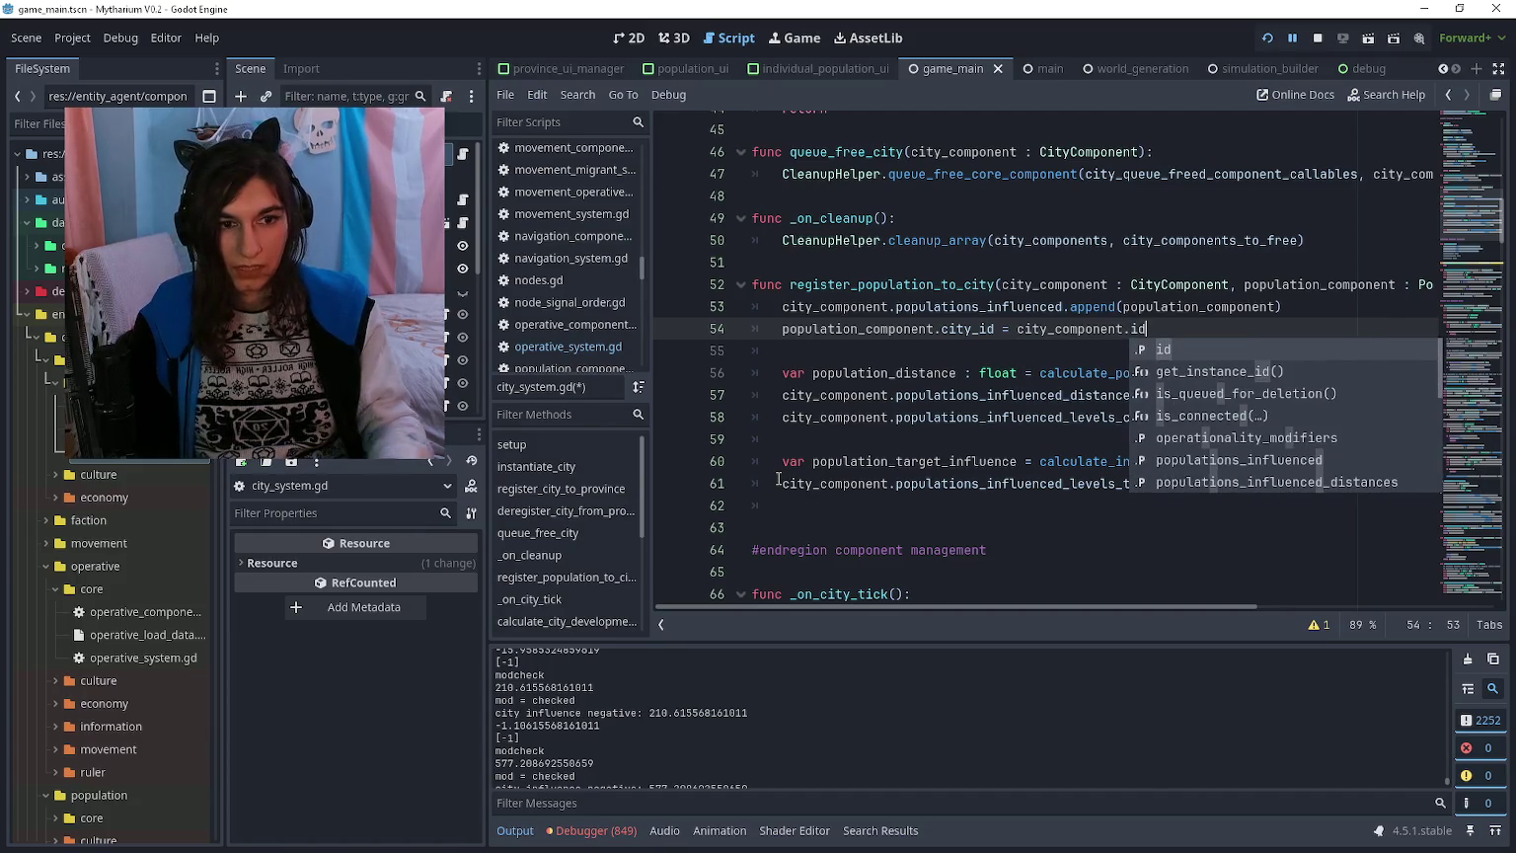
key(Escape)
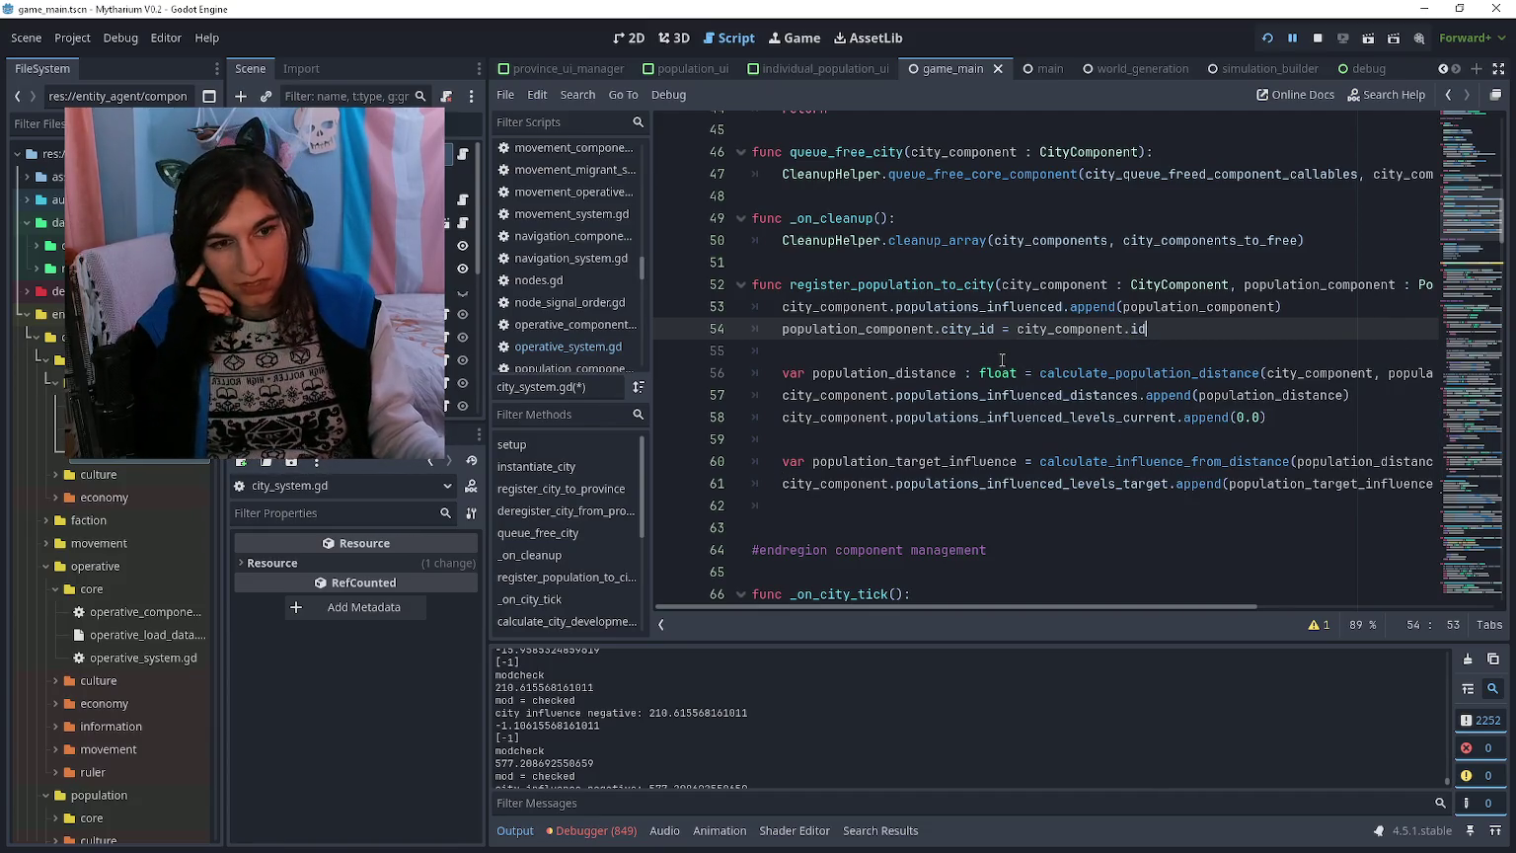
click(1004, 361)
scroll(1011, 437, down, 20)
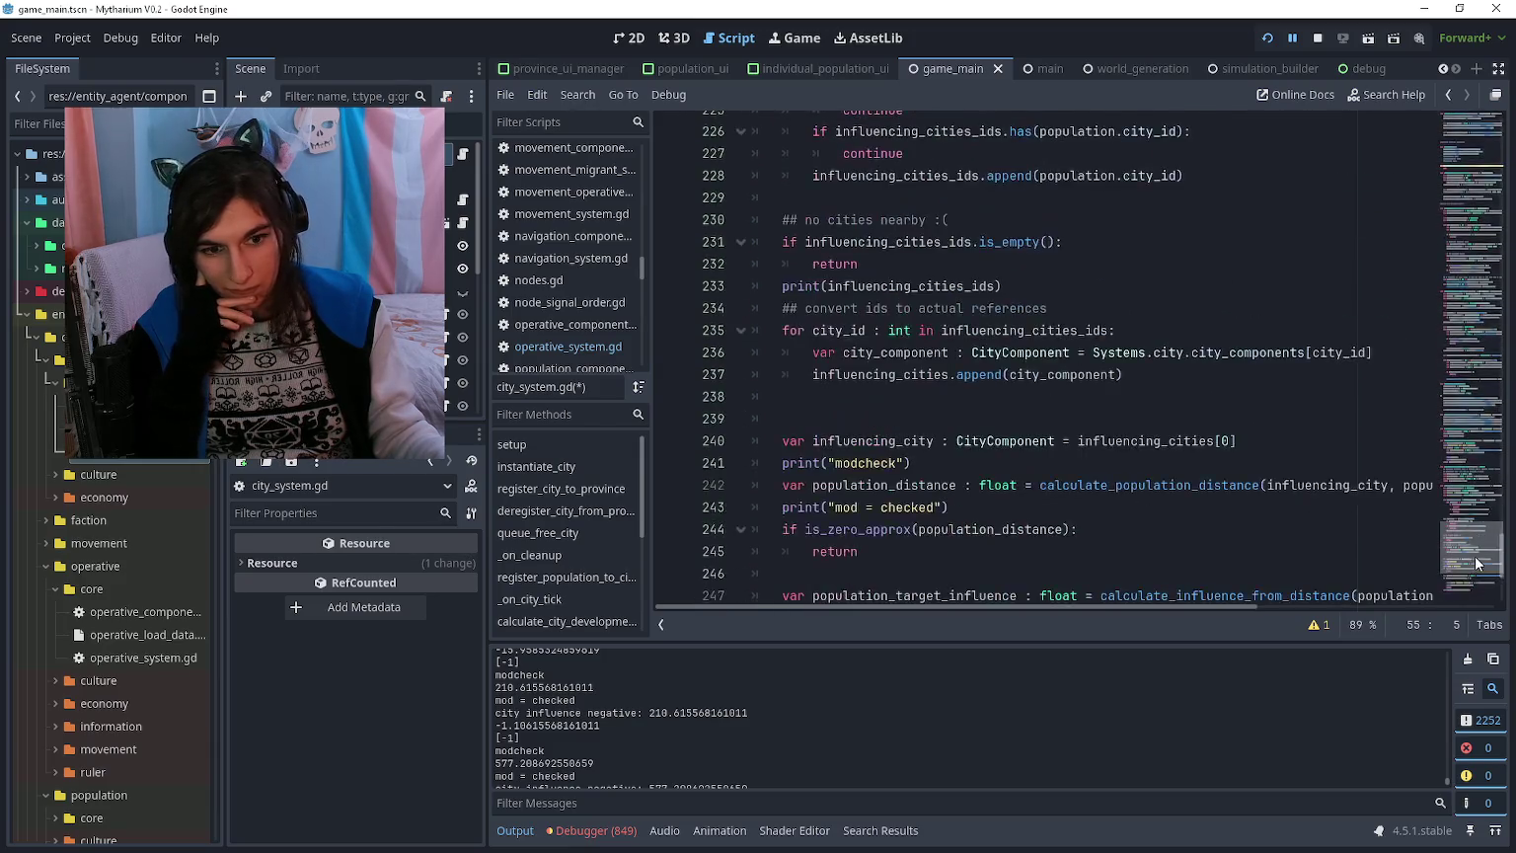
scroll(1011, 437, up, 5)
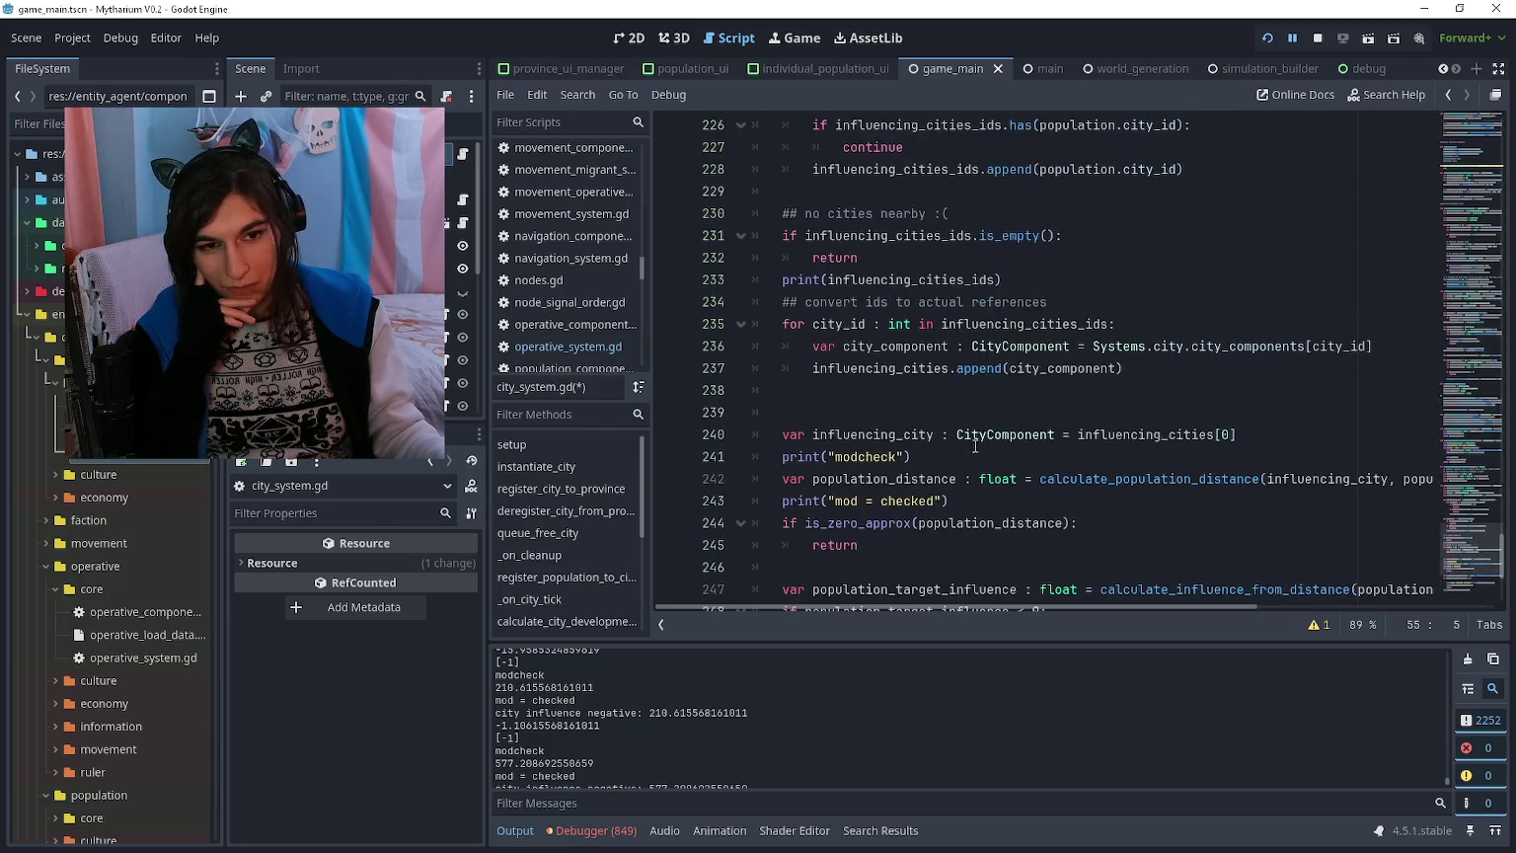
scroll(967, 474, down, 5)
click(918, 501)
ctrl+click(919, 501)
scroll(918, 474, down, 1)
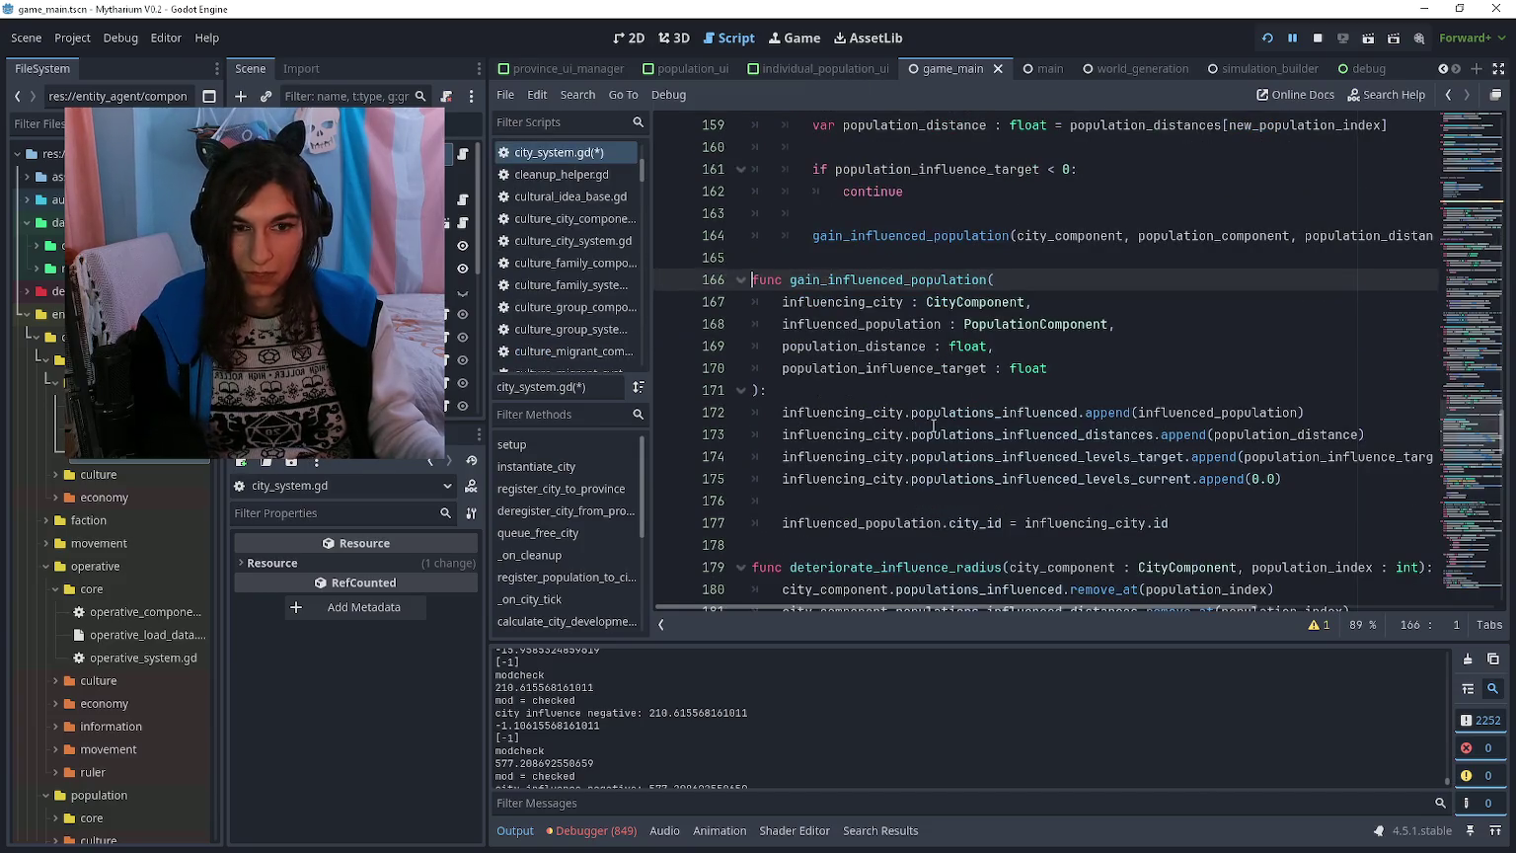
mouse_move(1173, 523)
mouse_down()
mouse_move(768, 390)
mouse_move(748, 287)
mouse_up()
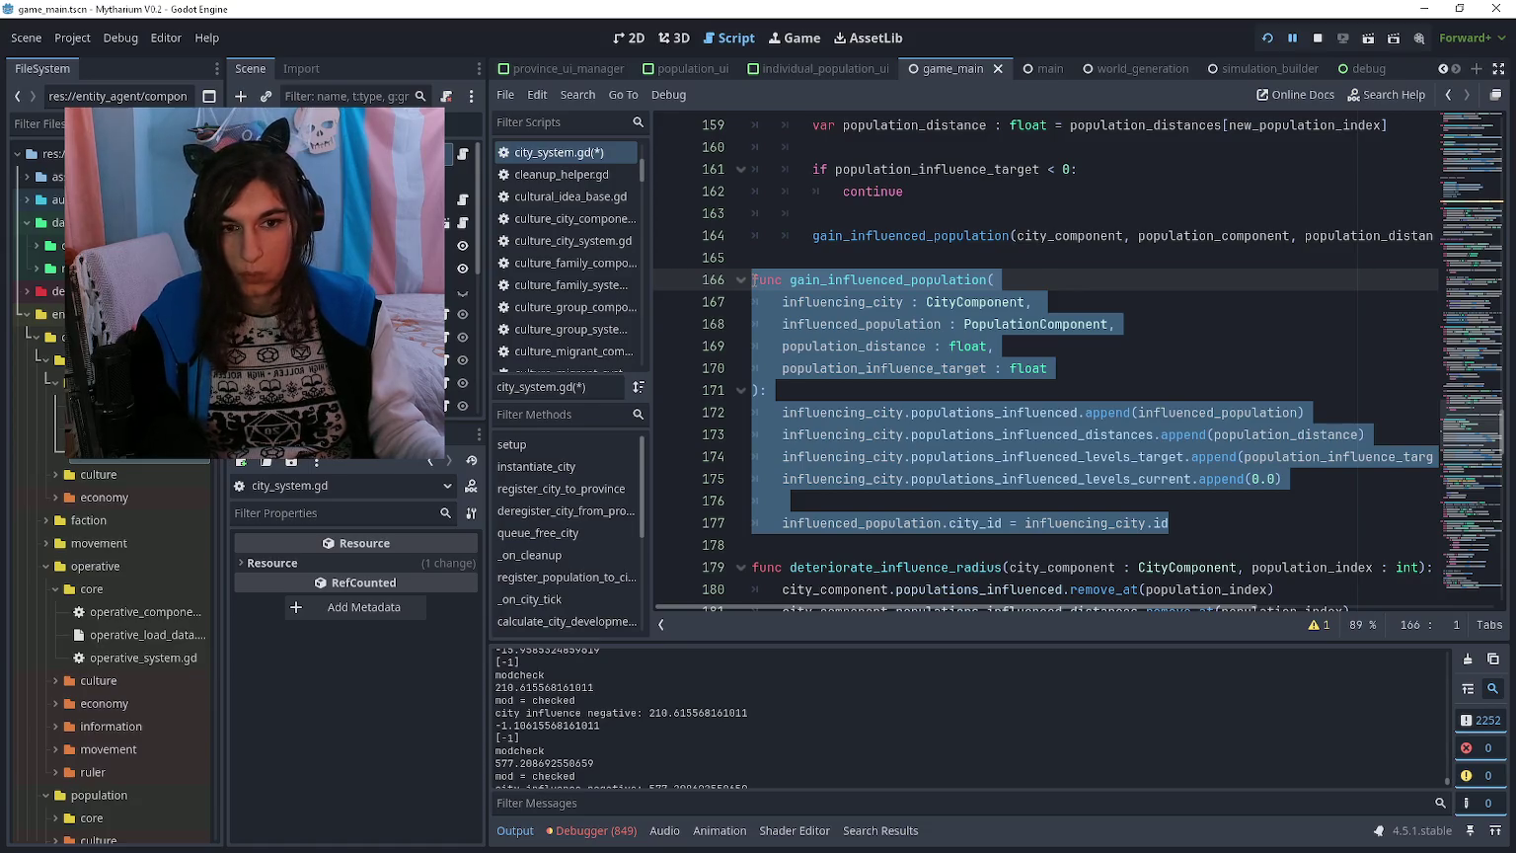
click(752, 280)
key(Down)
key(Down)
key(Down)
key(Up)
key(Up)
key(Up)
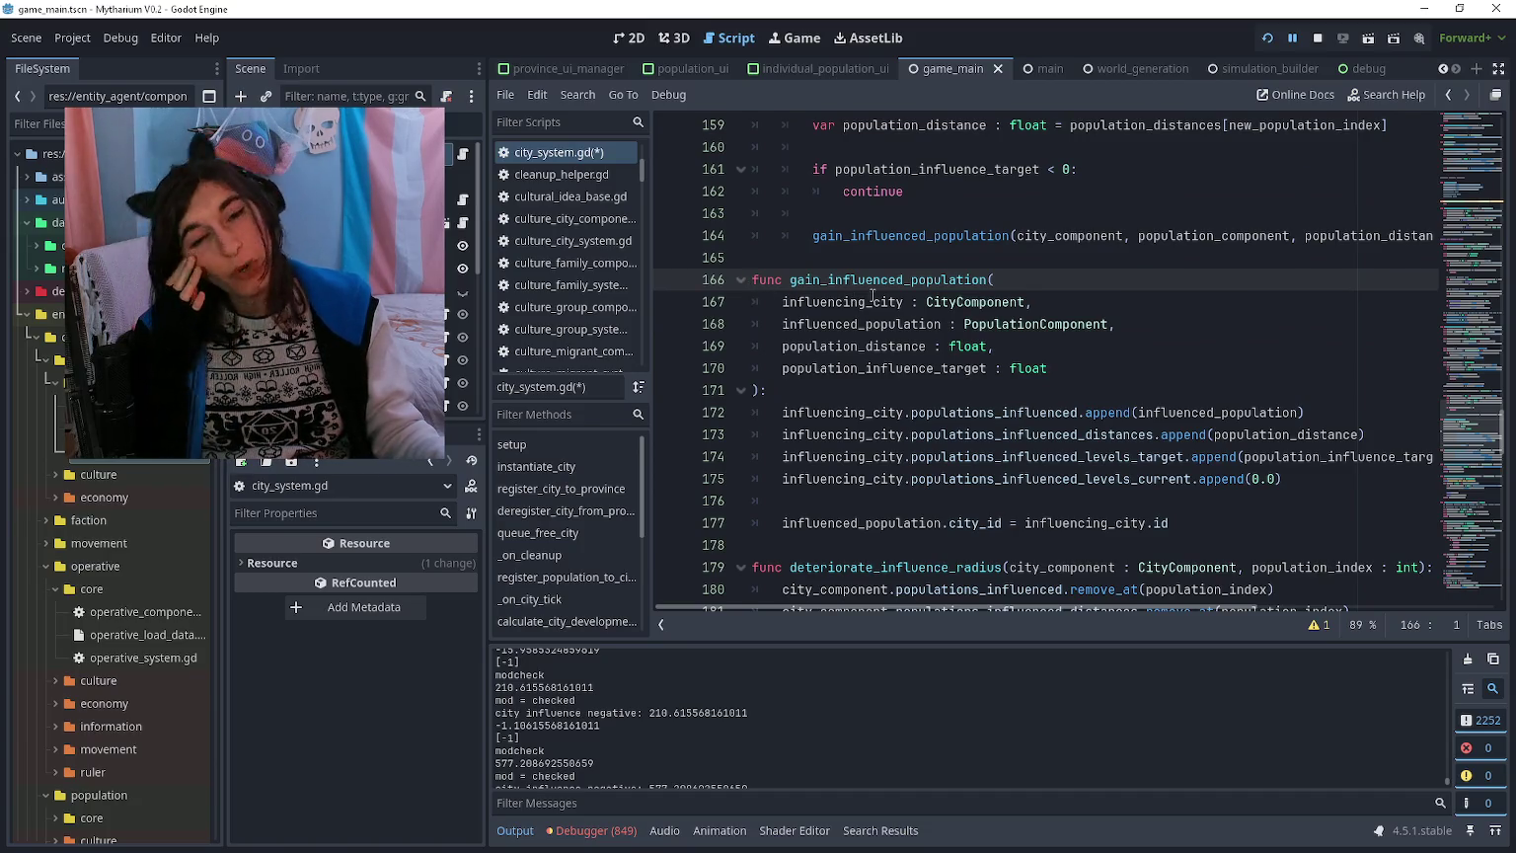
scroll(1032, 336, up, 8)
scroll(1032, 336, up, 1)
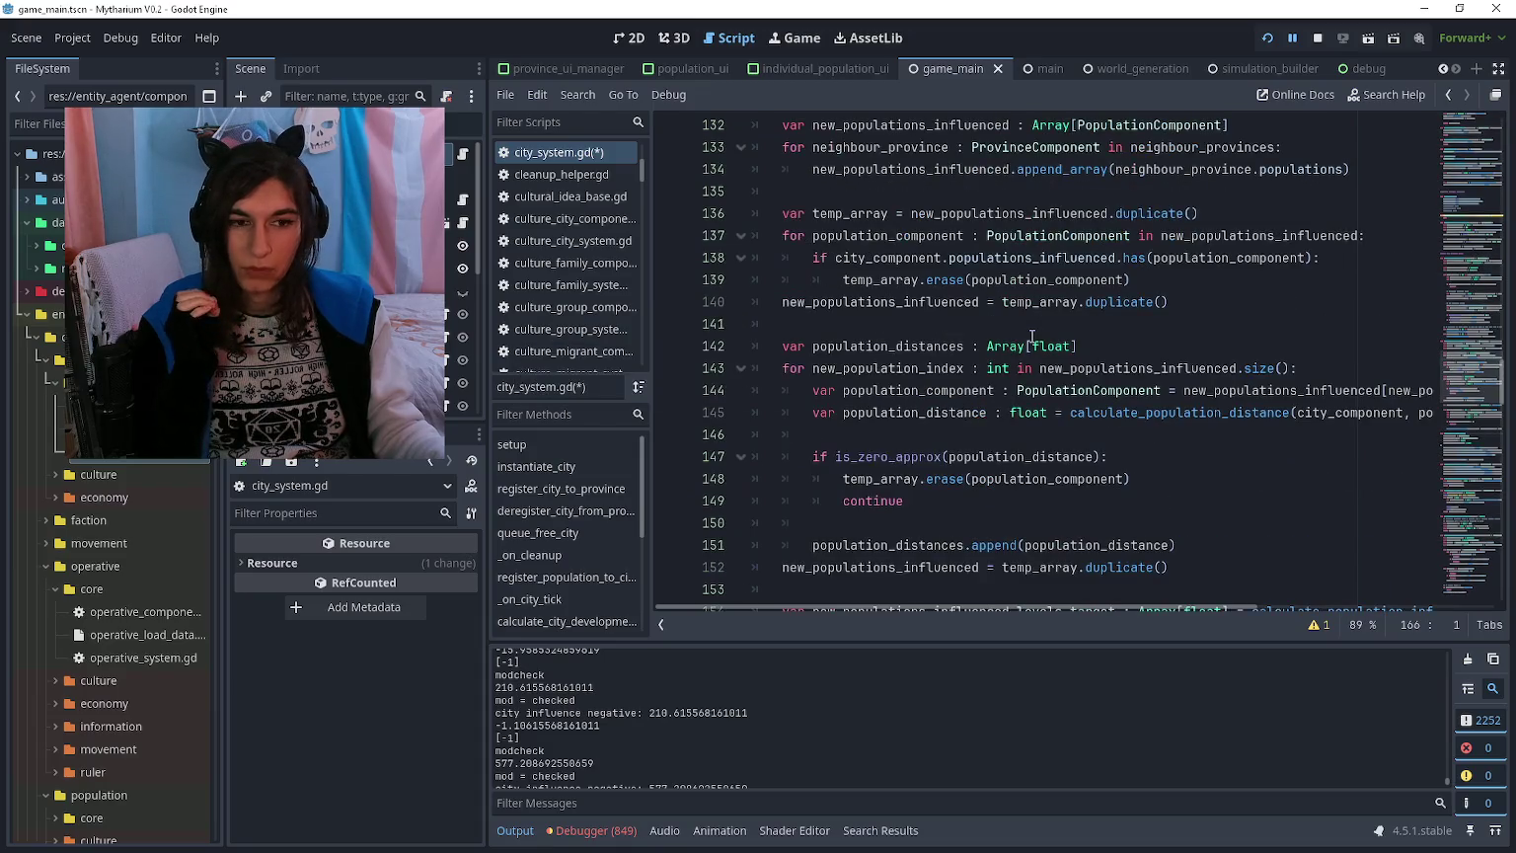
scroll(959, 358, up, 2)
scroll(960, 358, up, 15)
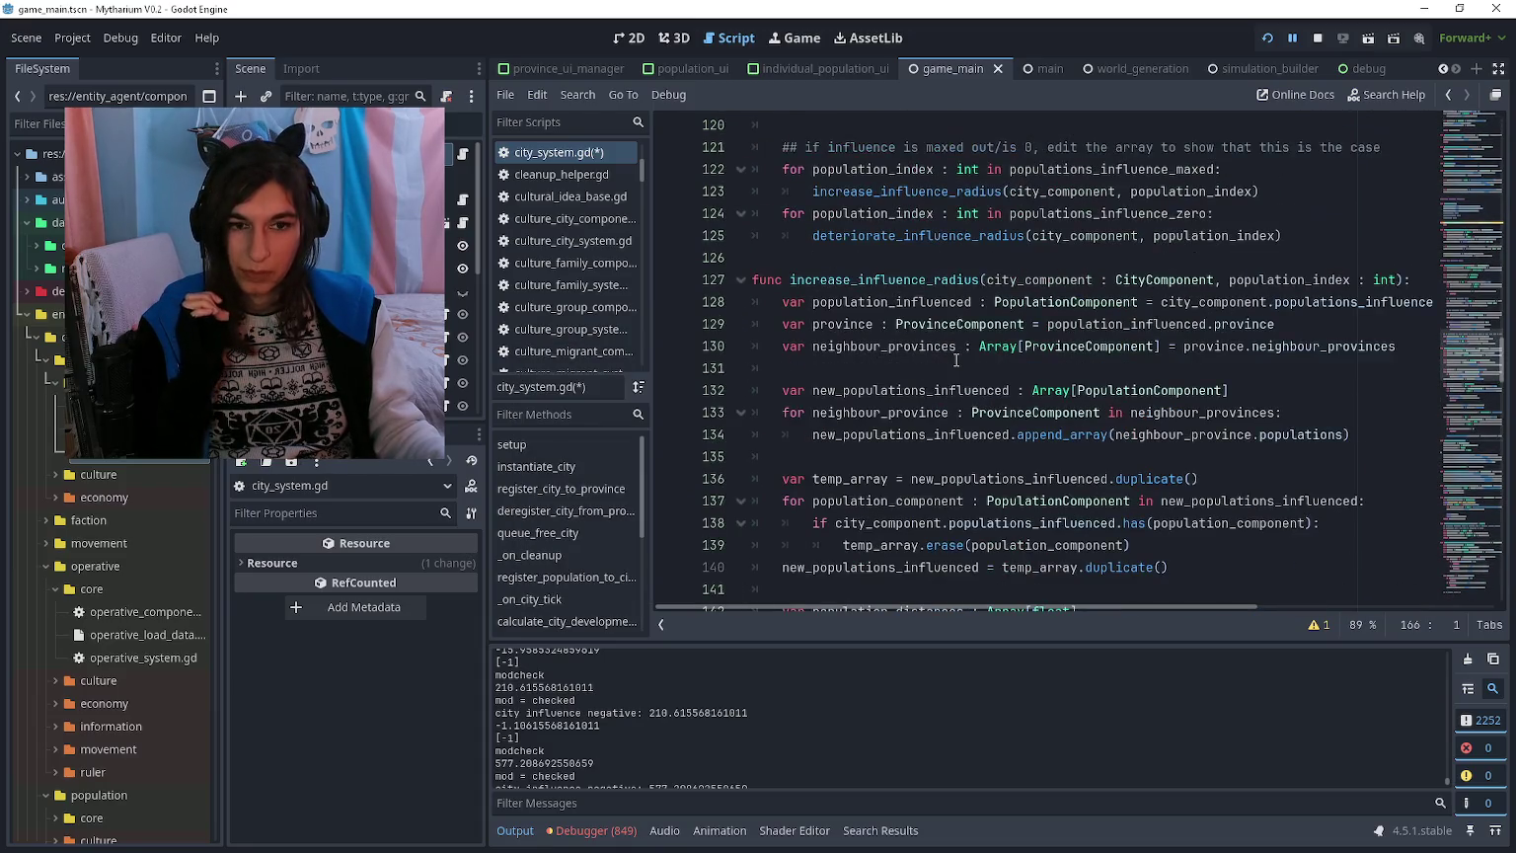
scroll(948, 357, up, 9)
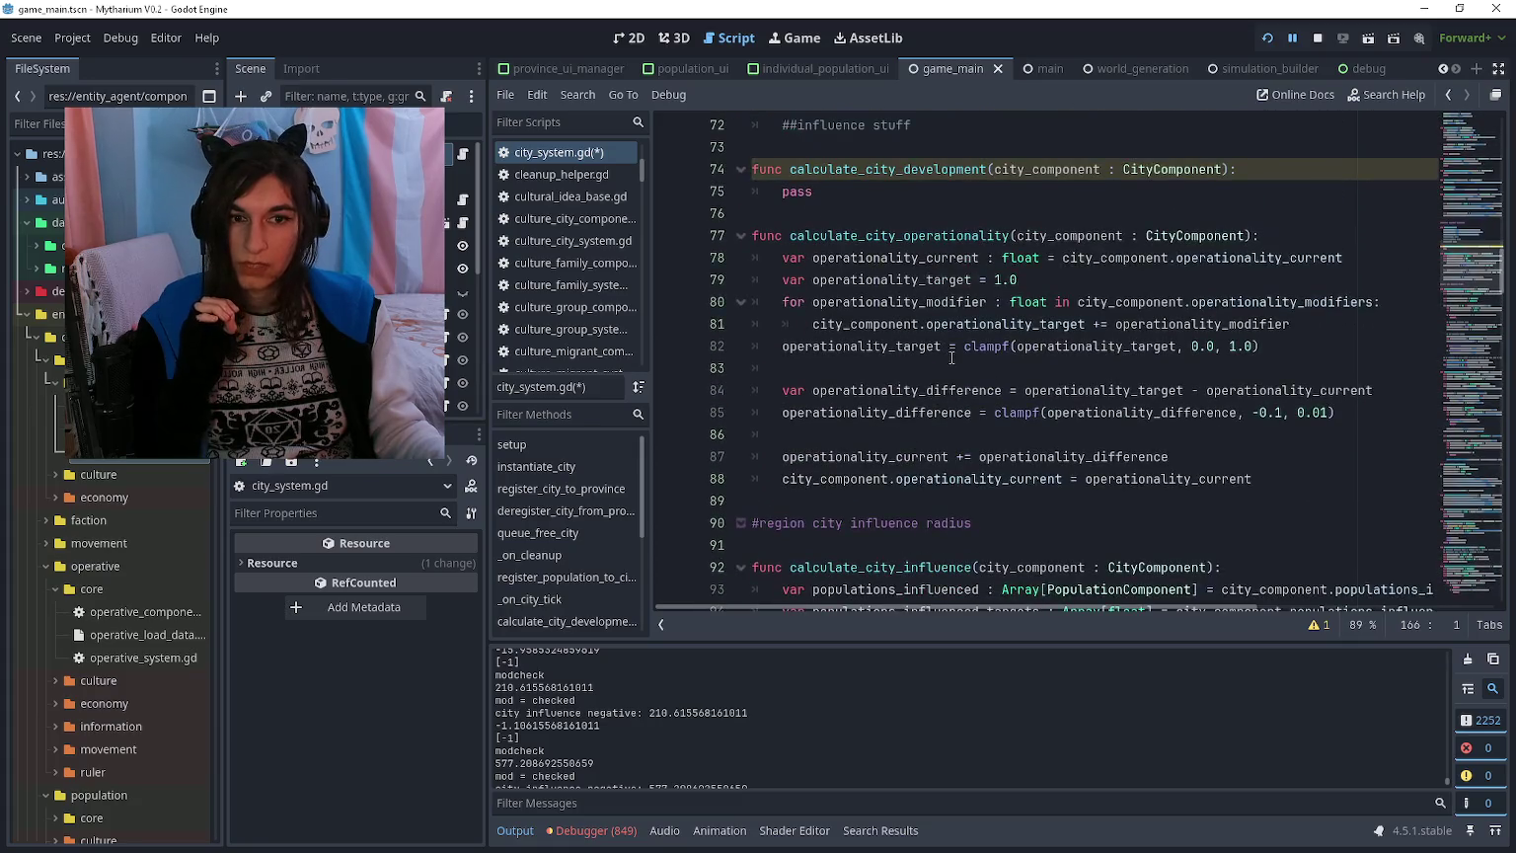
scroll(951, 358, up, 4)
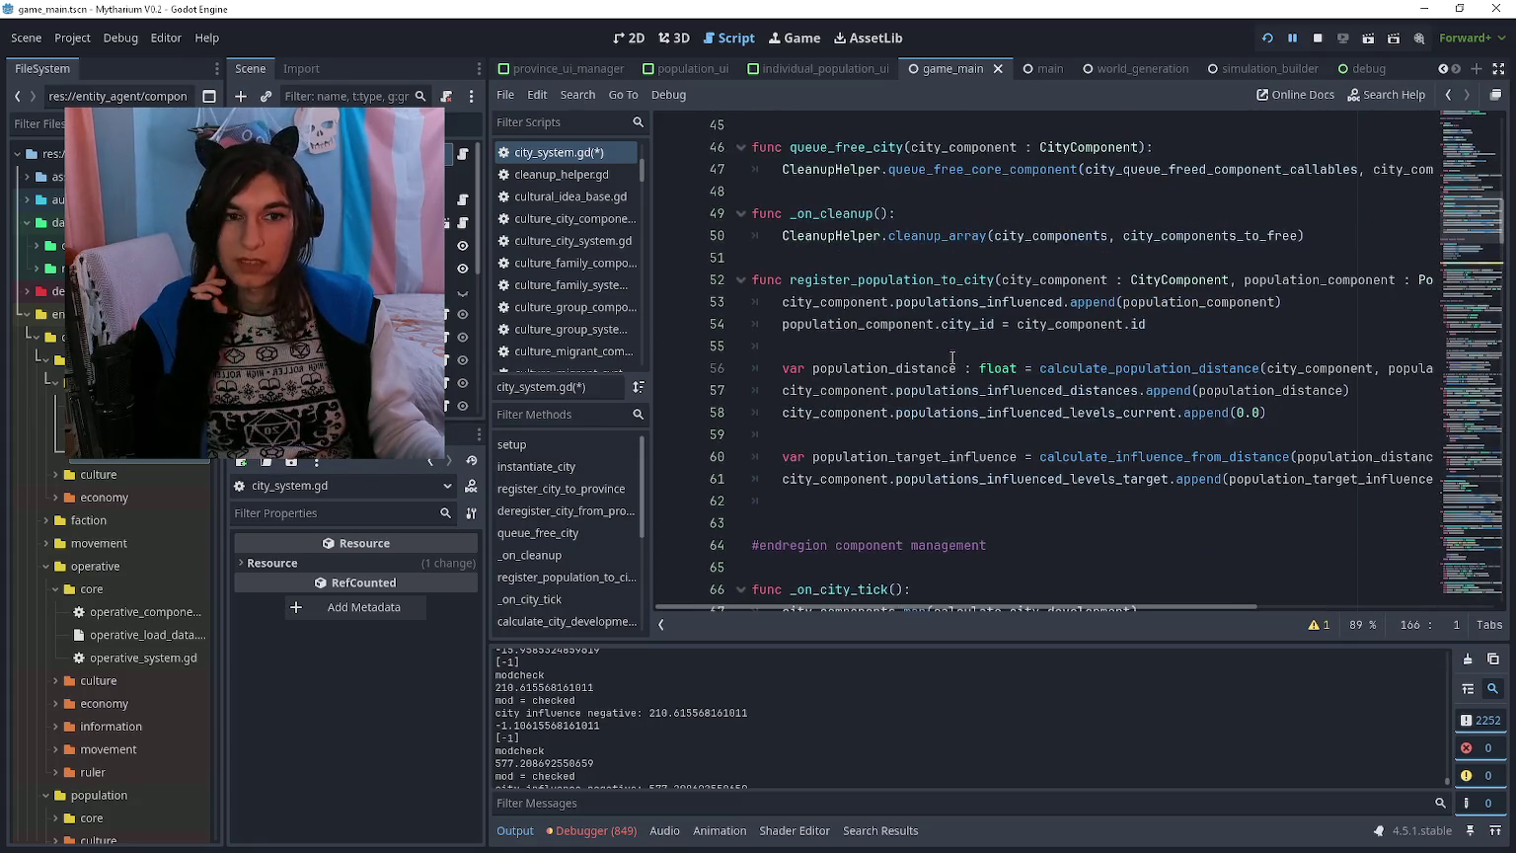
mouse_move(787, 346)
mouse_down()
mouse_move(1432, 347)
mouse_move(1441, 368)
mouse_move(1436, 348)
mouse_move(1122, 354)
mouse_move(1435, 365)
mouse_move(1431, 351)
mouse_move(654, 344)
mouse_move(1446, 353)
mouse_move(1185, 363)
mouse_move(599, 335)
mouse_move(1436, 366)
mouse_move(779, 346)
mouse_move(796, 347)
mouse_up()
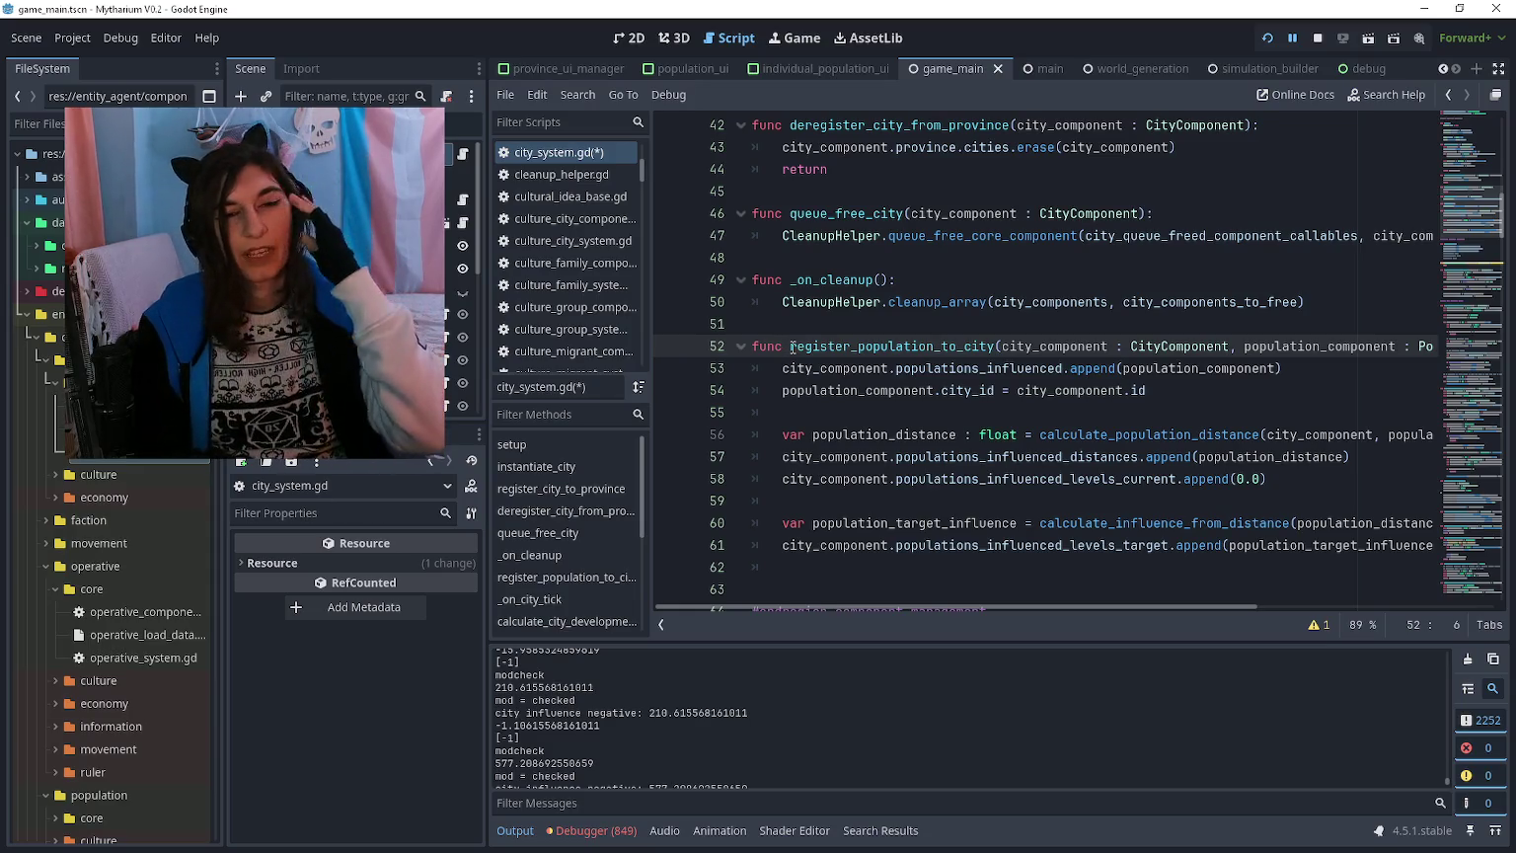
scroll(819, 334, down, 8)
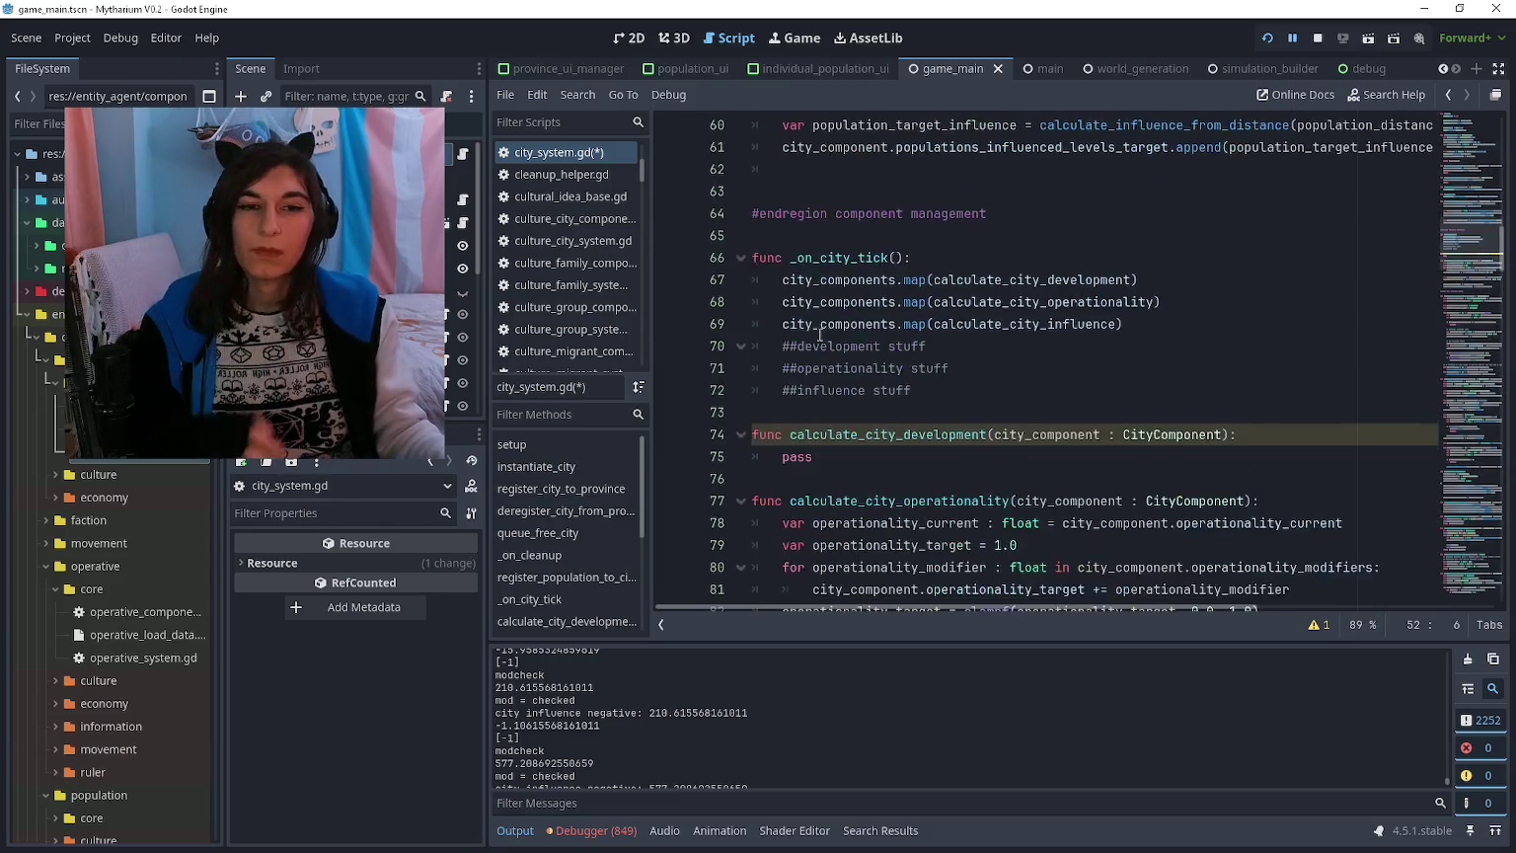
scroll(819, 335, down, 8)
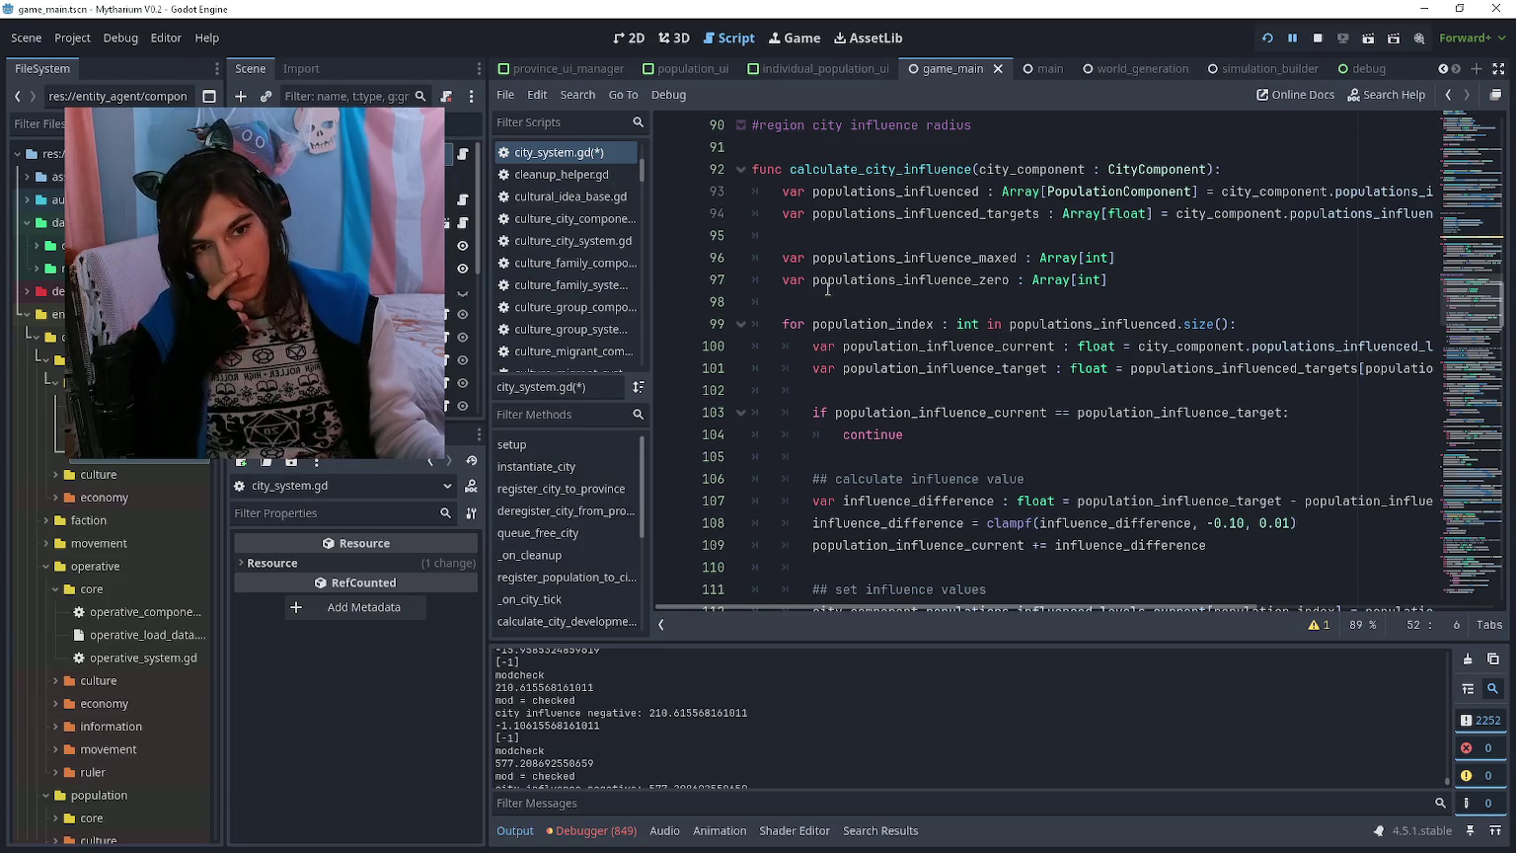
scroll(831, 287, down, 1)
scroll(832, 277, up, 1)
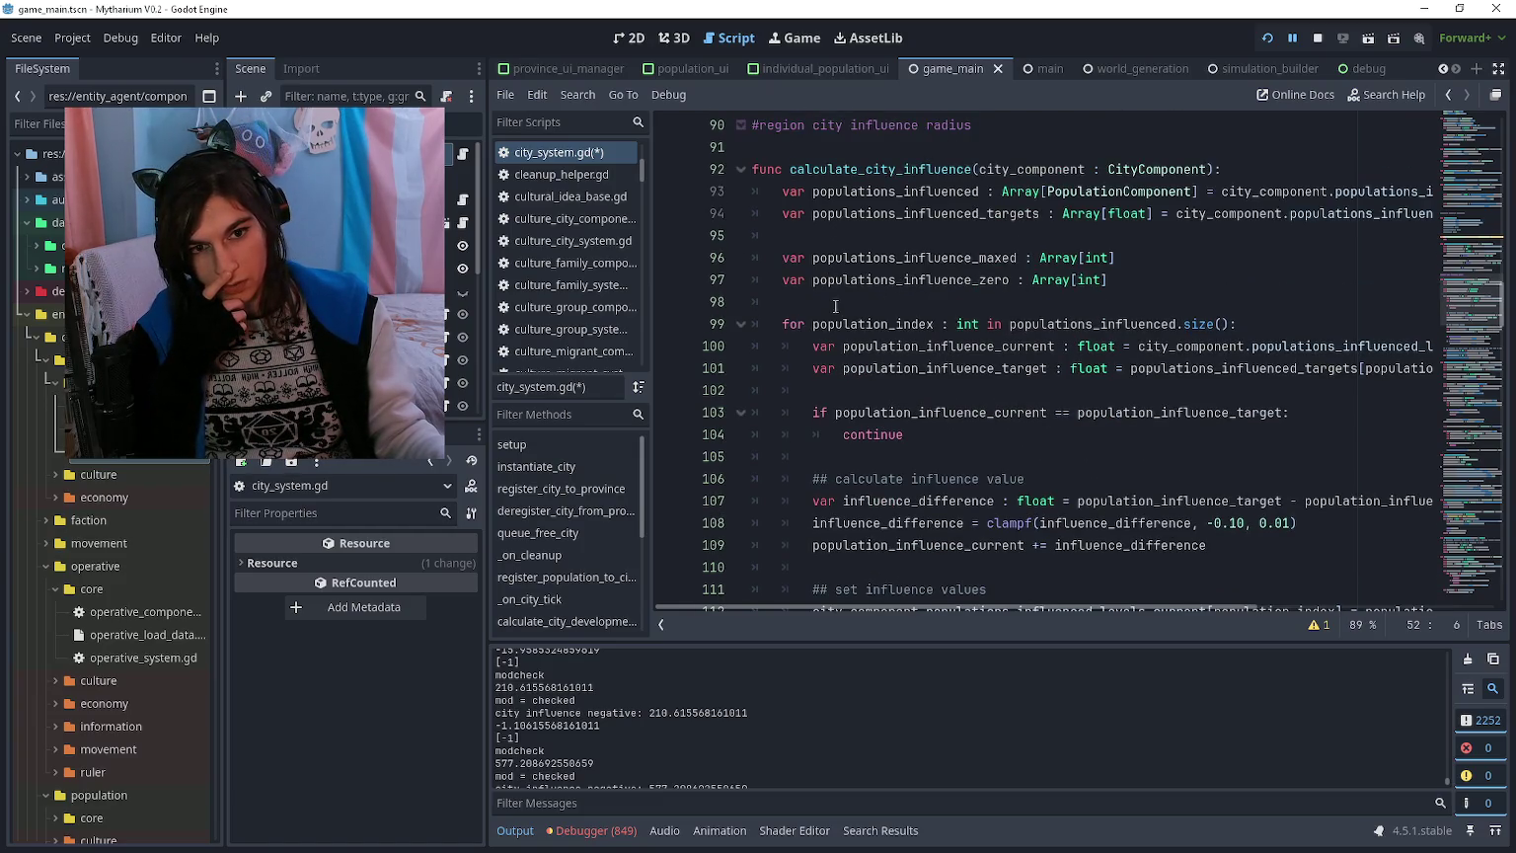
scroll(836, 307, down, 10)
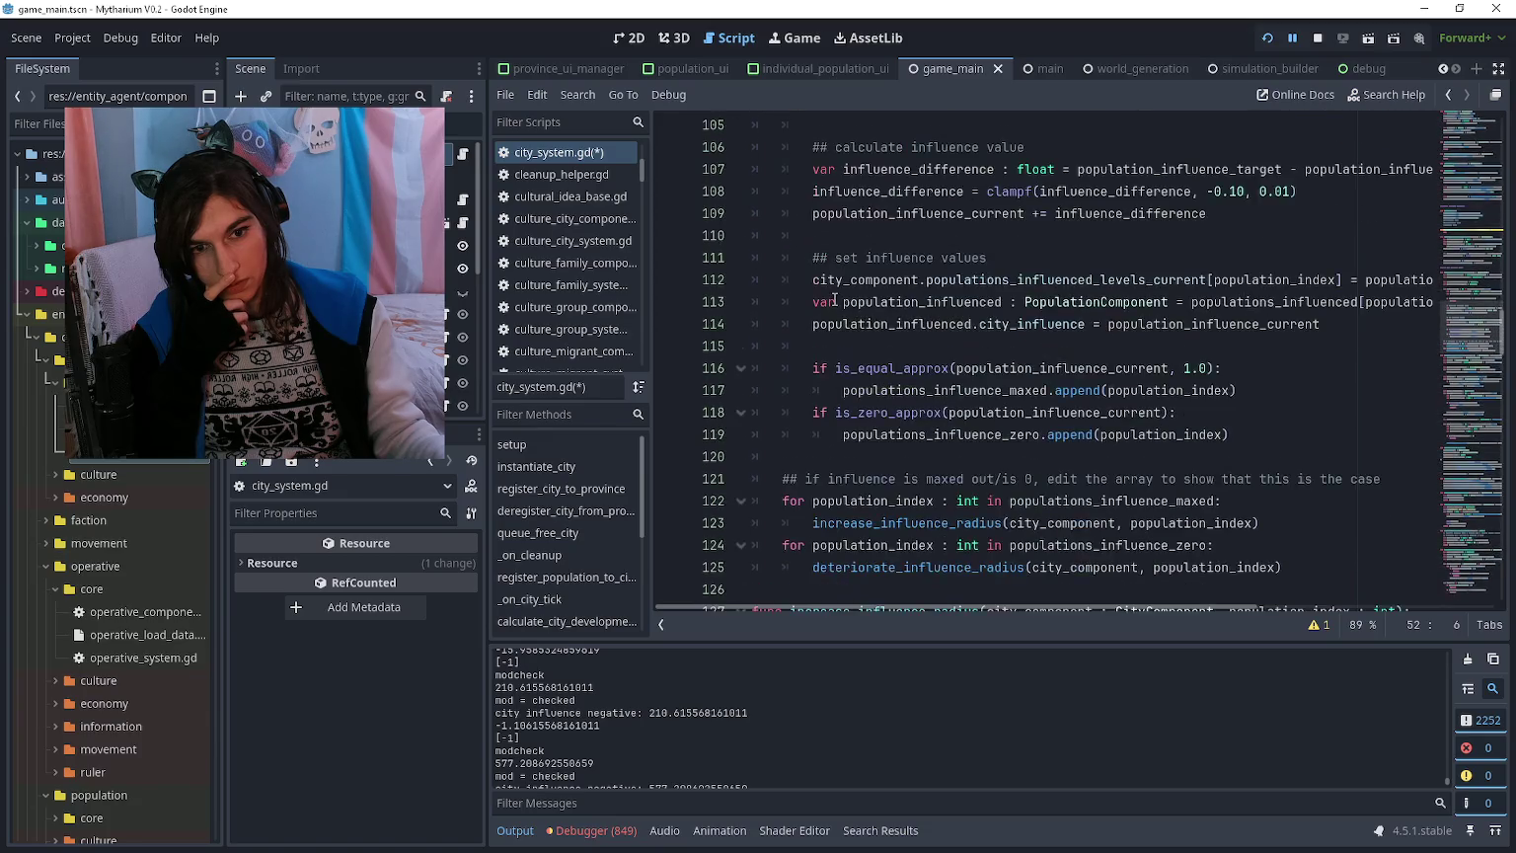
scroll(833, 294, down, 14)
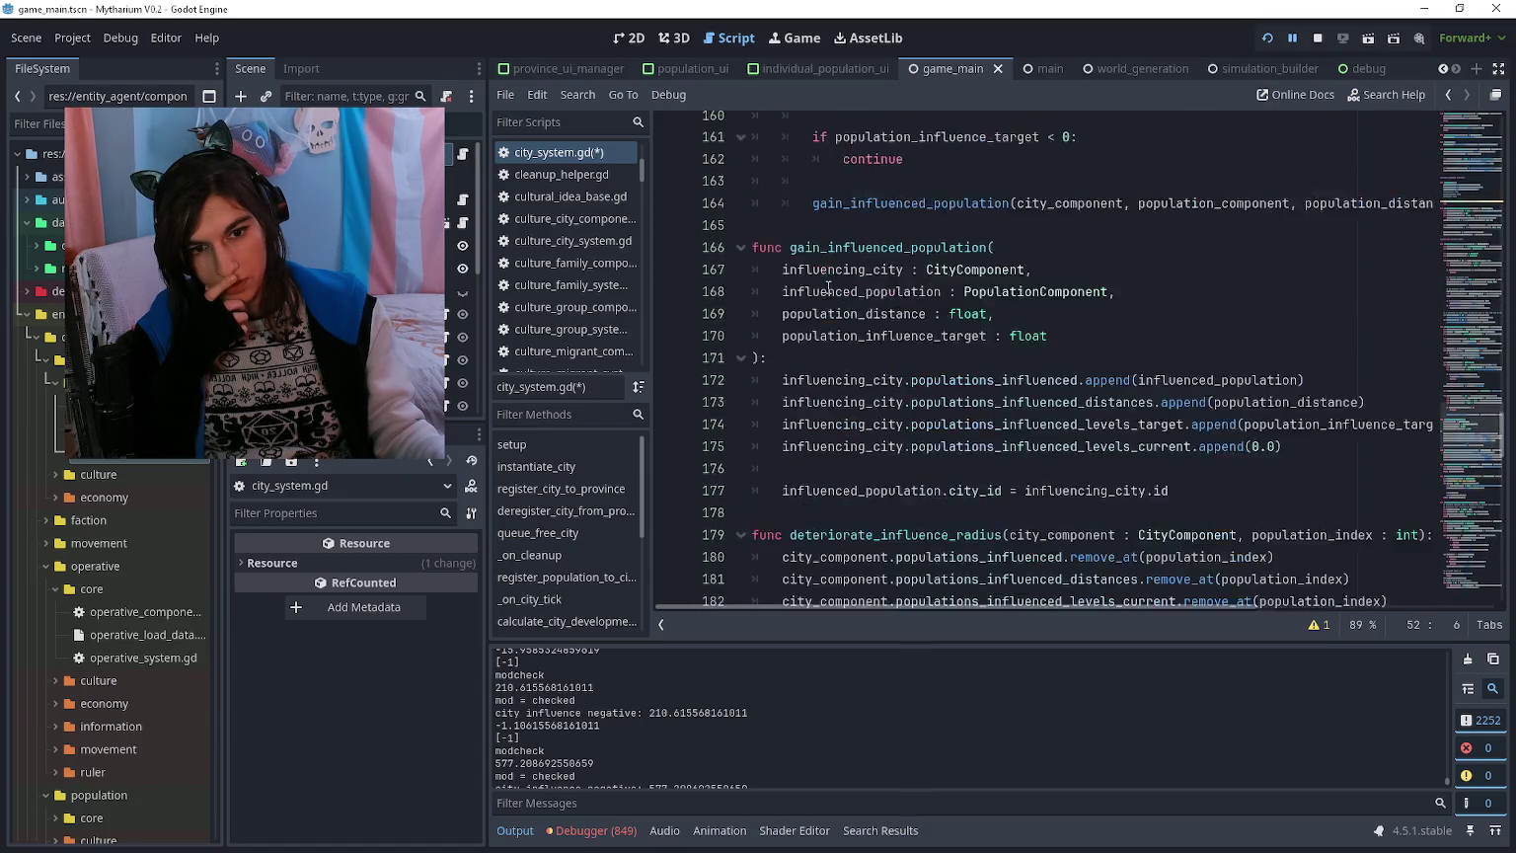
scroll(835, 277, up, 2)
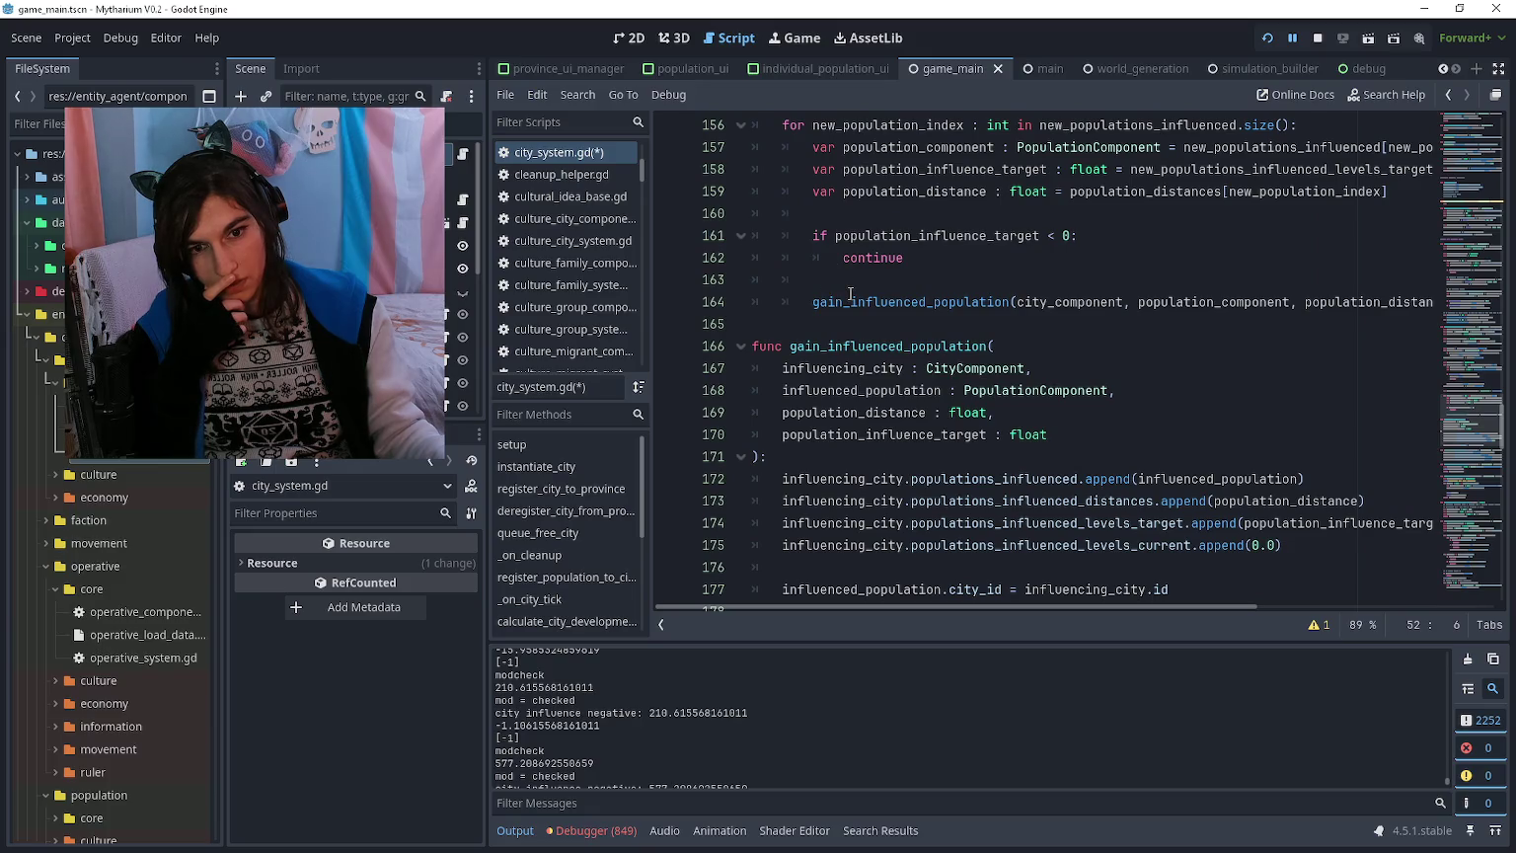
scroll(851, 296, down, 8)
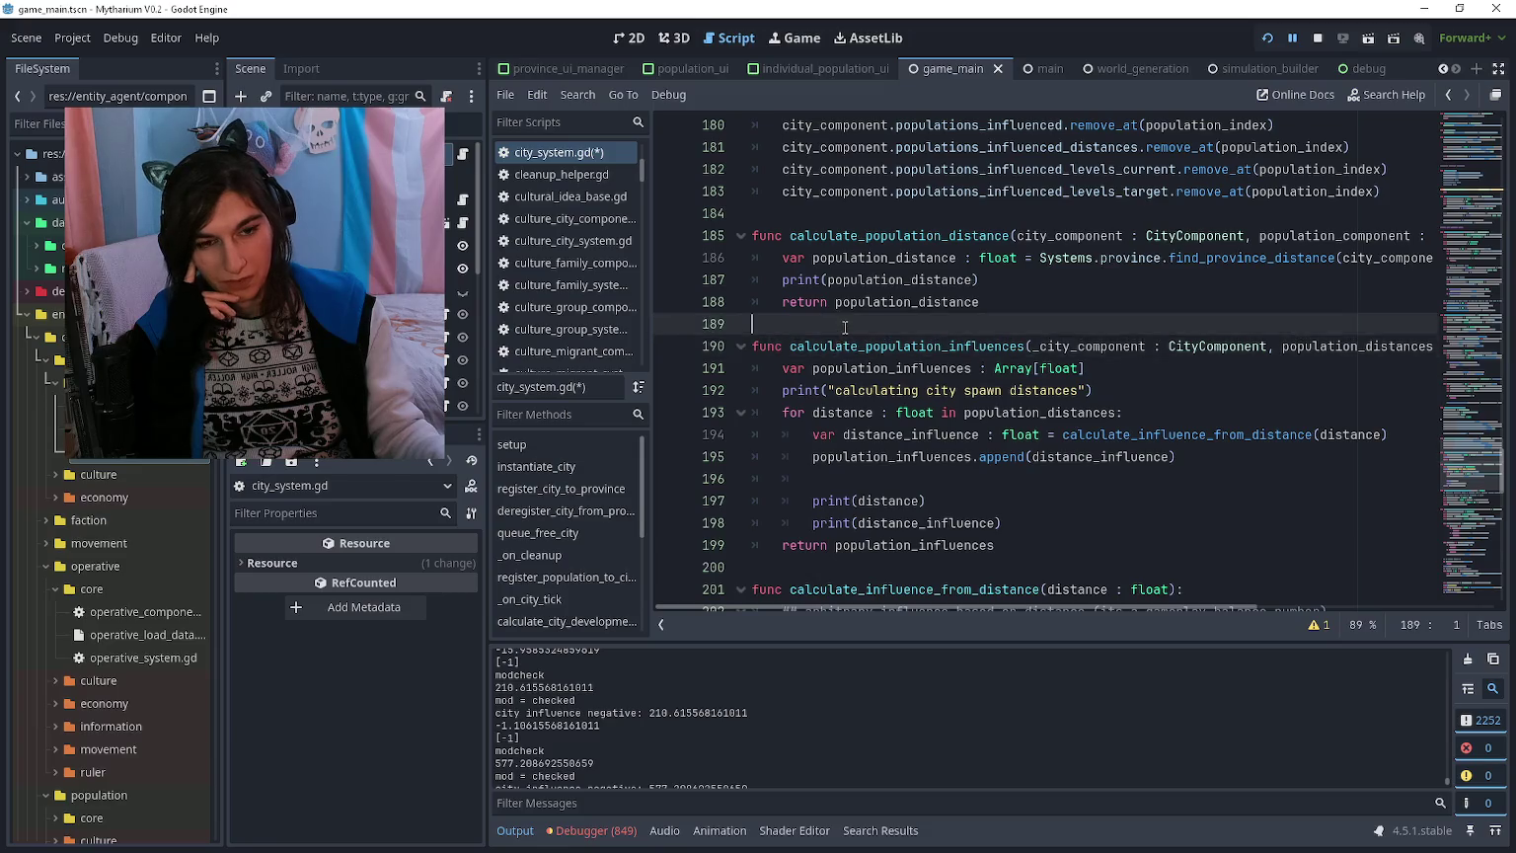
scroll(864, 311, down, 6)
scroll(864, 311, down, 3)
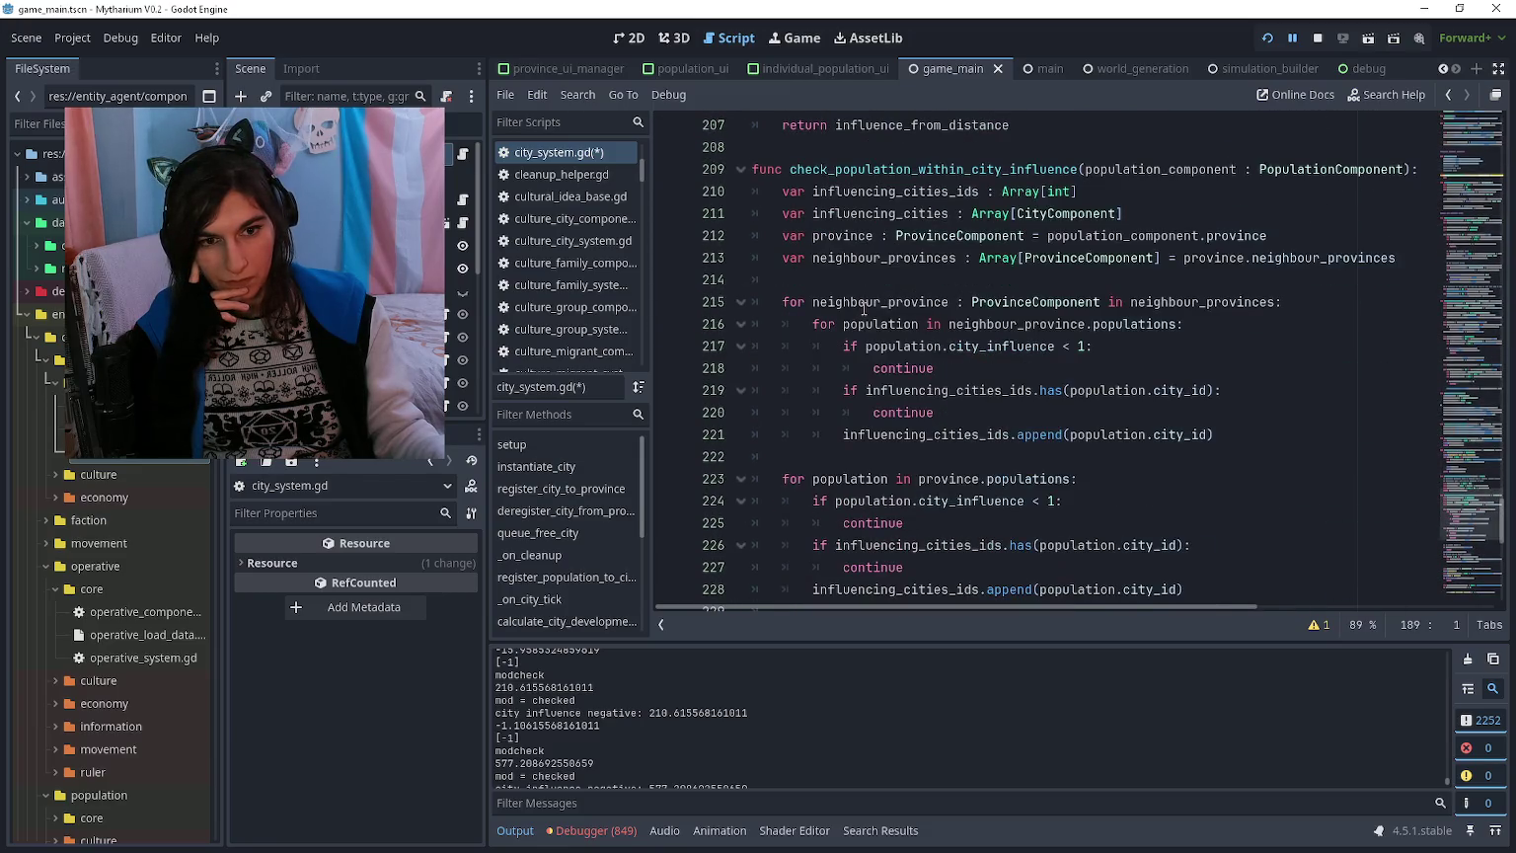
scroll(864, 309, down, 10)
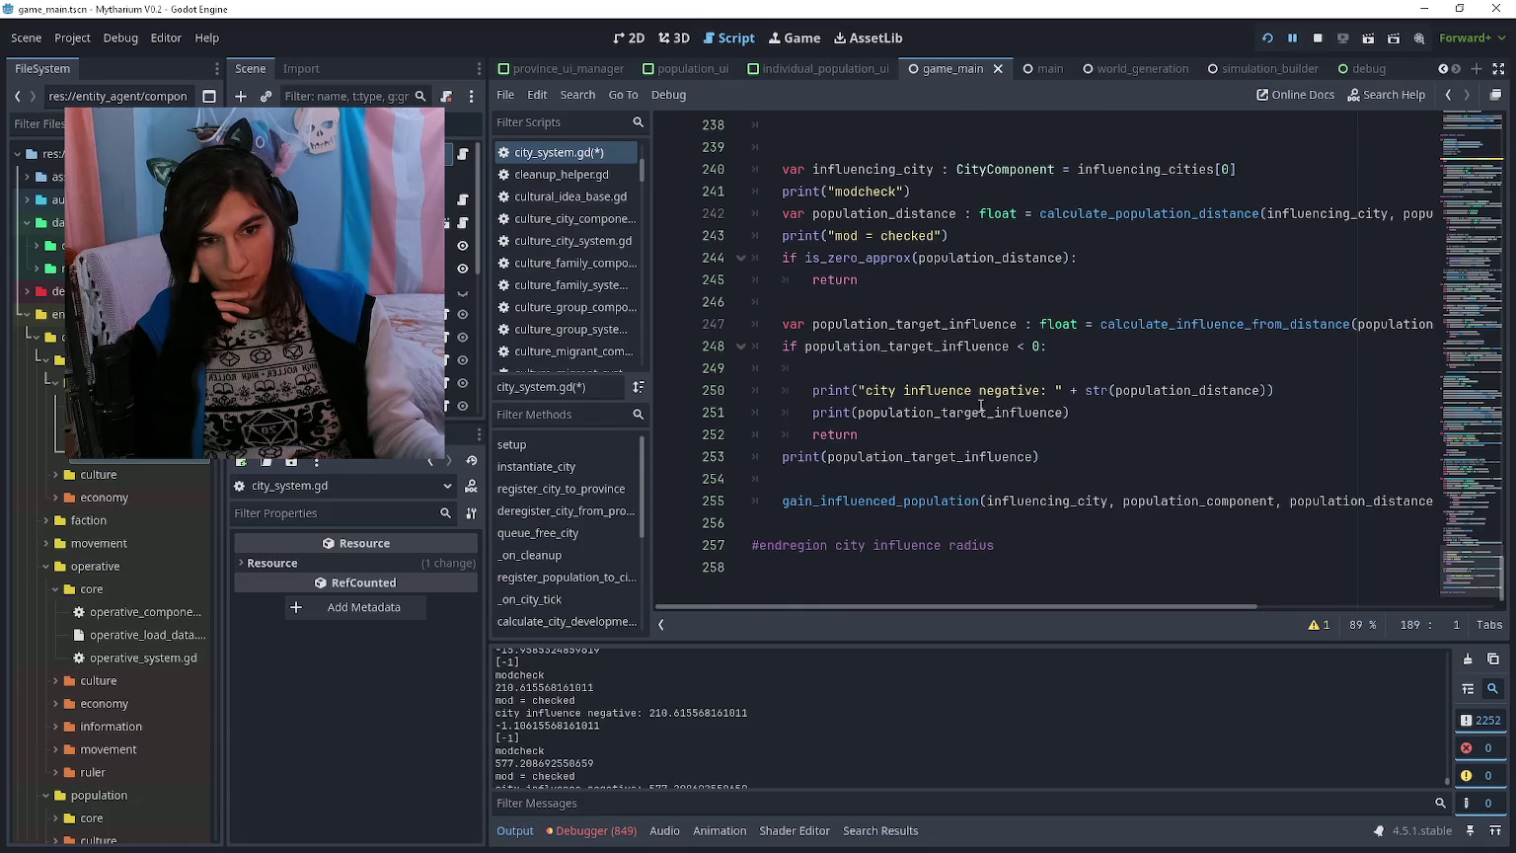
mouse_move(1014, 515)
mouse_down()
mouse_move(820, 472)
mouse_move(750, 400)
mouse_move(750, 237)
mouse_move(728, 330)
mouse_up()
click(728, 329)
scroll(866, 383, up, 14)
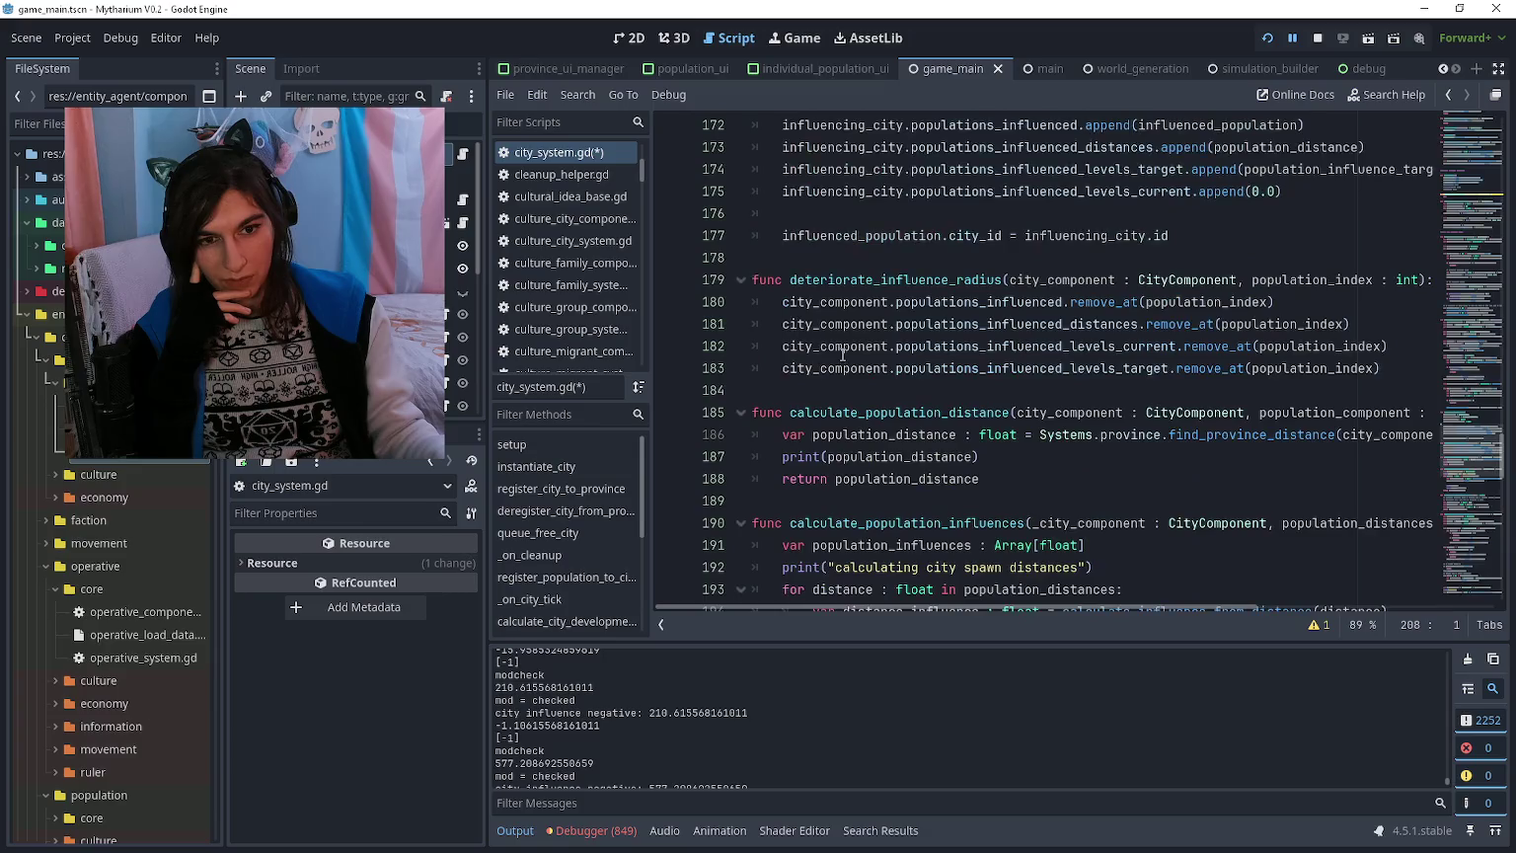
mouse_move(1173, 568)
mouse_down()
mouse_move(1184, 524)
mouse_move(718, 326)
mouse_up()
Step: Paste the gain_influenced_population function on a new line below the #endregion component management line
scroll(1048, 376, up, 14)
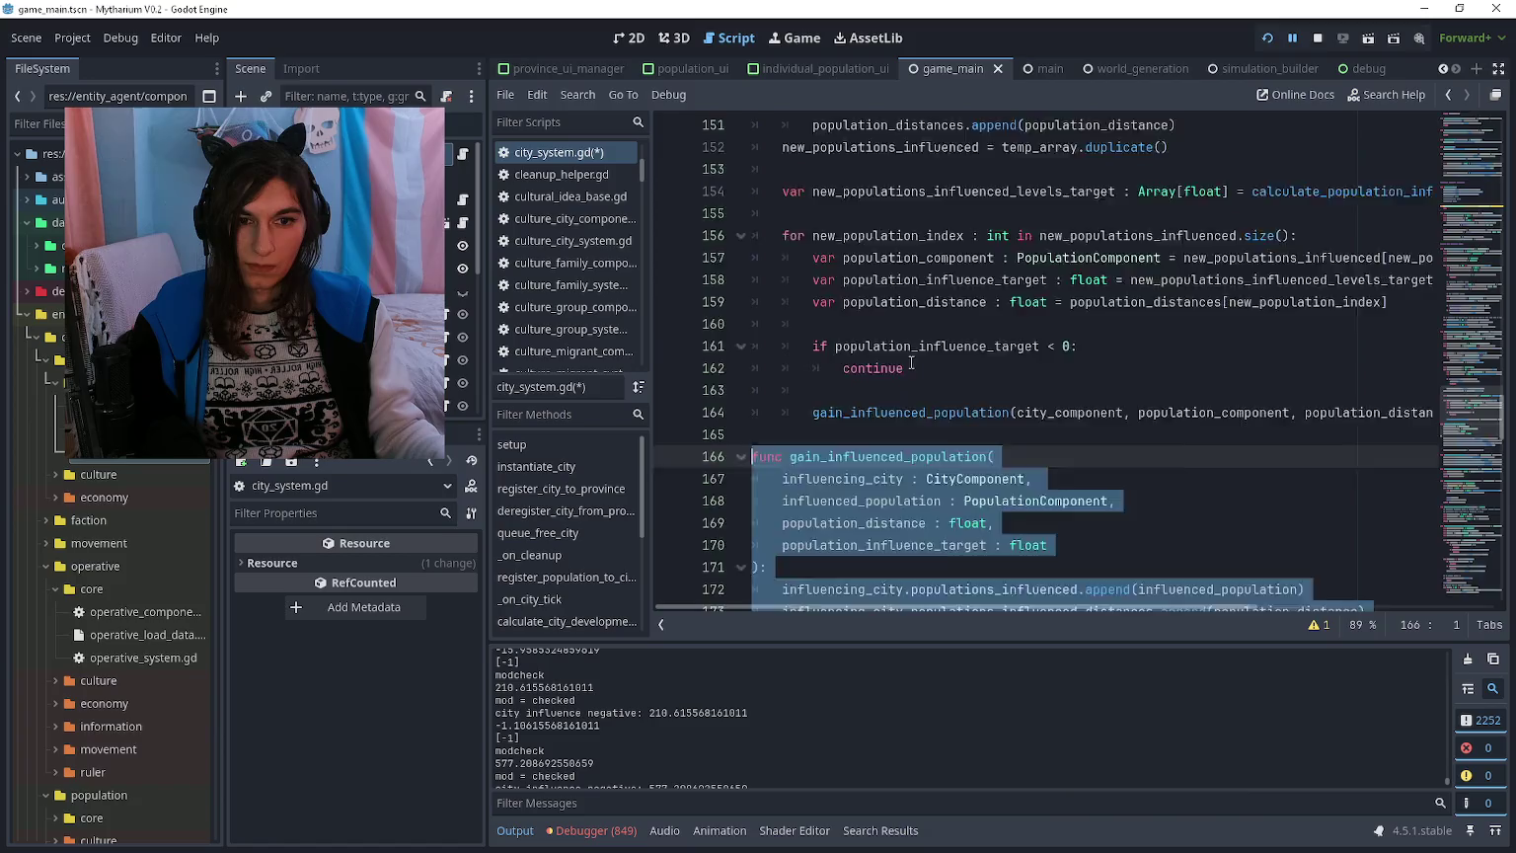
scroll(901, 347, up, 11)
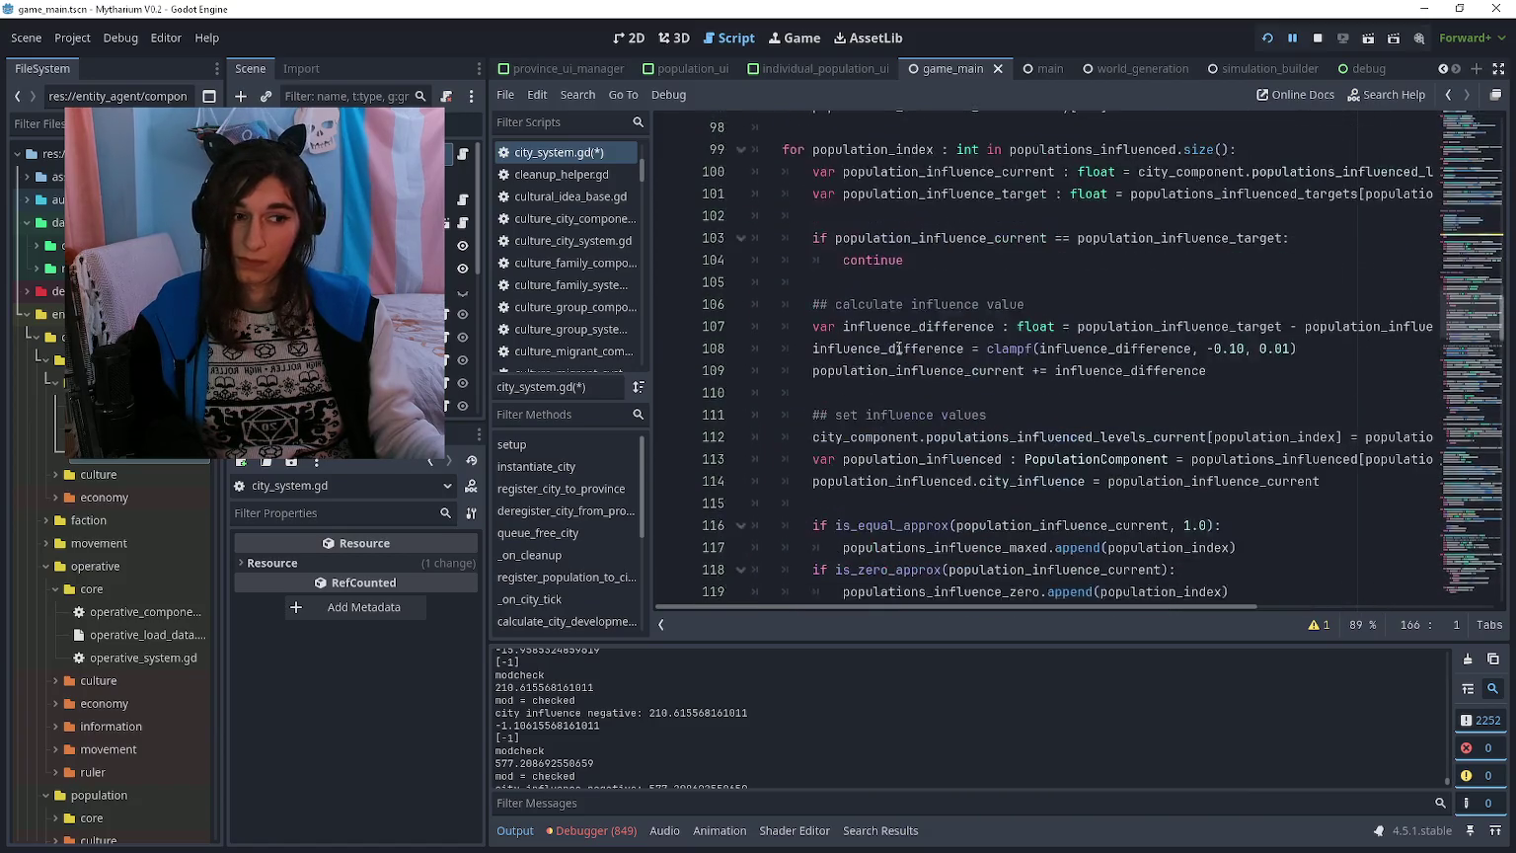
scroll(847, 324, down, 20)
scroll(844, 296, up, 13)
scroll(844, 287, up, 20)
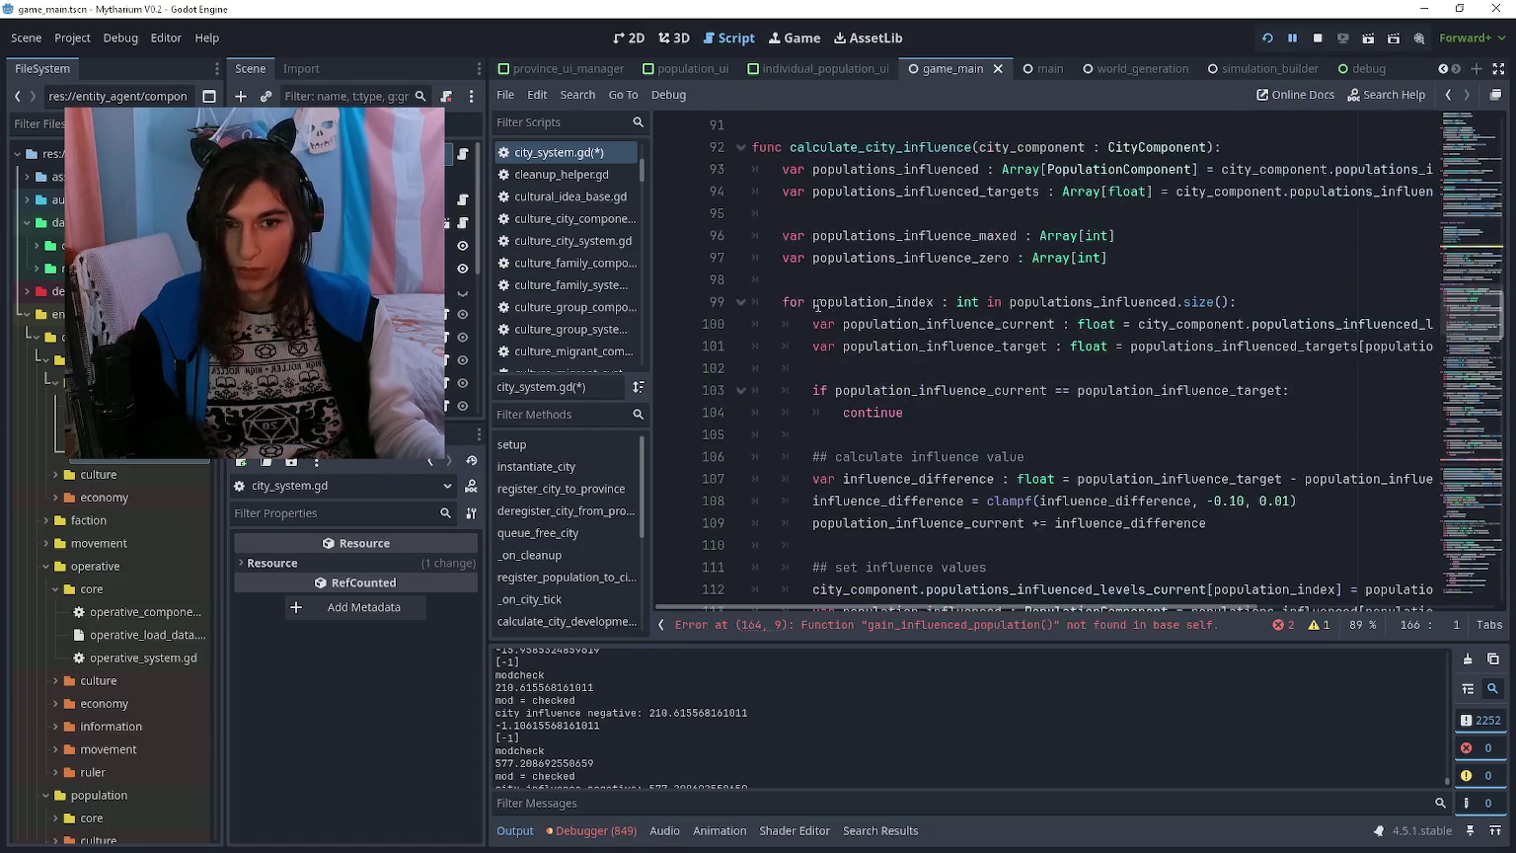
scroll(810, 326, down, 3)
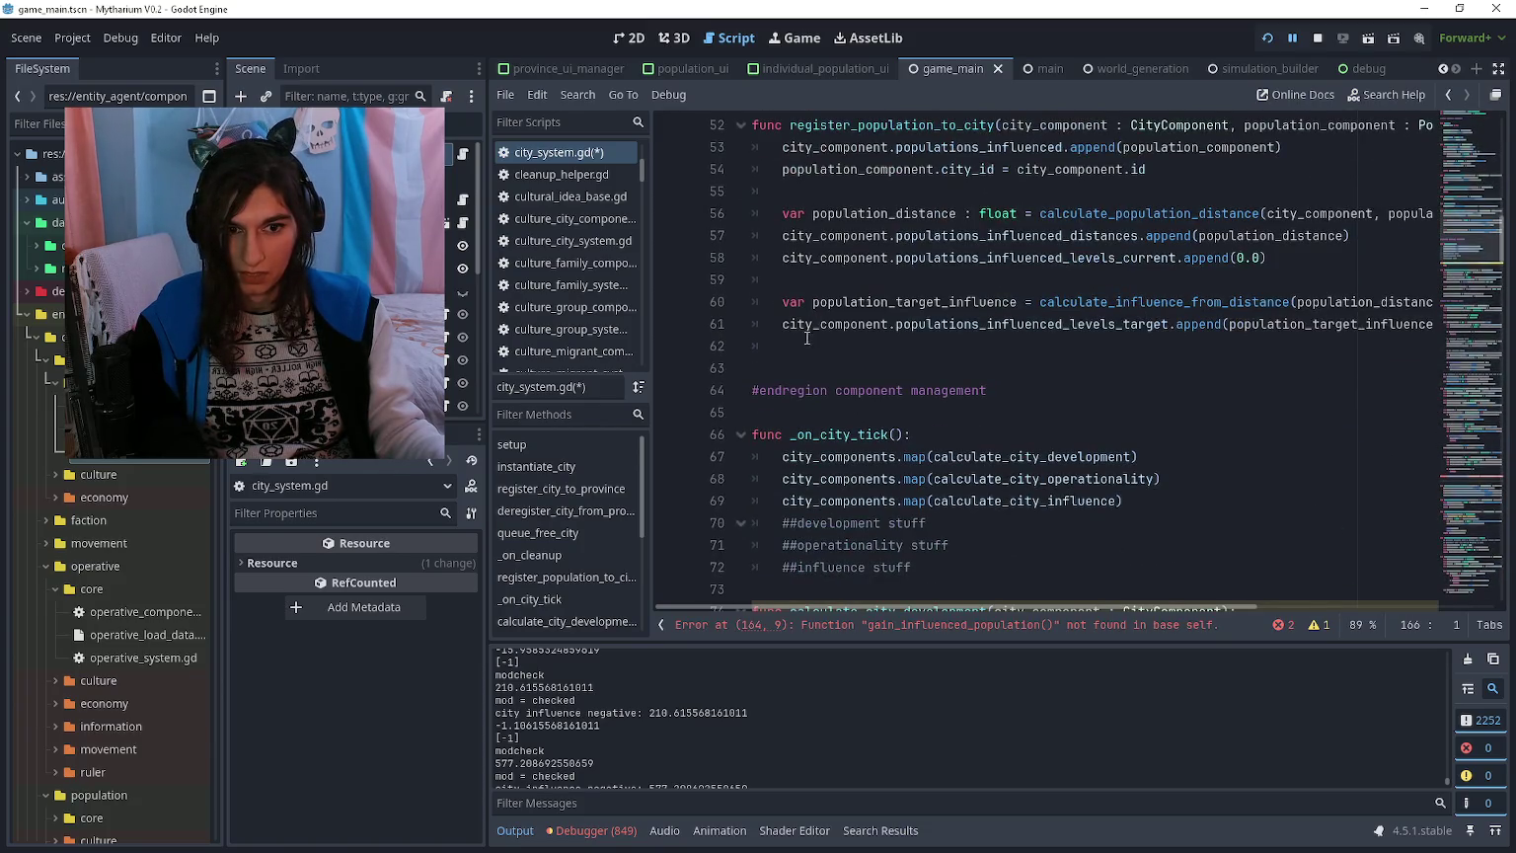
click(807, 407)
key(Return)
key(ctrl+v)
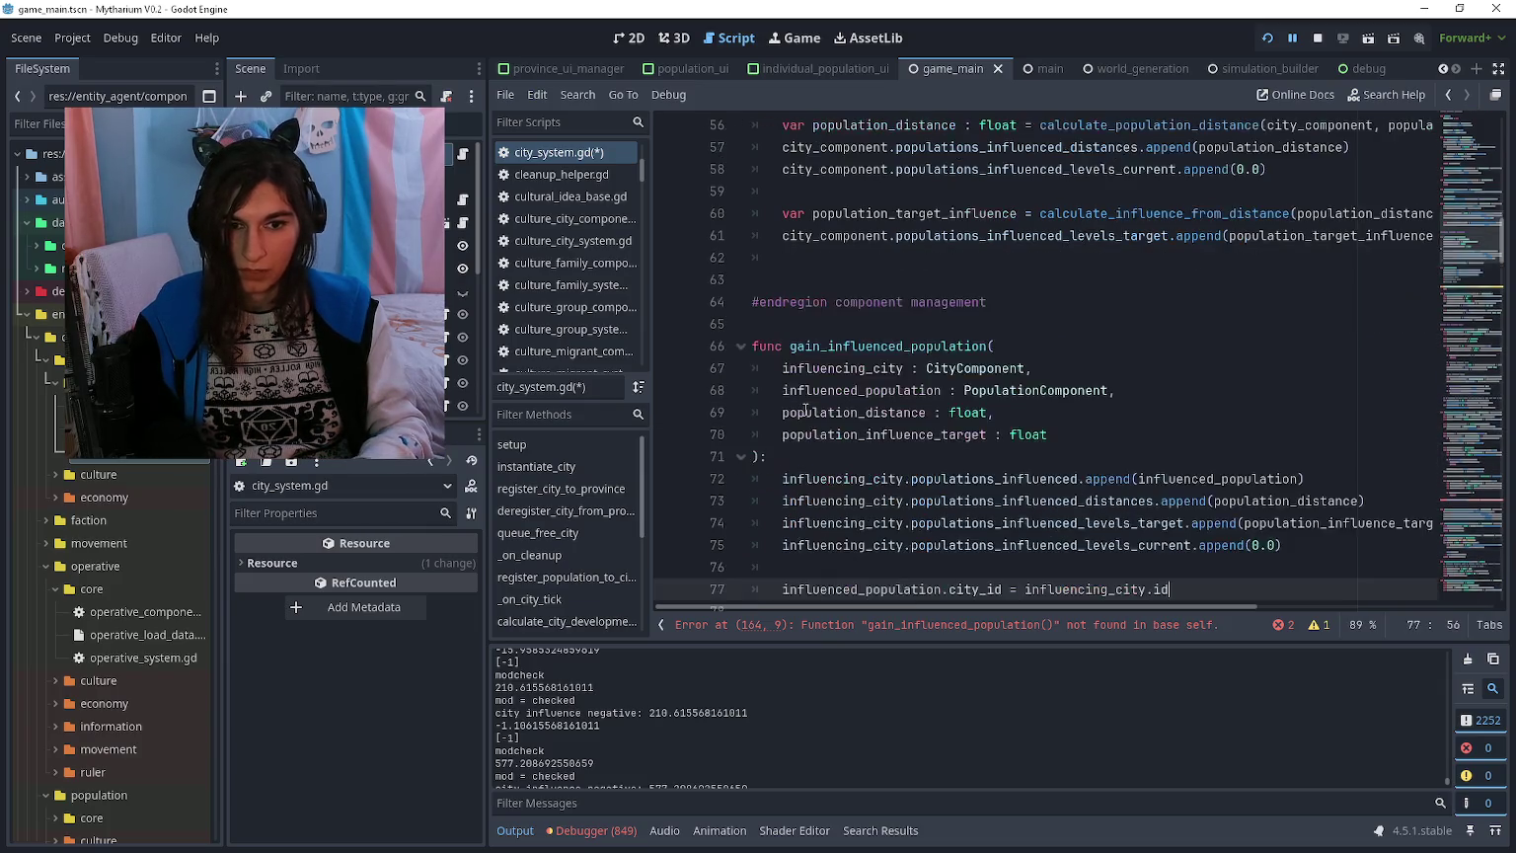
Step: Scroll down to check the gain_influenced_population call near line 177
scroll(829, 385, down, 20)
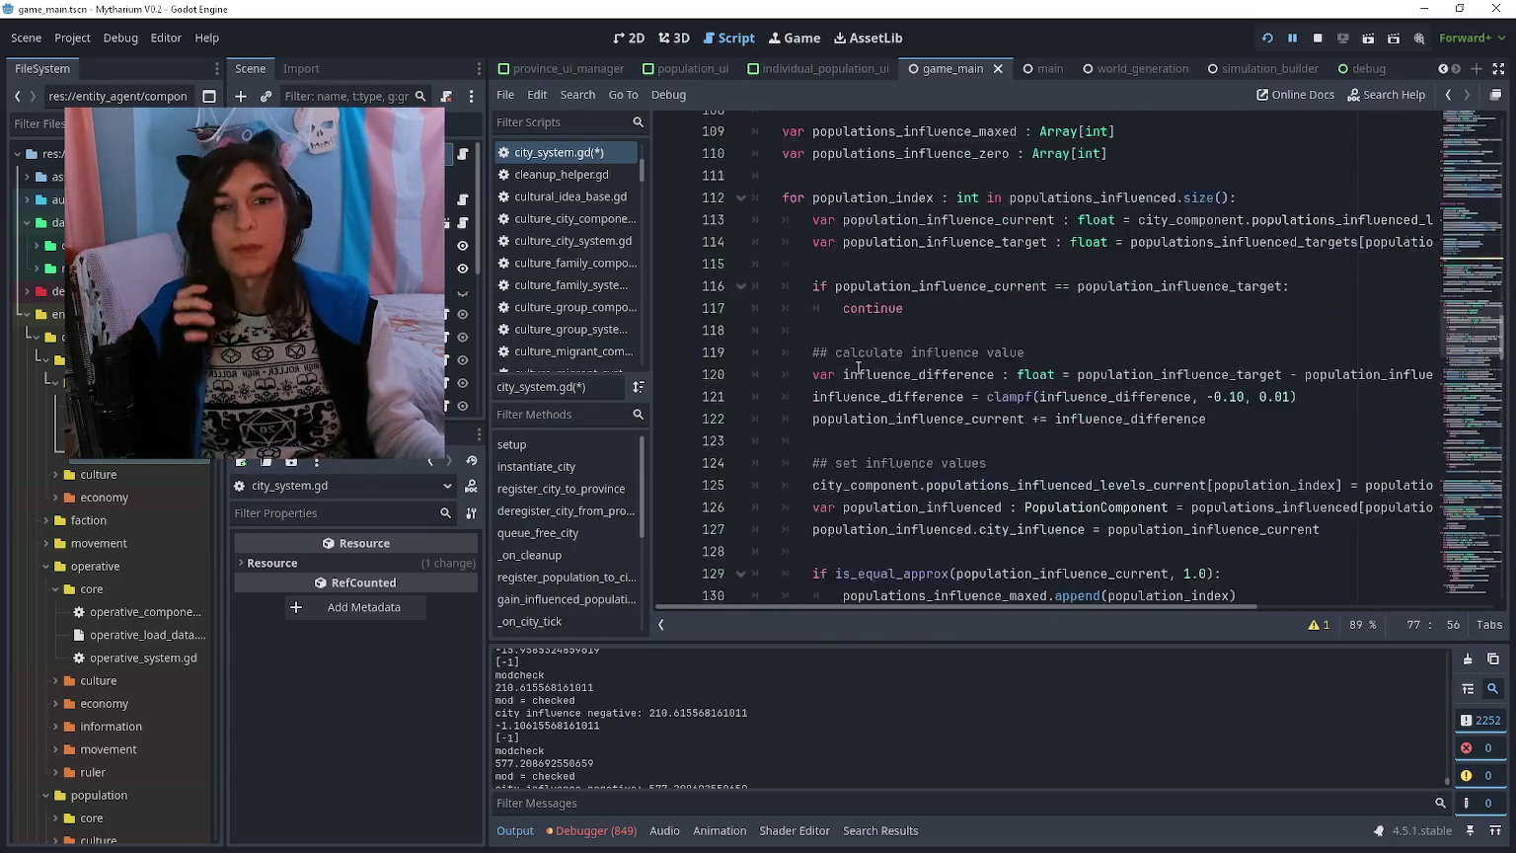
scroll(846, 359, down, 14)
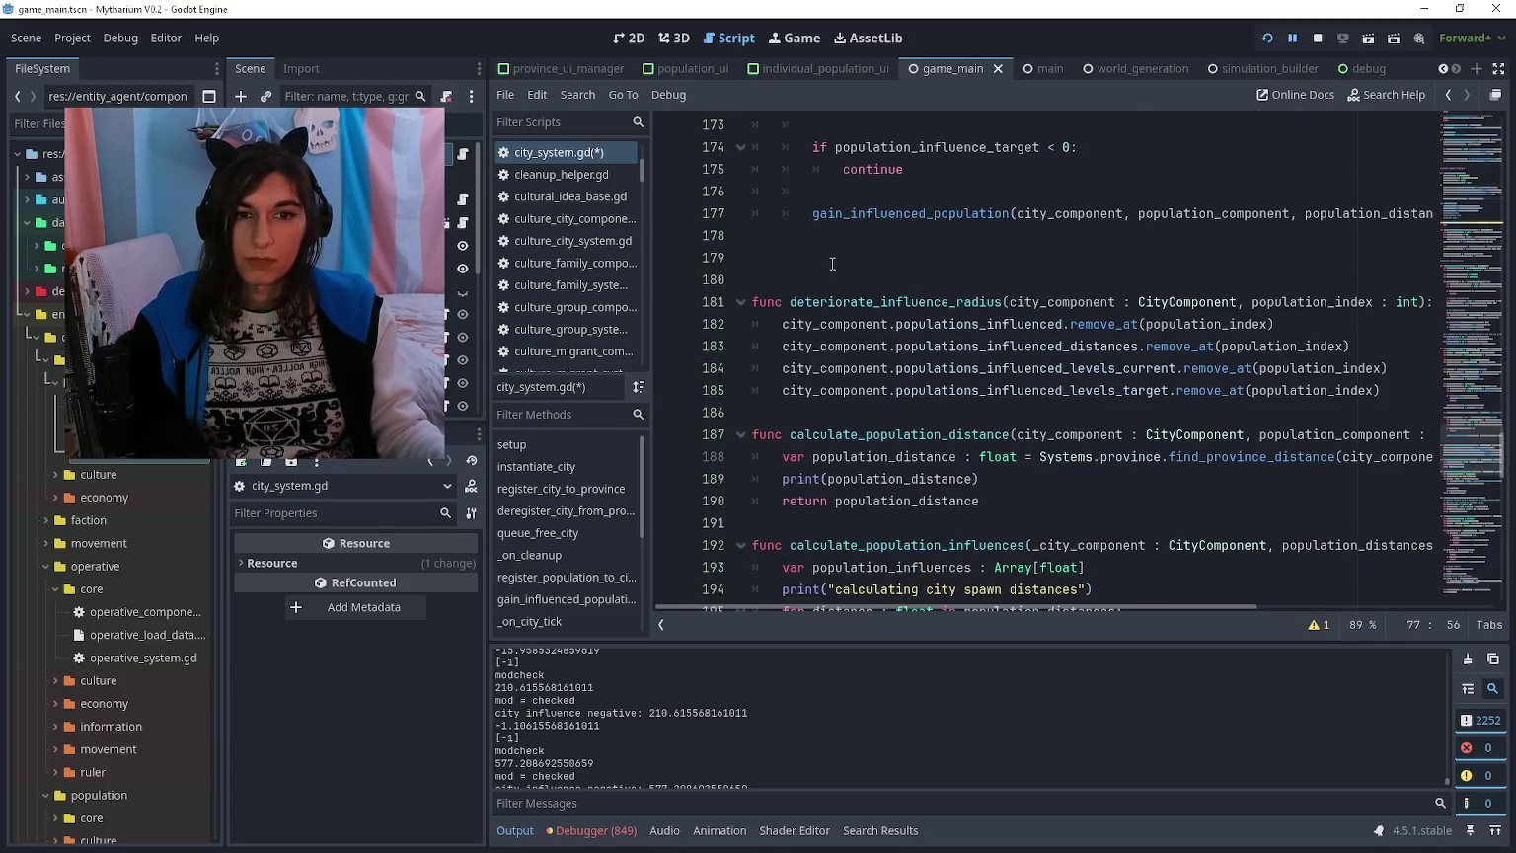
click(833, 258)
scroll(833, 260, down, 8)
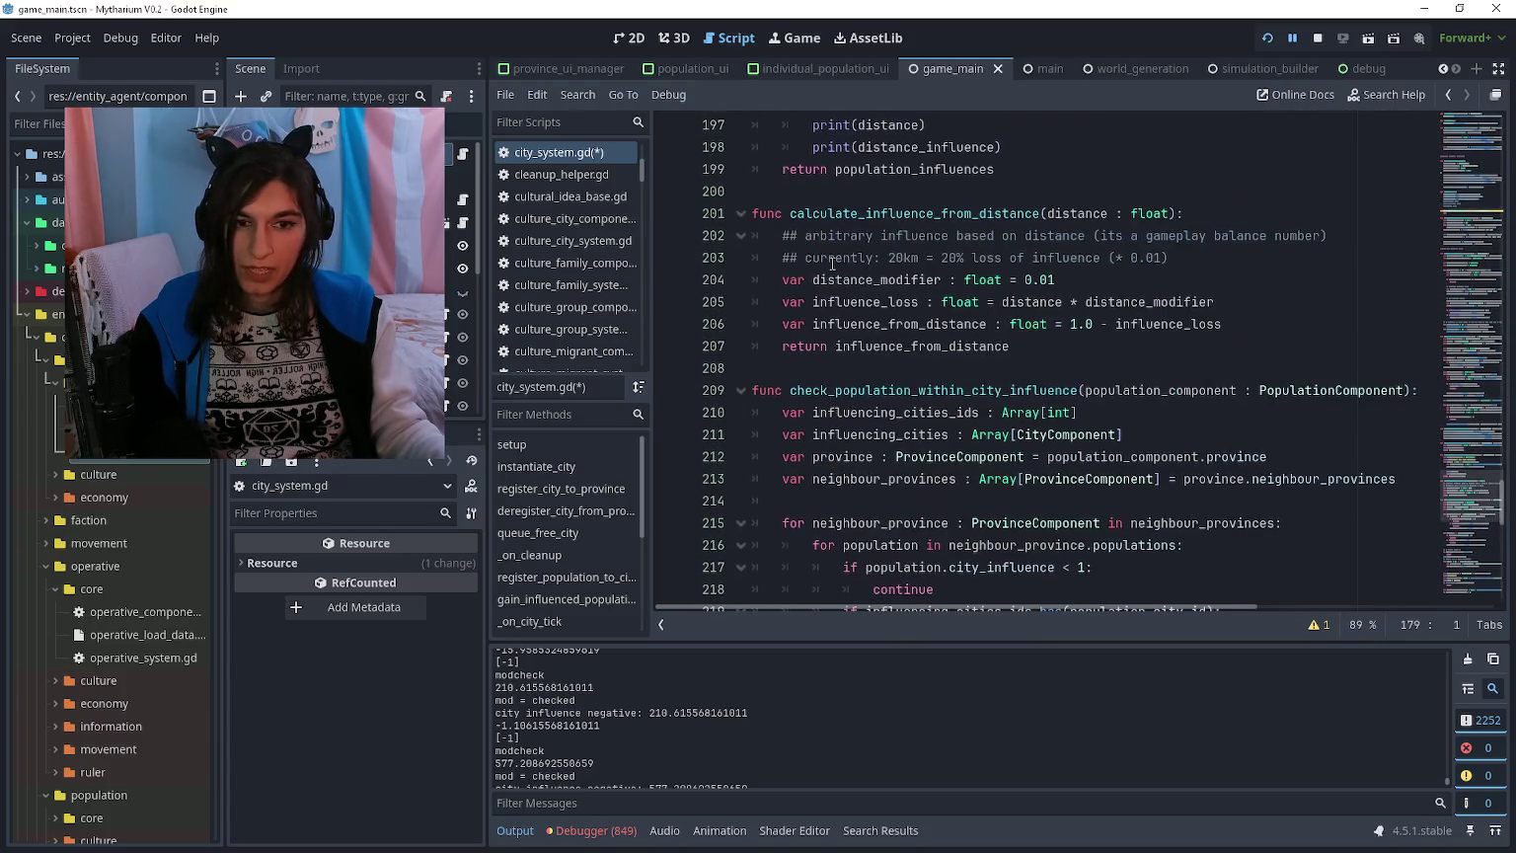
Step: Inspect the Urban cultural idea resource urban.tres in data/cultural_ideas
scroll(832, 263, down, 12)
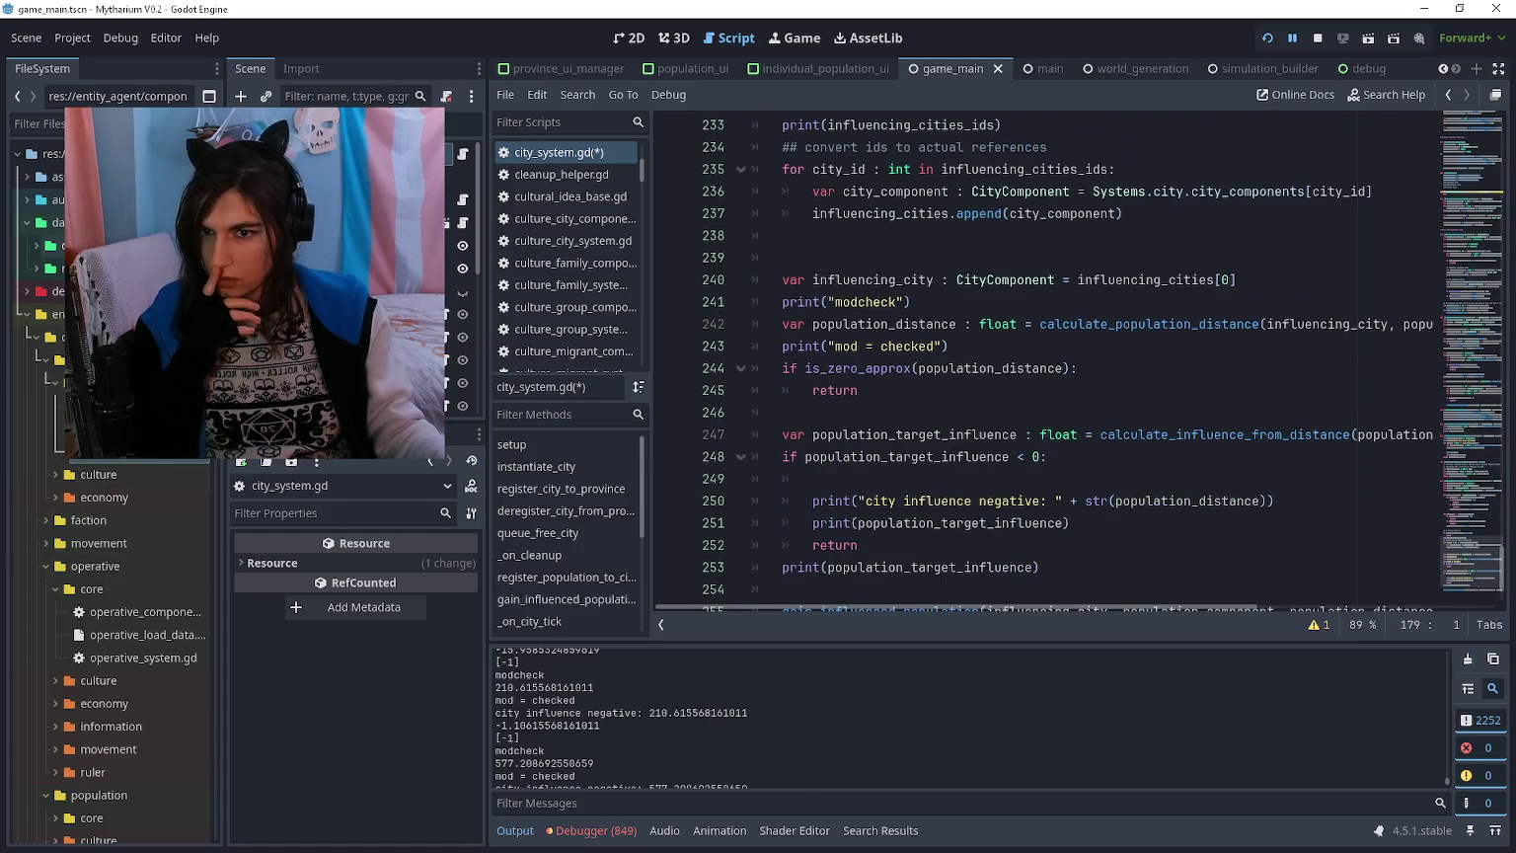
click(49, 245)
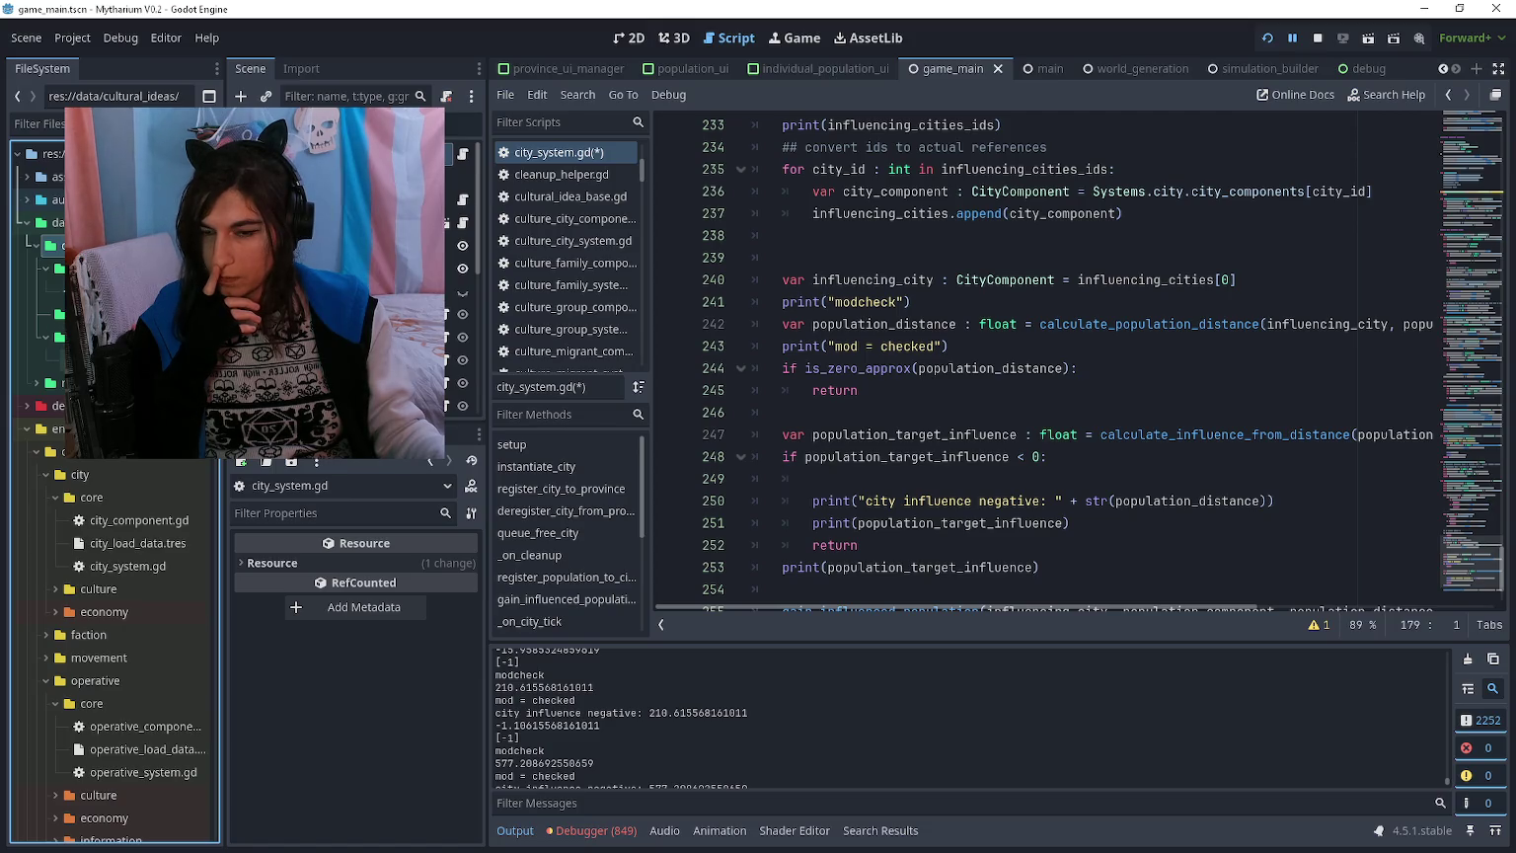
click(59, 337)
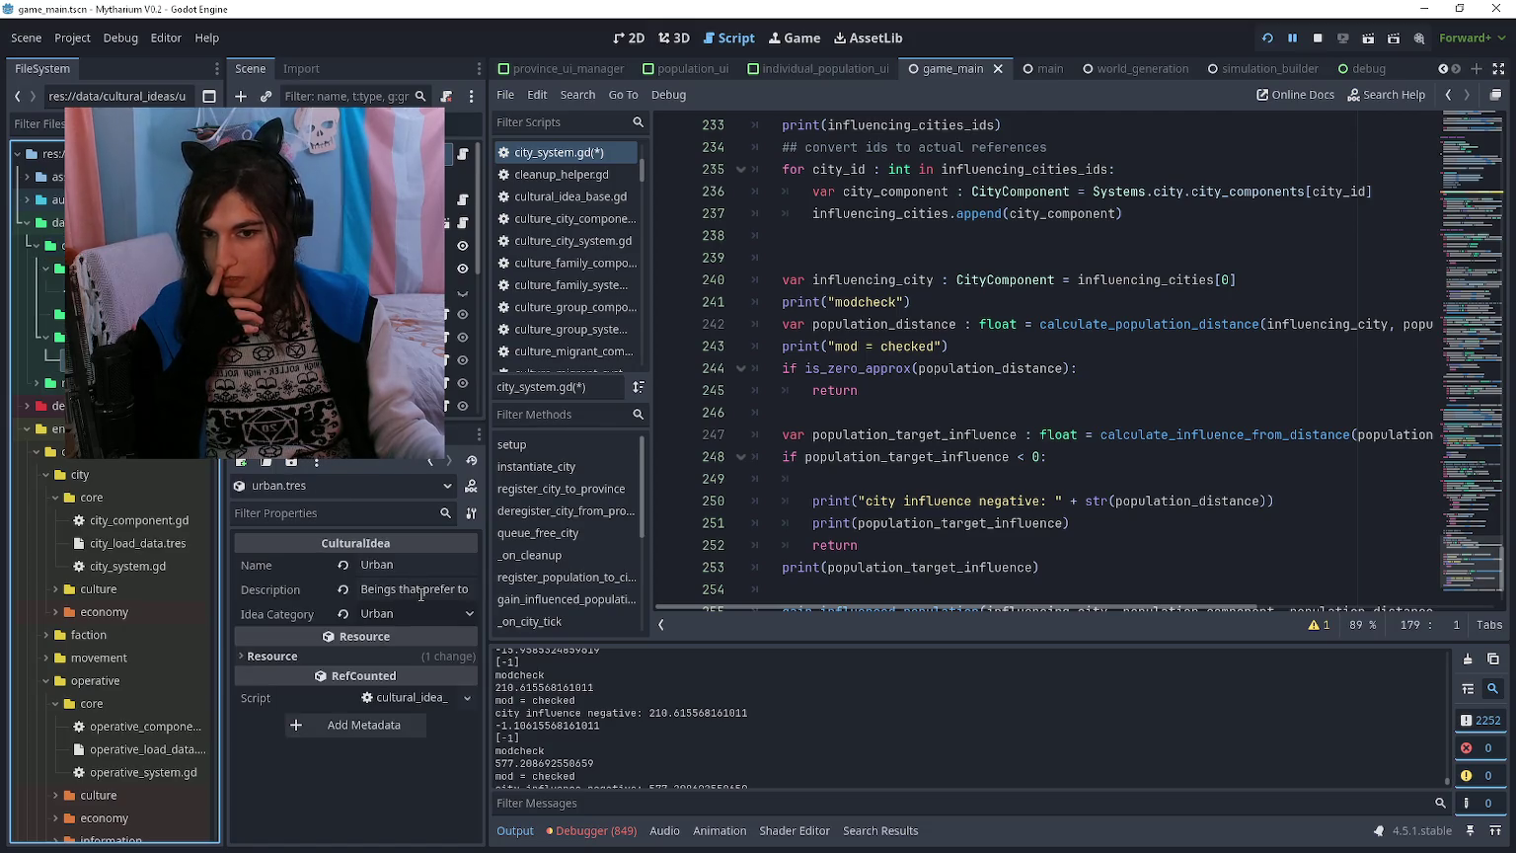
Step: Inspect the faction_base_control.tres modifier in data/modifiers, showing Modifier Amount 0.2
click(37, 245)
click(60, 267)
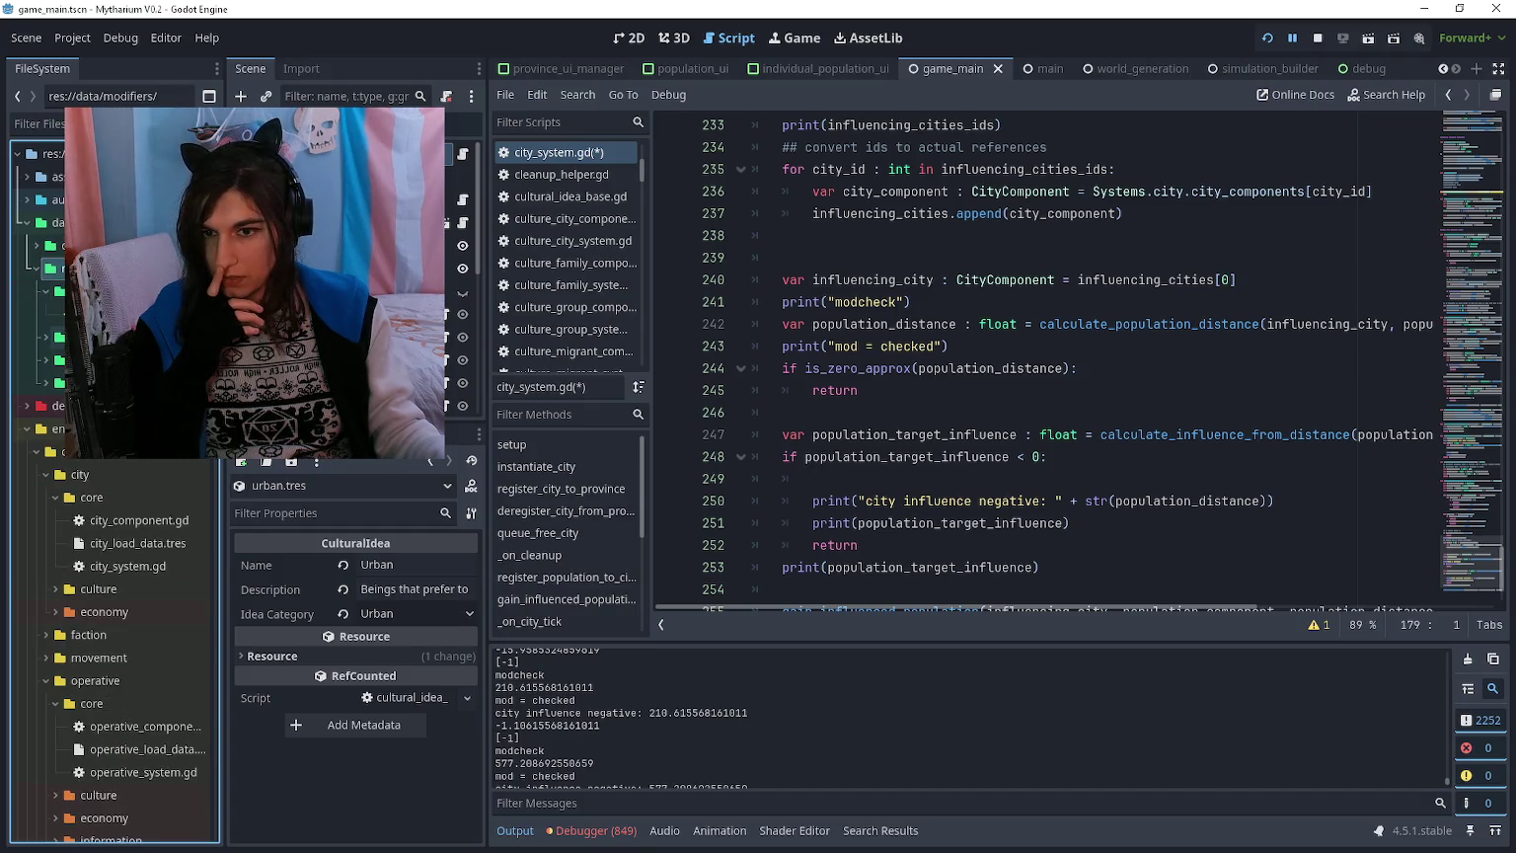
click(60, 337)
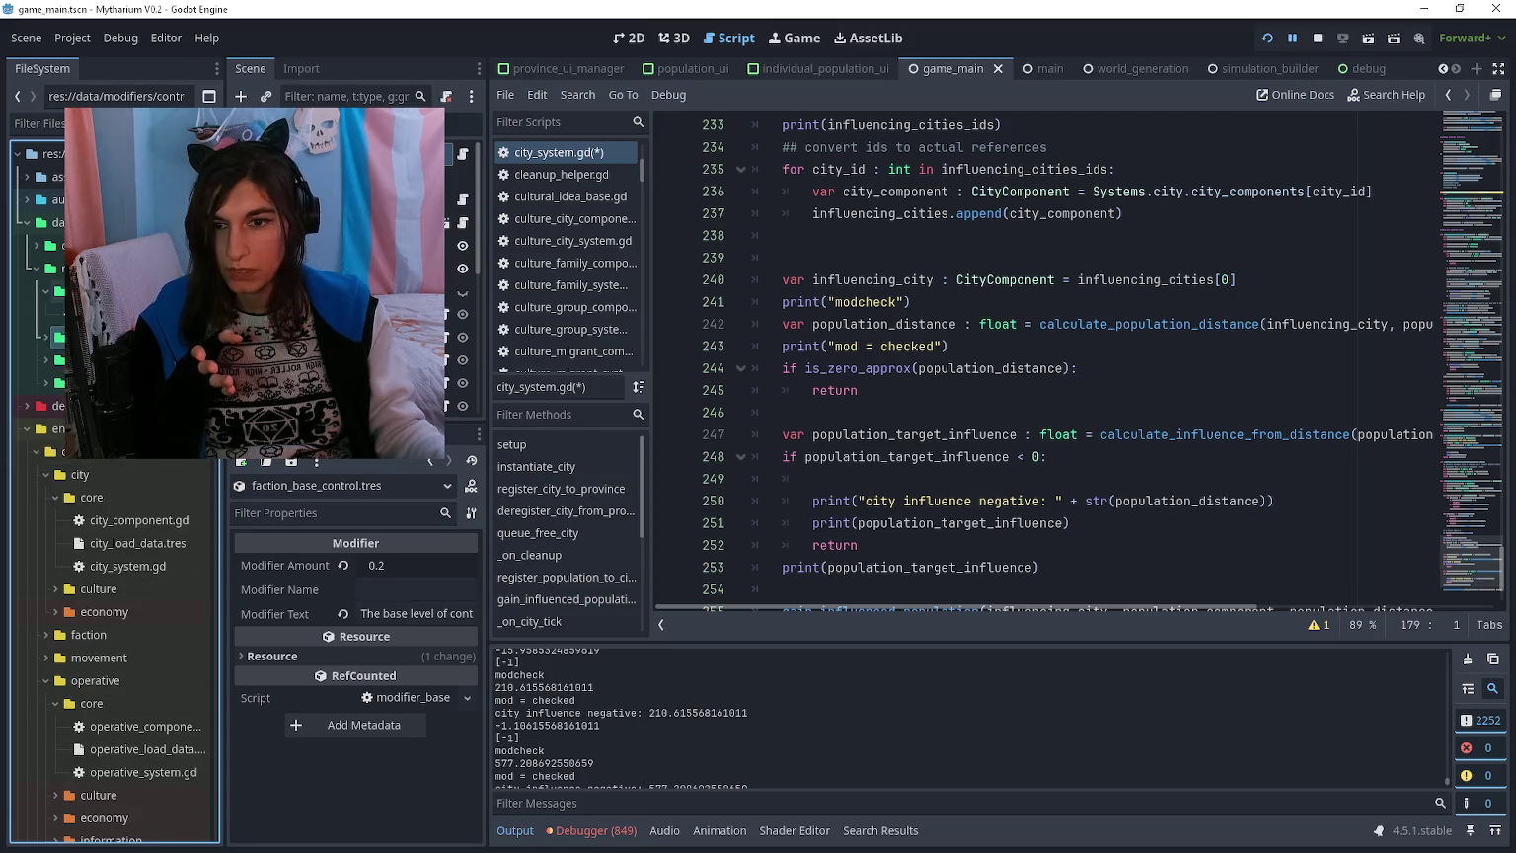
click(59, 291)
click(885, 412)
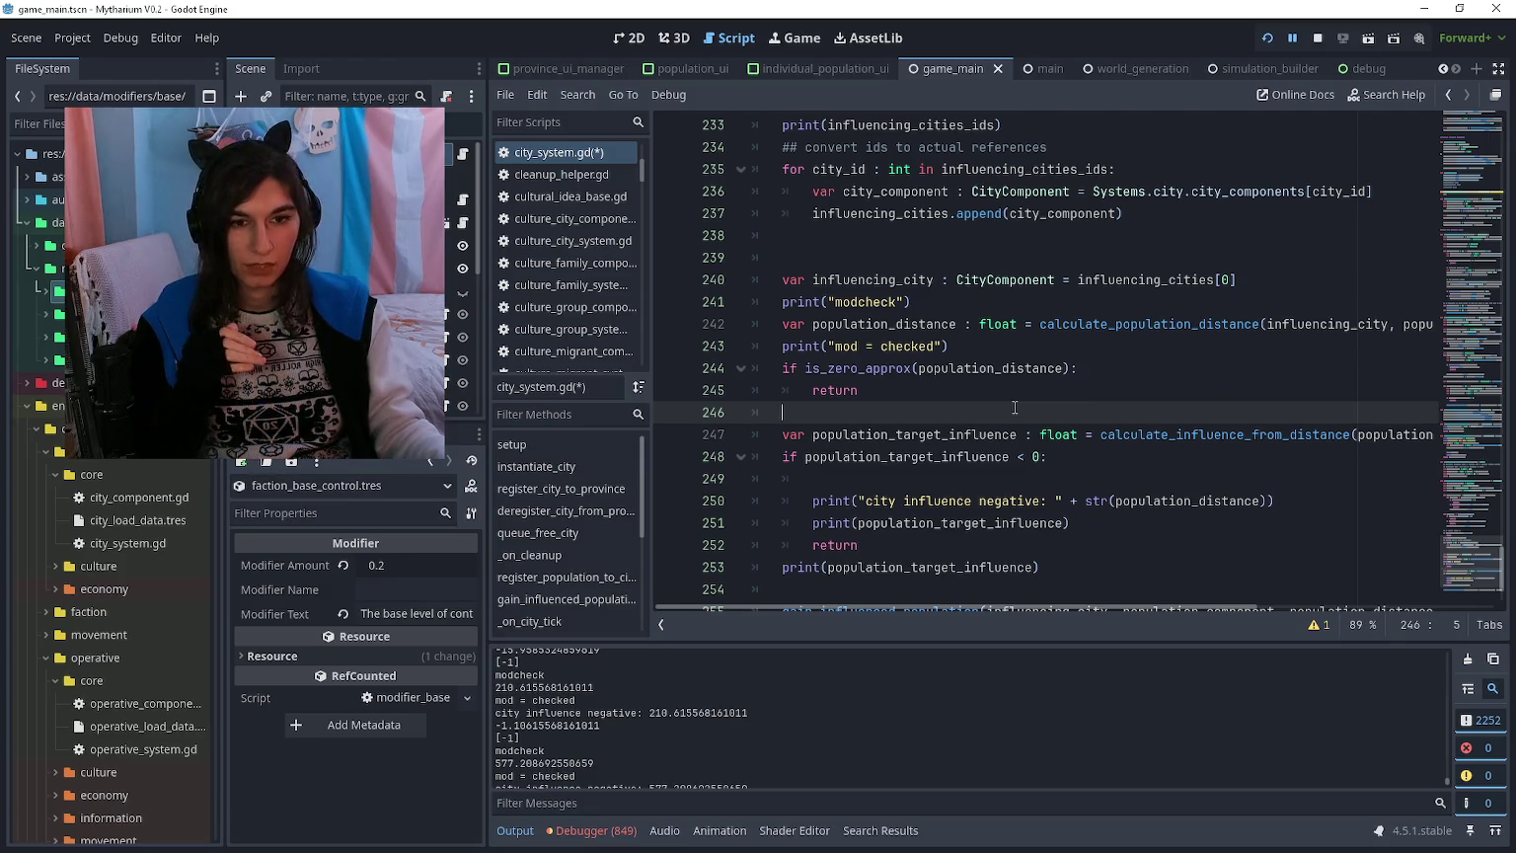
Step: Scroll through check_population_within_city_influence and delete its print("modcheck") debug line
scroll(1015, 408, down, 2)
click(890, 565)
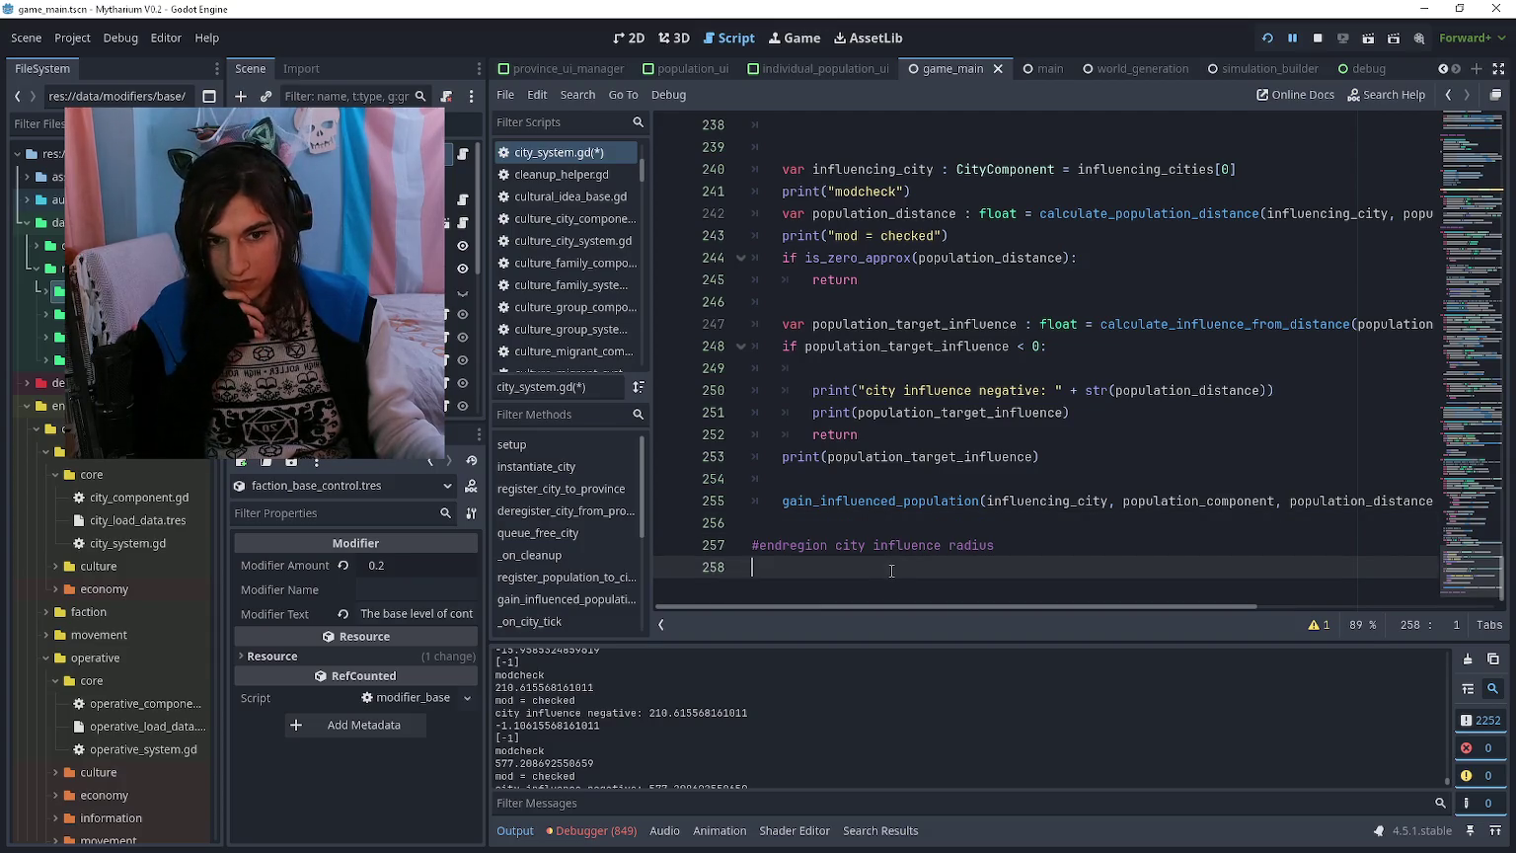
scroll(894, 570, up, 1)
scroll(903, 571, up, 1)
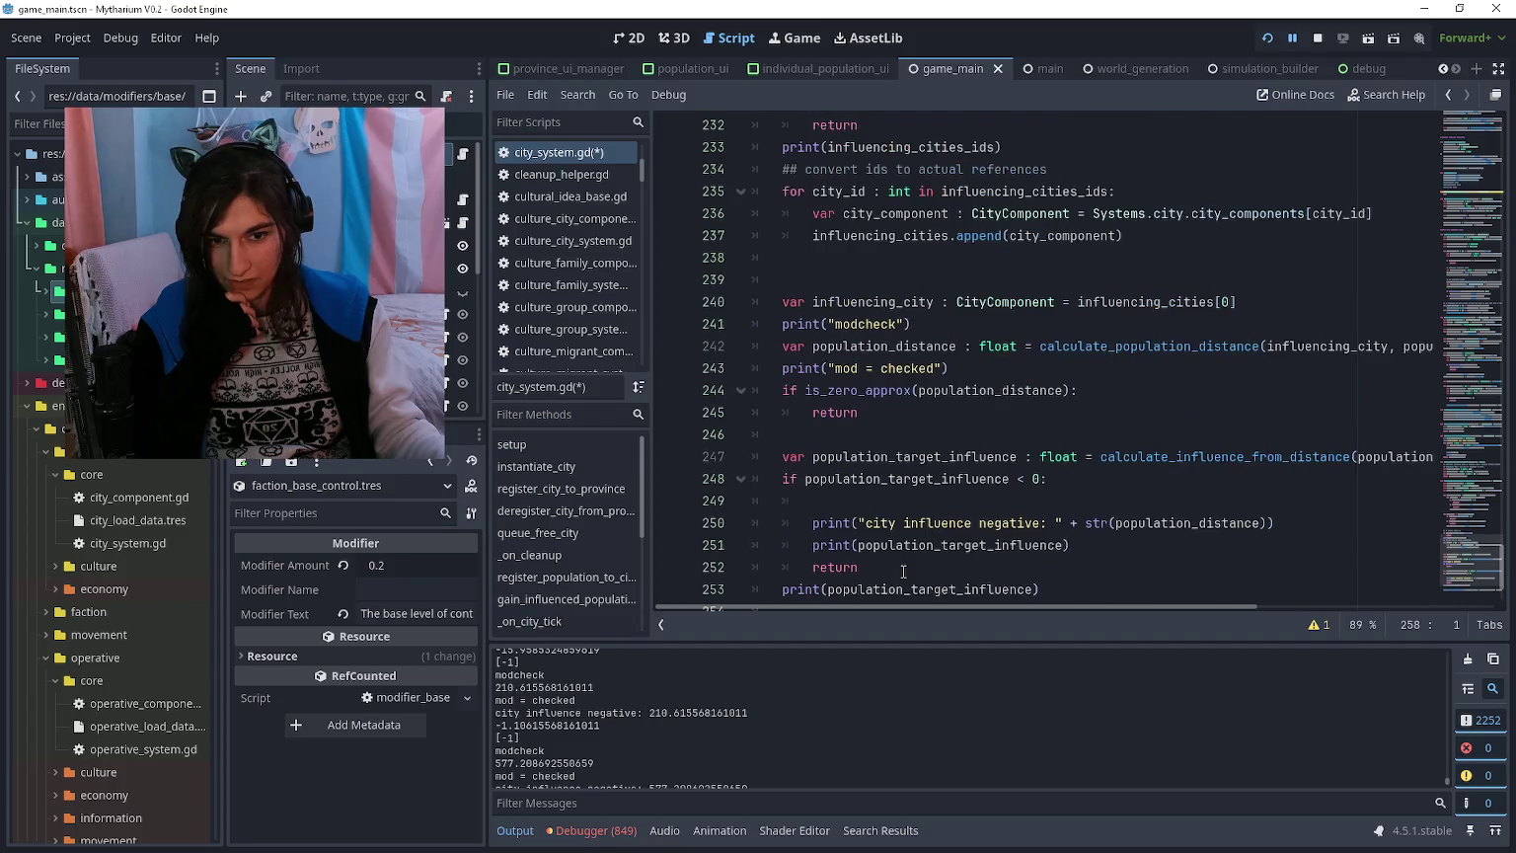
scroll(902, 575, down, 2)
scroll(894, 584, up, 1)
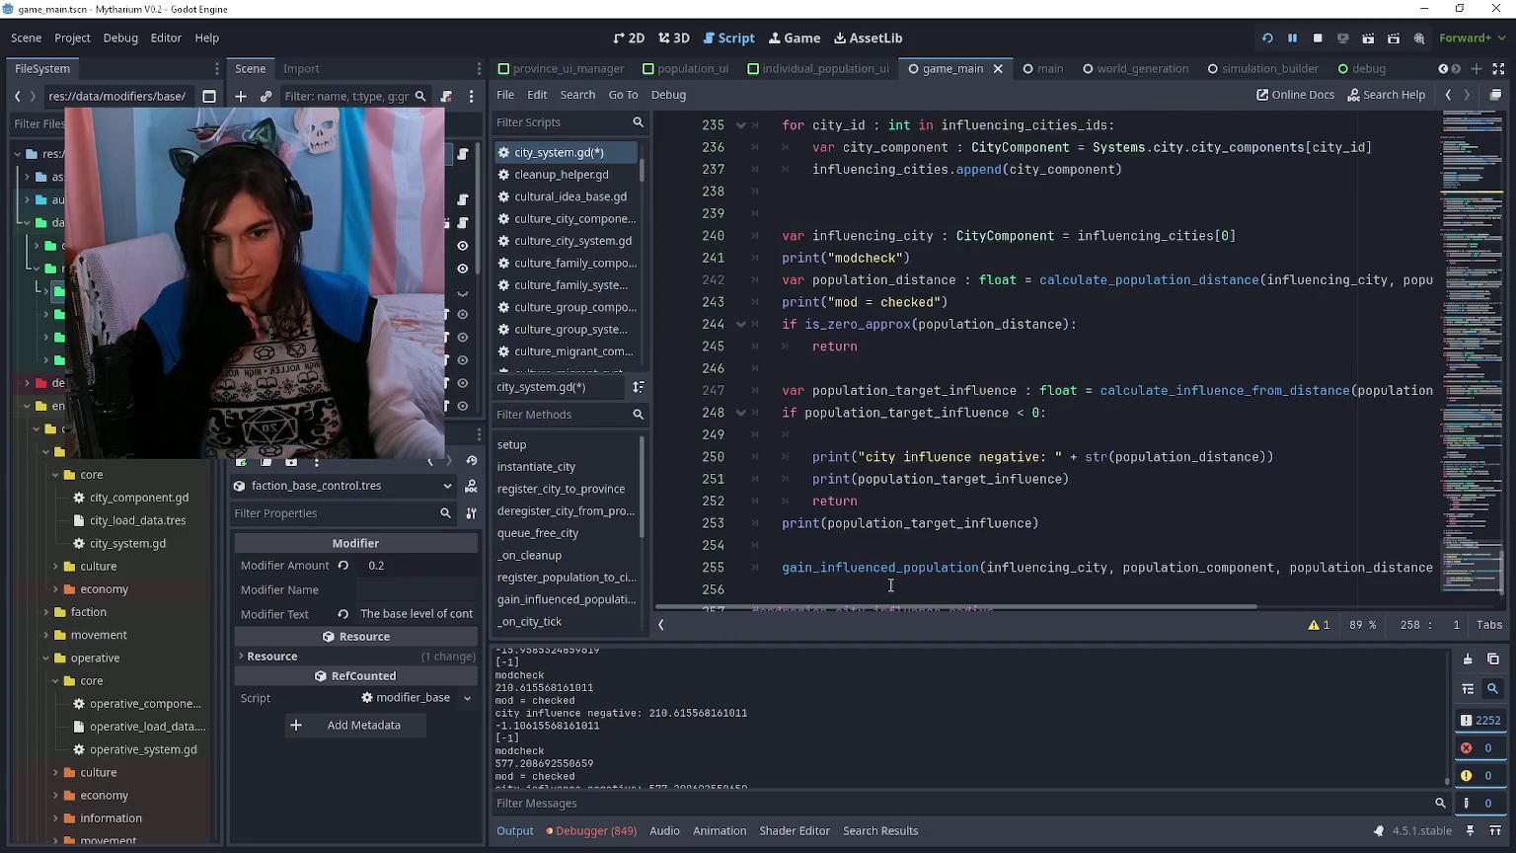
scroll(891, 584, up, 2)
scroll(890, 586, up, 1)
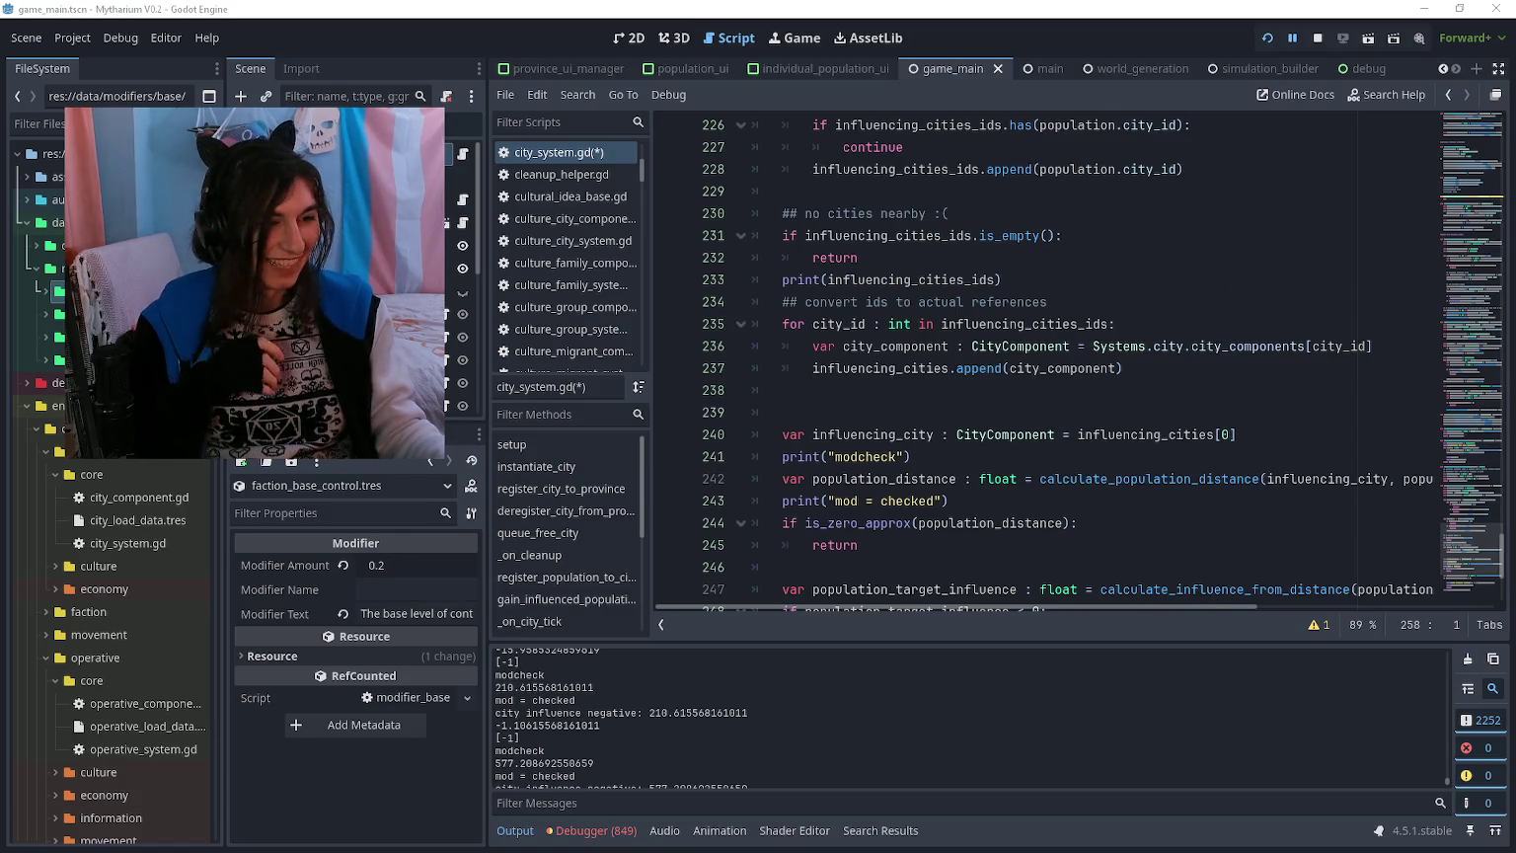
scroll(892, 512, down, 4)
scroll(849, 573, up, 1)
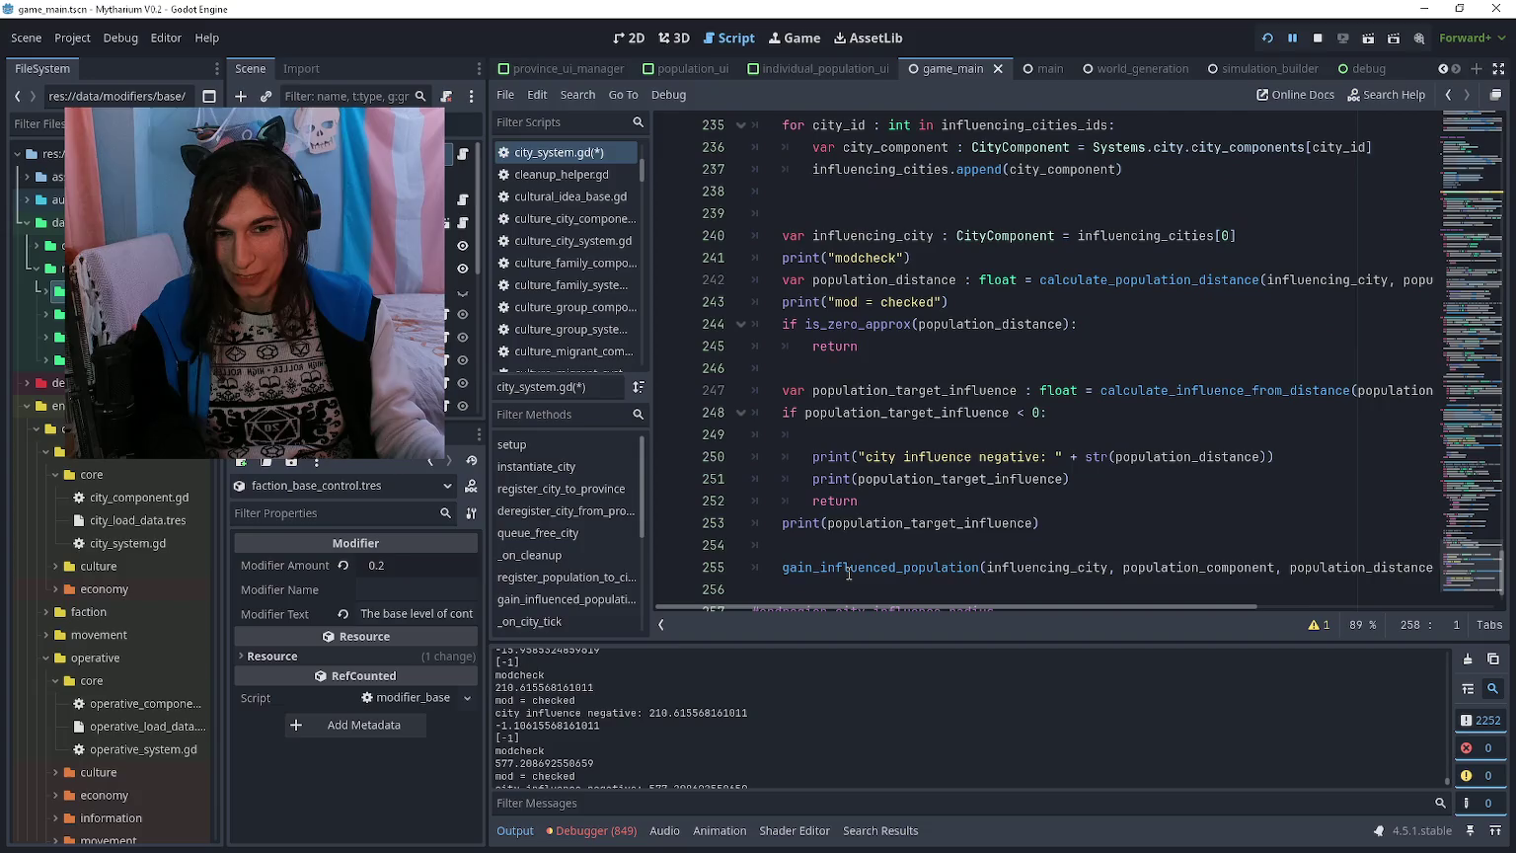
scroll(849, 572, up, 3)
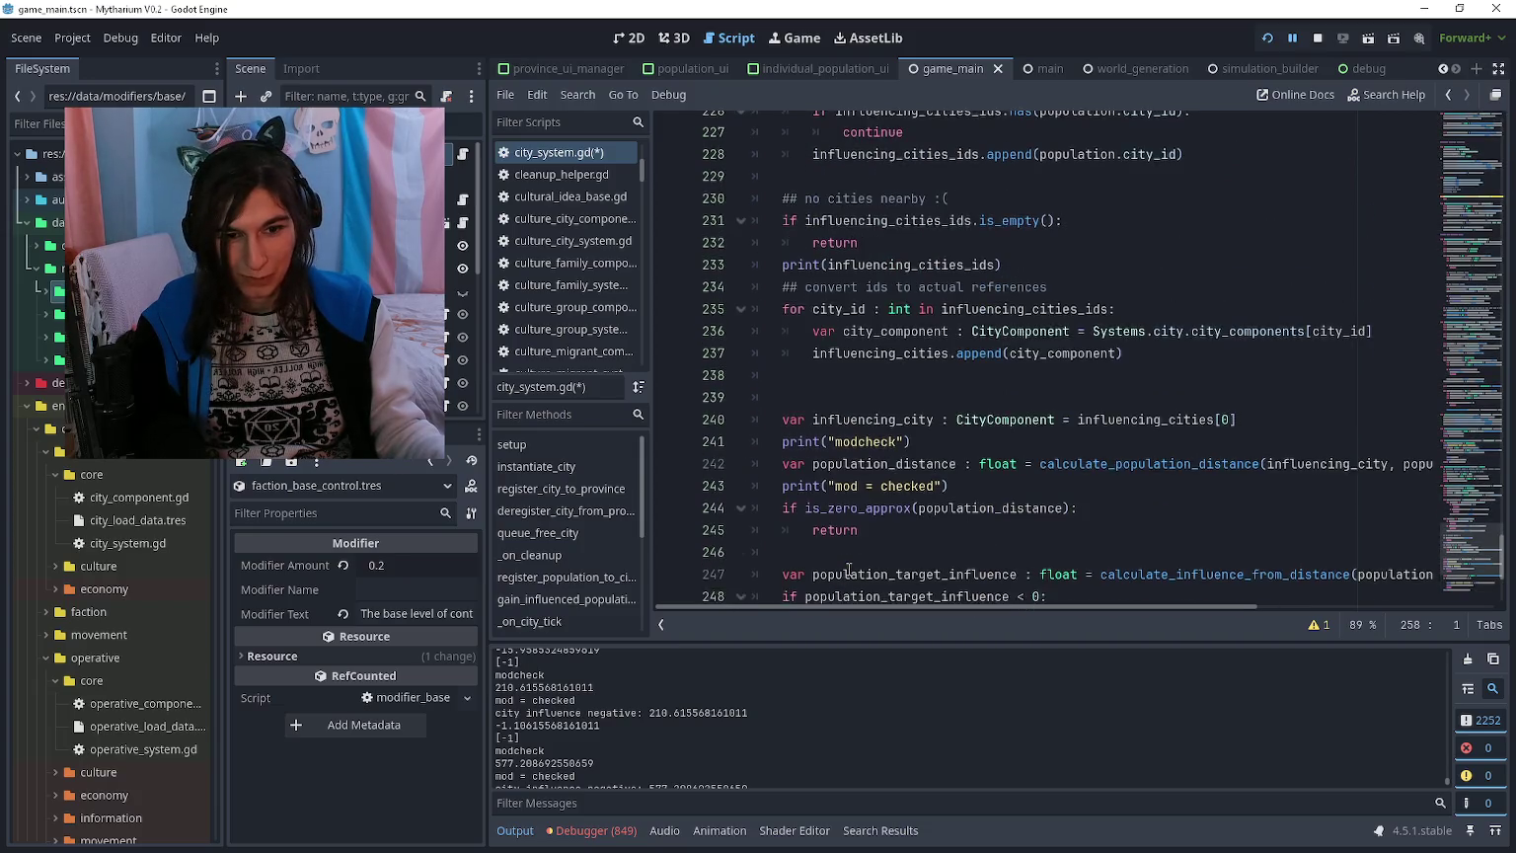
scroll(849, 570, up, 3)
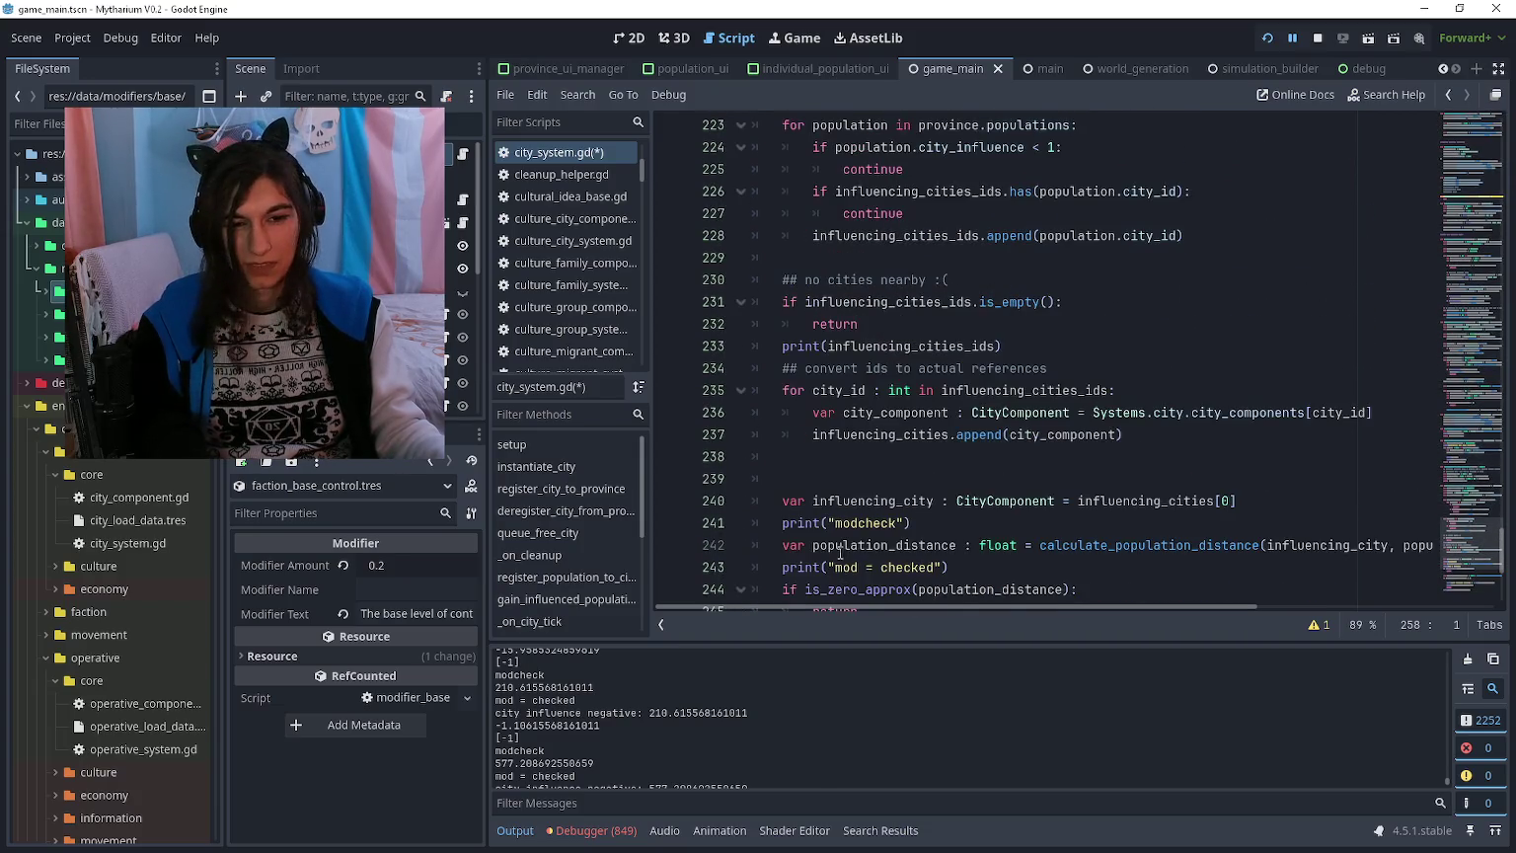
scroll(909, 491, down, 6)
scroll(908, 491, up, 1)
click(908, 258)
key(ctrl+shift+k)
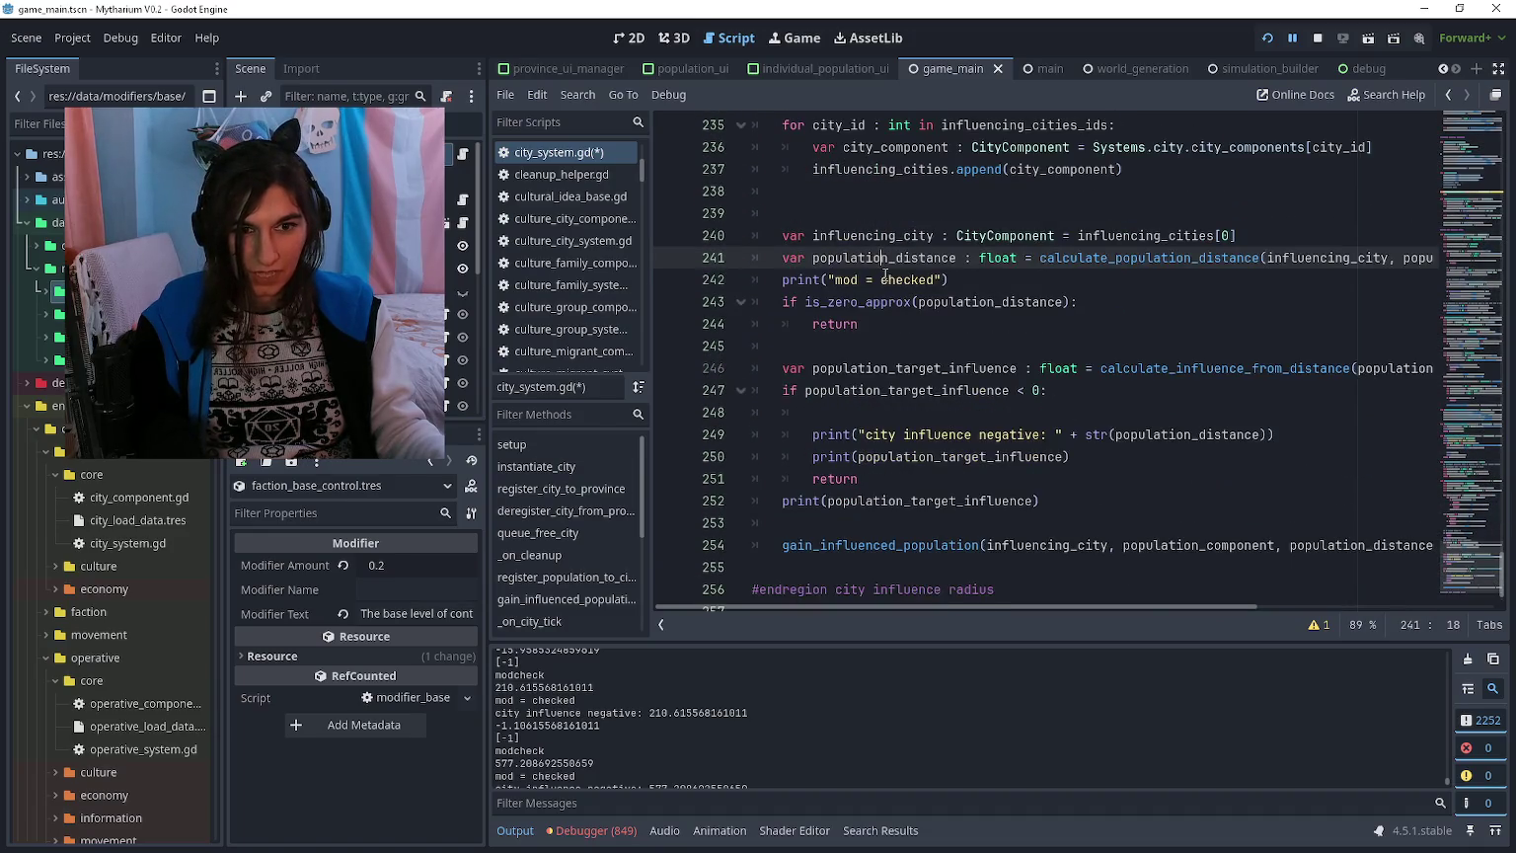
Step: Delete the "mod = checked", negative city influence and remaining debug print lines, plus a leftover empty line
click(909, 279)
key(ctrl+shift+k)
click(932, 413)
key(ctrl+shift+k)
key(ctrl+shift+k)
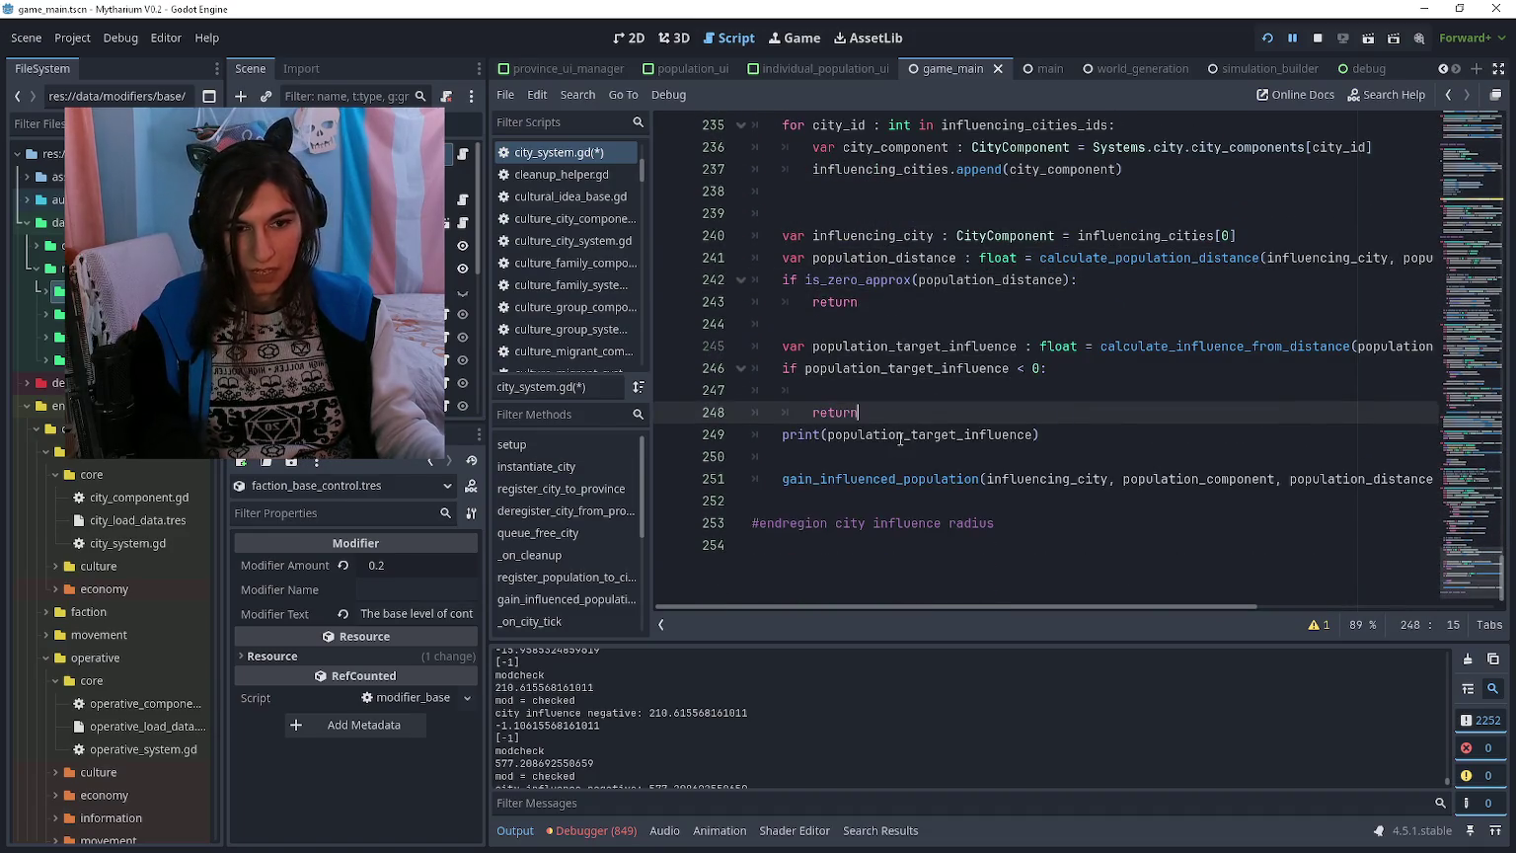
click(901, 434)
key(ctrl+shift+k)
click(908, 390)
key(ctrl+shift+k)
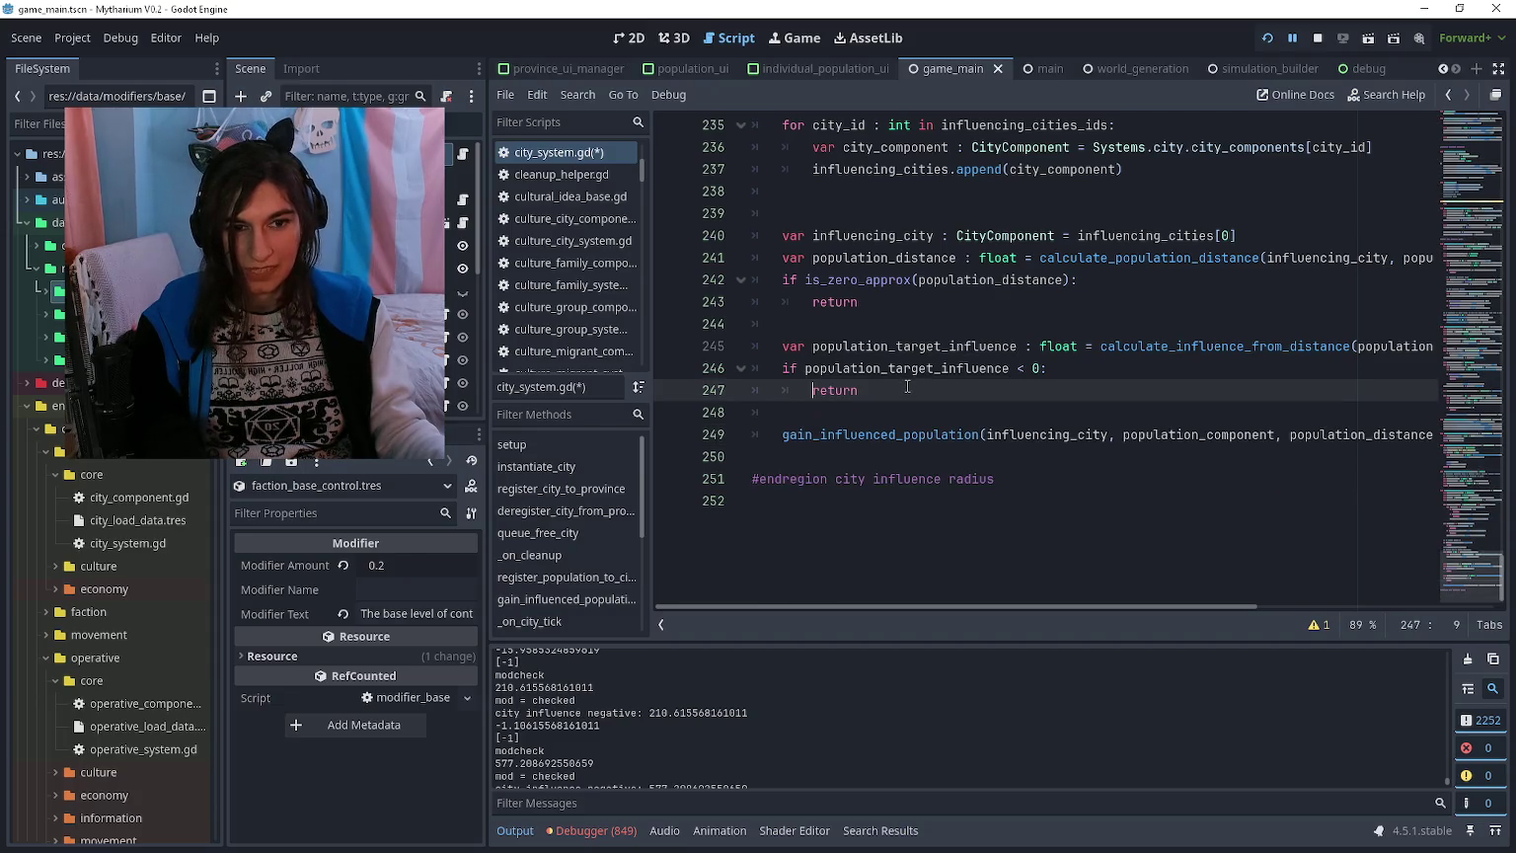
Step: Save city_system.gd, then undo the deletions to restore the debug prints and save again
scroll(908, 387, up, 2)
click(906, 390)
key(ctrl+s)
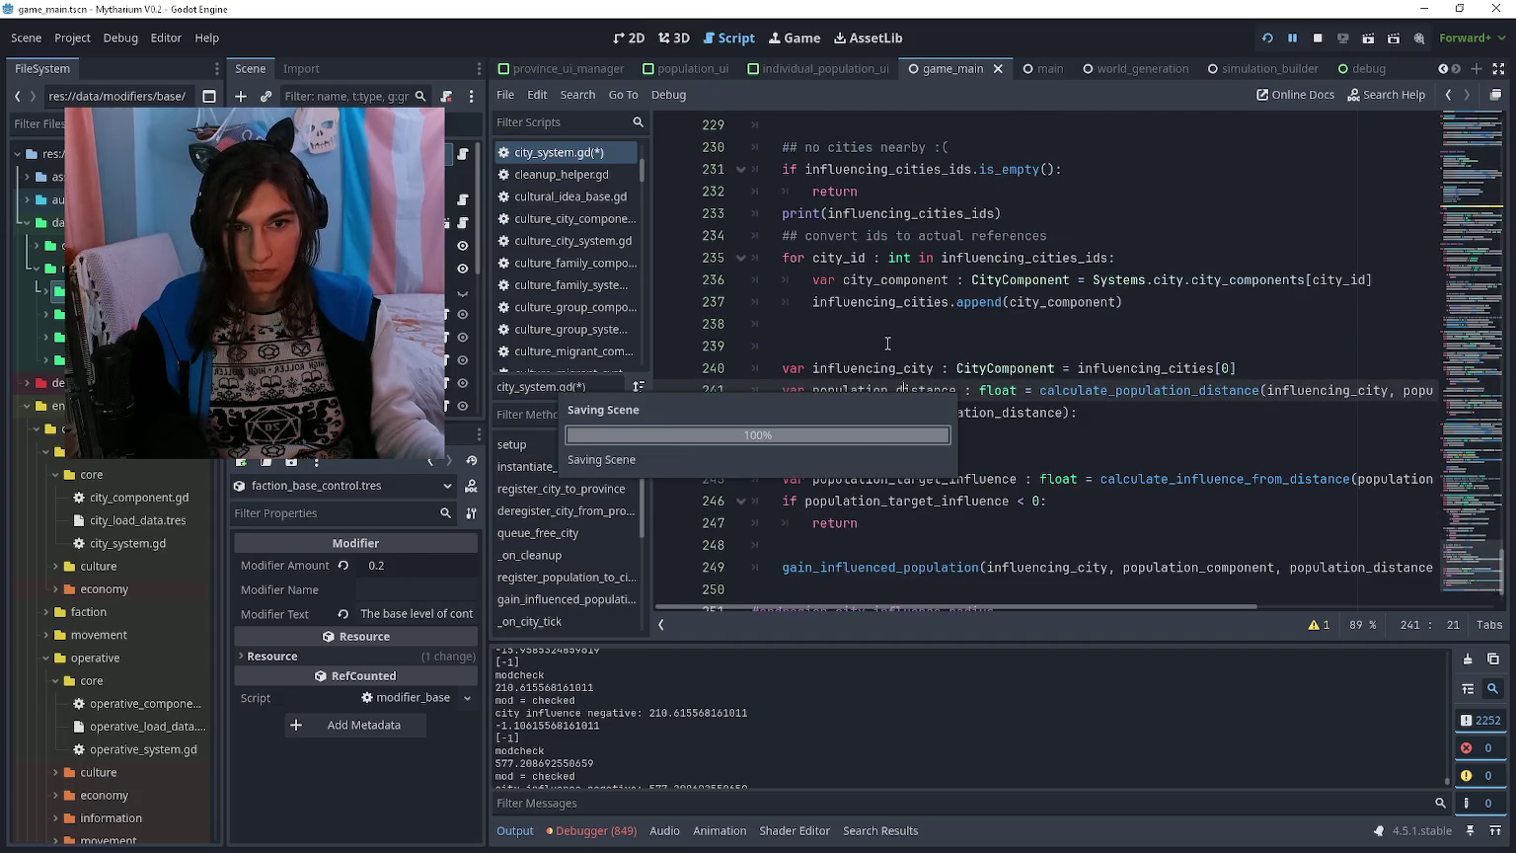
click(887, 345)
click(908, 214)
key(ctrl+z)
key(ctrl+z)
key(ctrl+z)
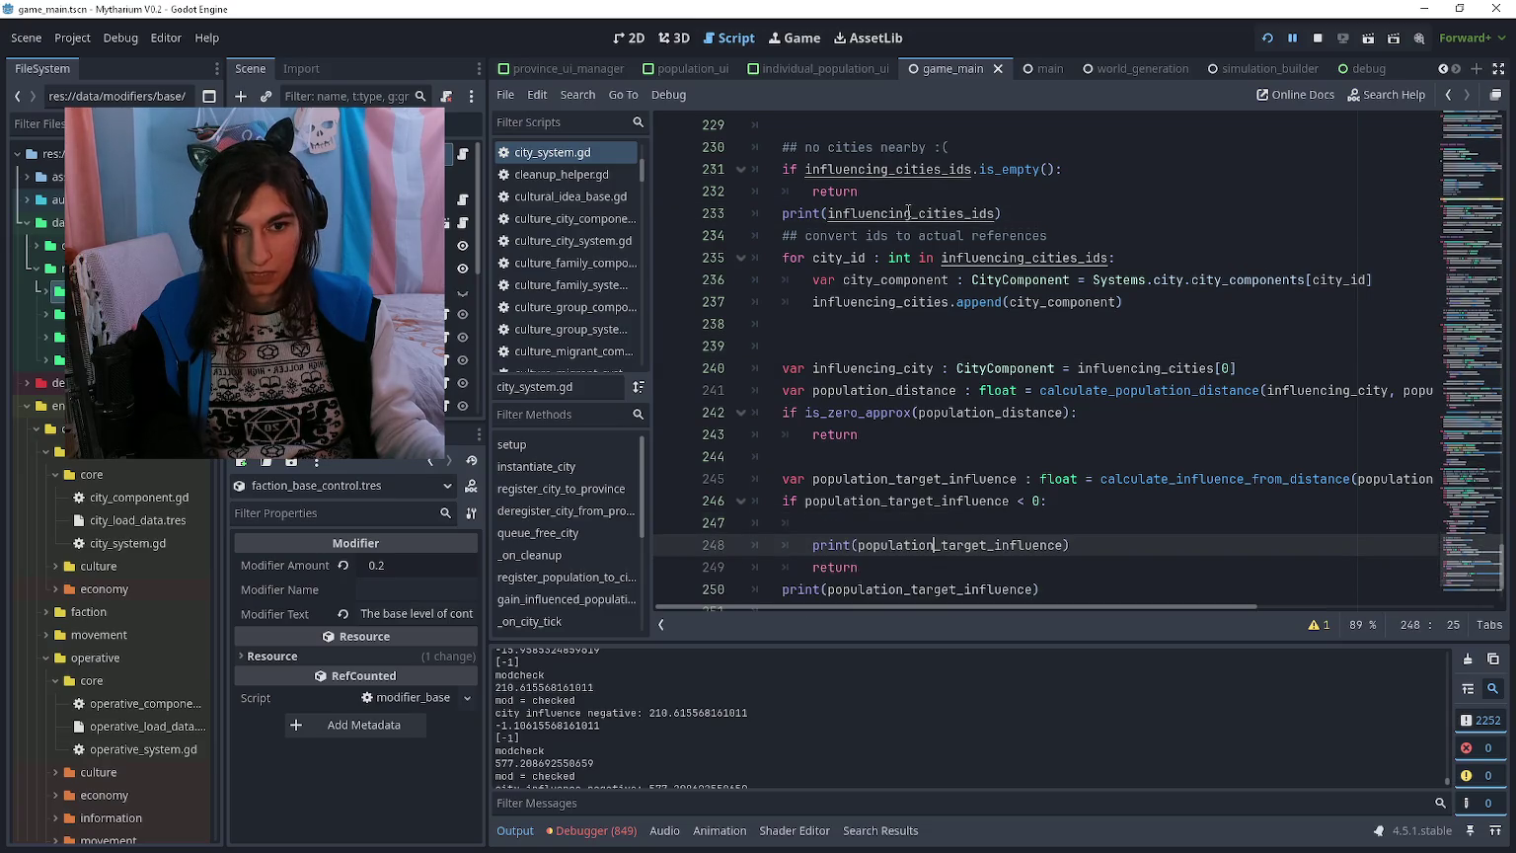
key(ctrl+z)
key(ctrl+z)
key(ctrl+z)
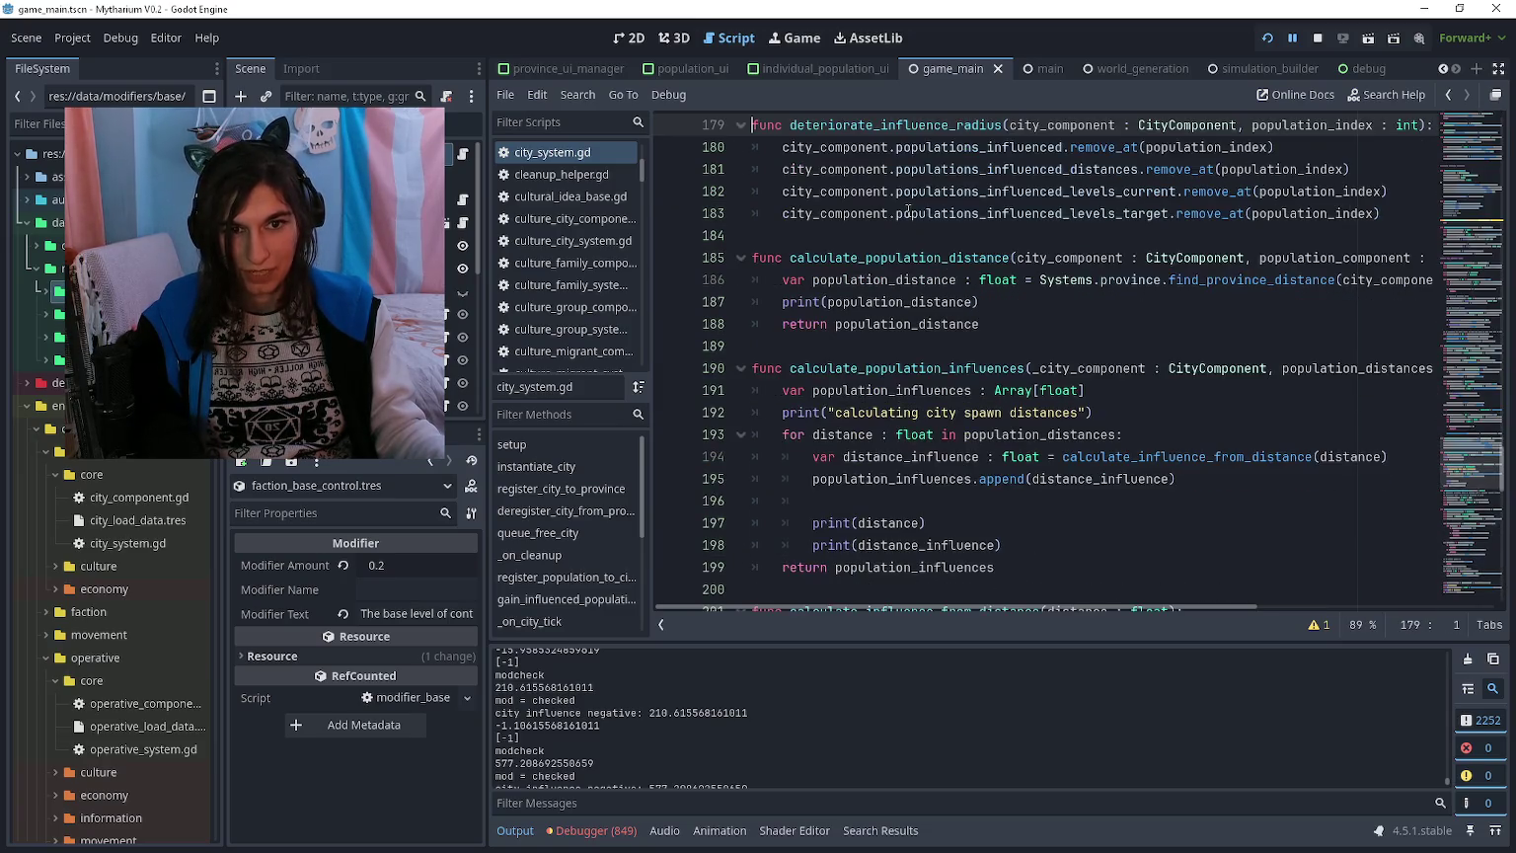
key(ctrl+y)
key(ctrl+y)
key(ctrl+z)
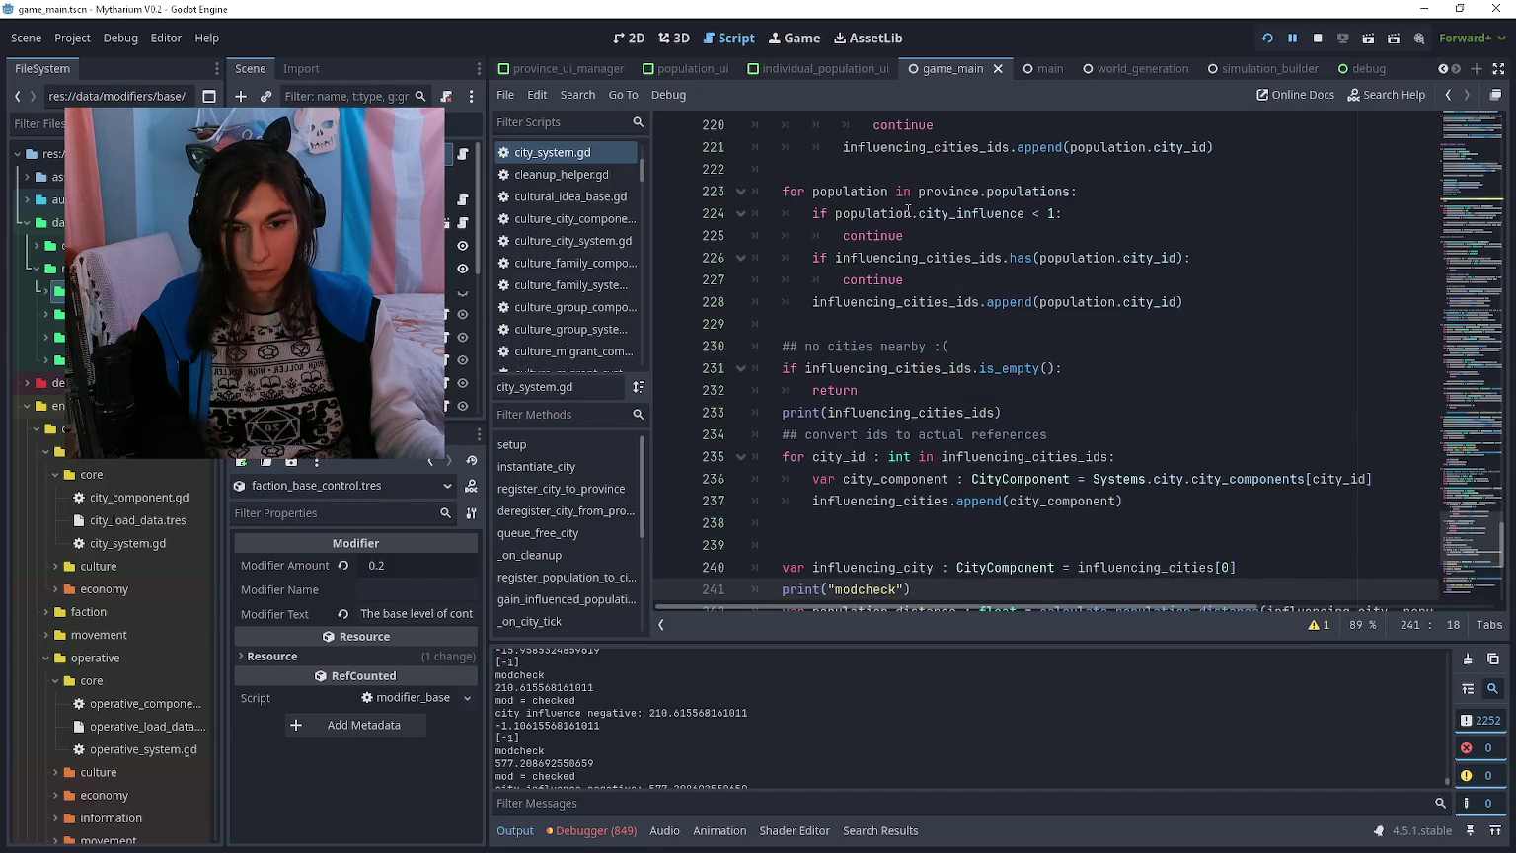
key(ctrl+s)
key(Up)
key(Up)
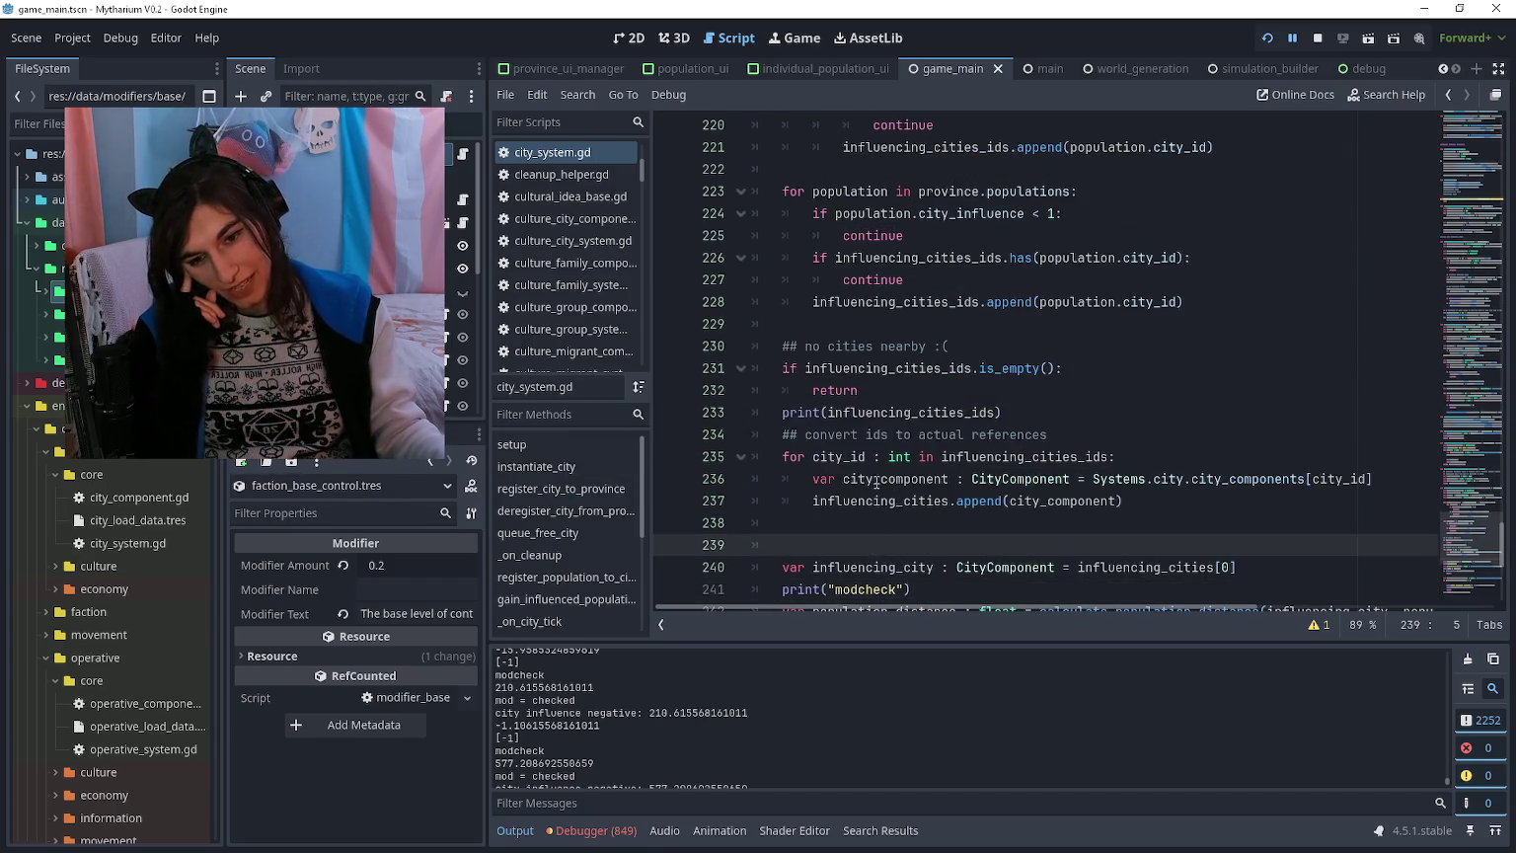
Step: Scroll up until the increase_influence_radius function at line 140 is at the top
scroll(875, 462, up, 4)
scroll(874, 462, up, 3)
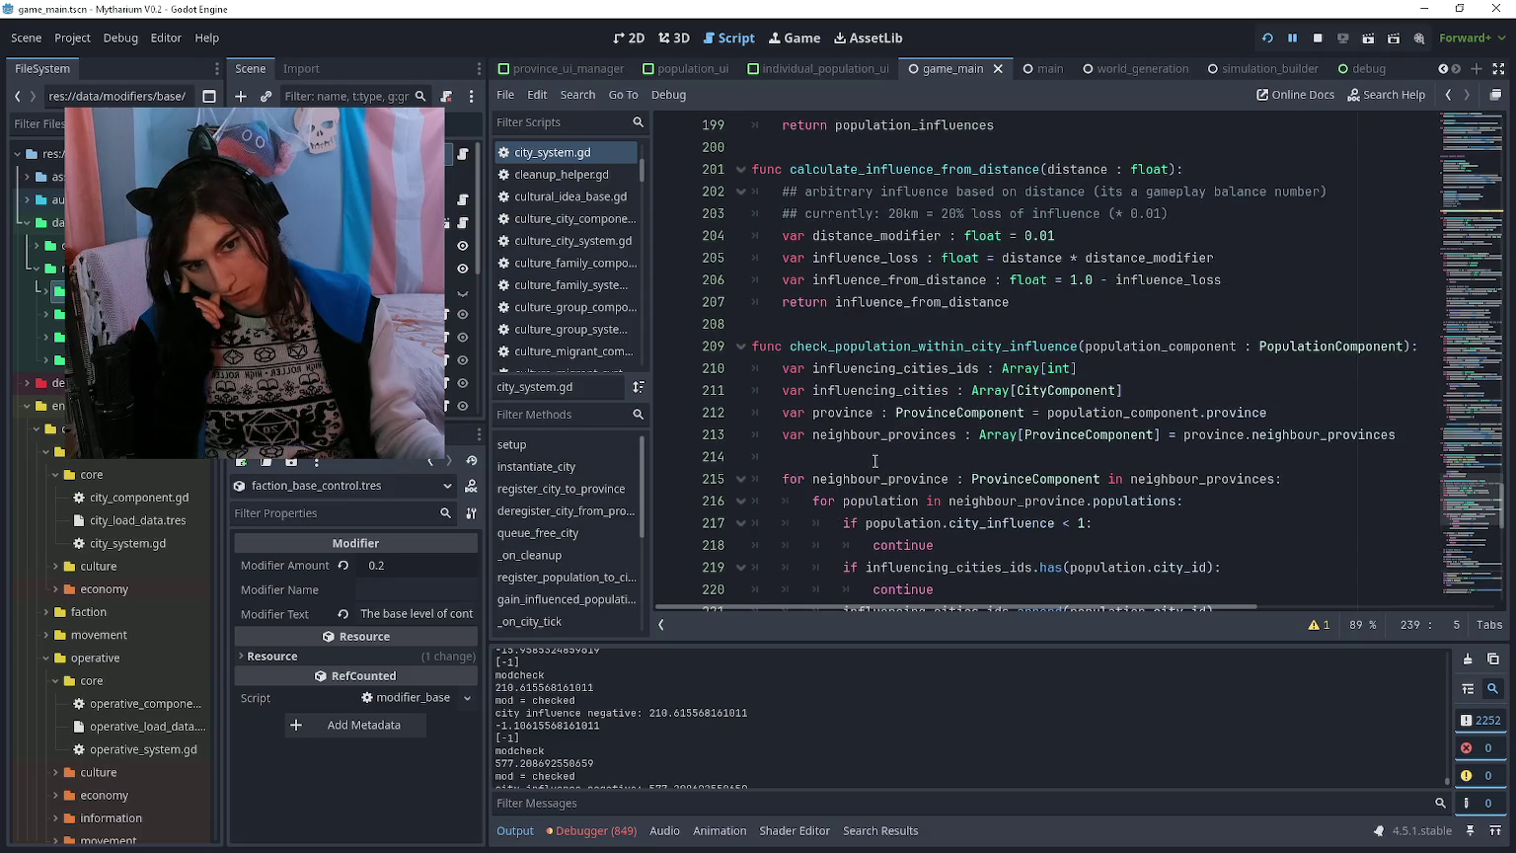
scroll(874, 462, up, 2)
click(875, 461)
scroll(875, 462, up, 10)
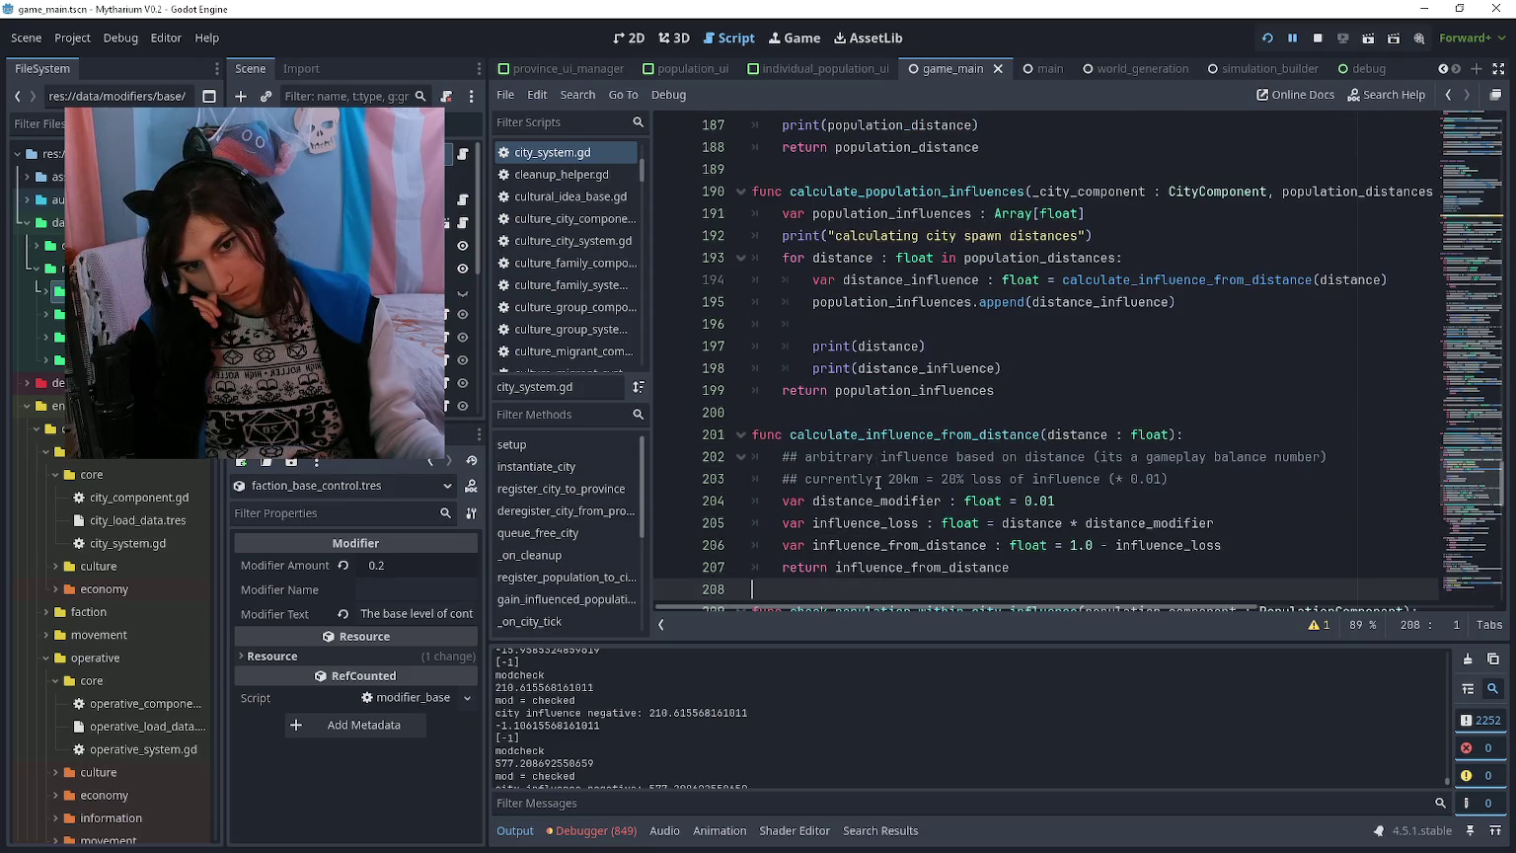
scroll(877, 475, up, 8)
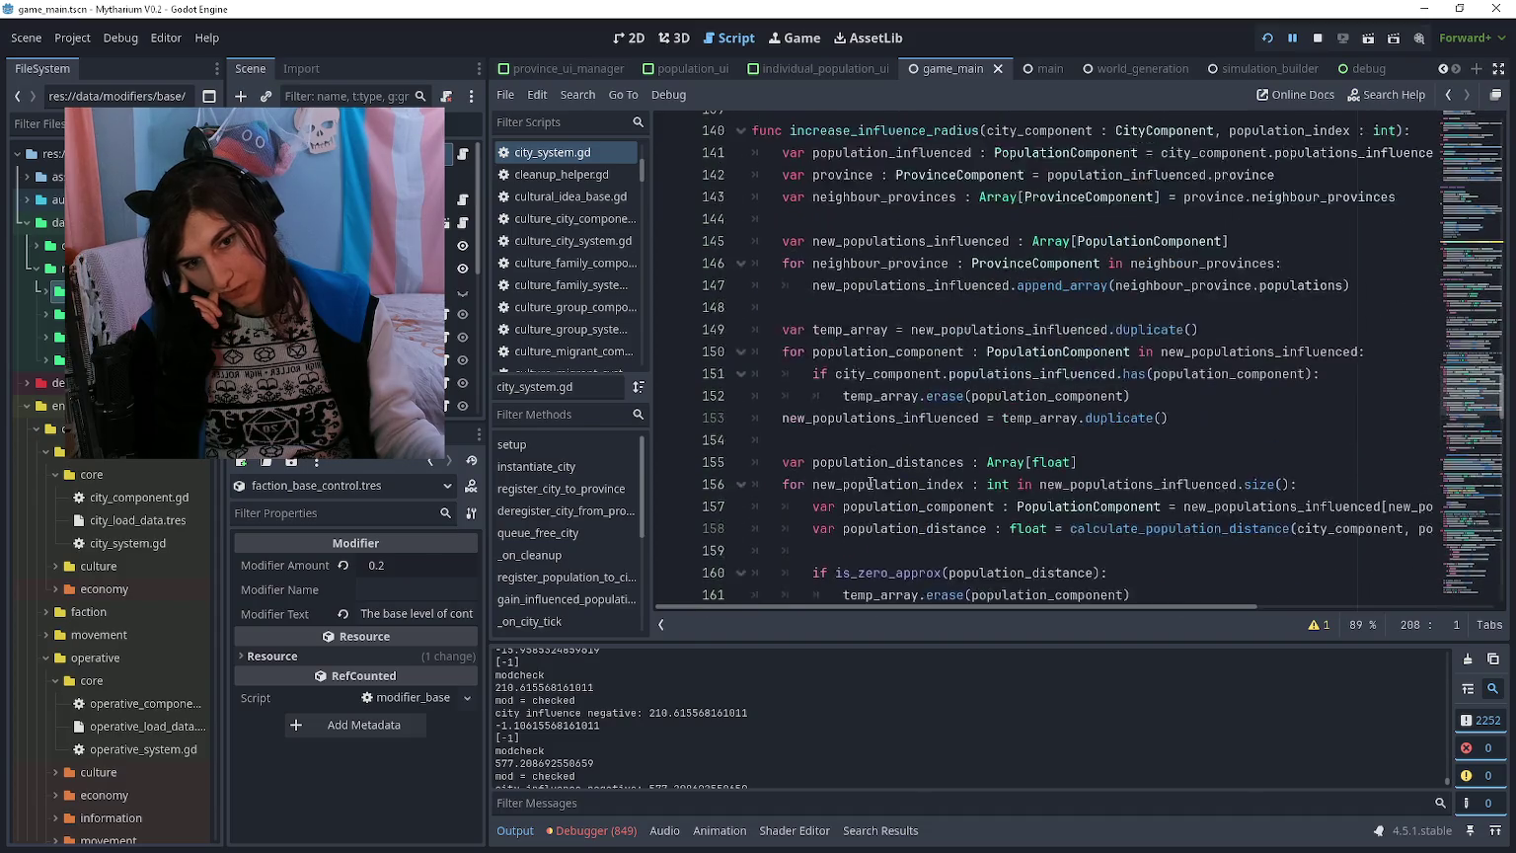
scroll(870, 466, up, 5)
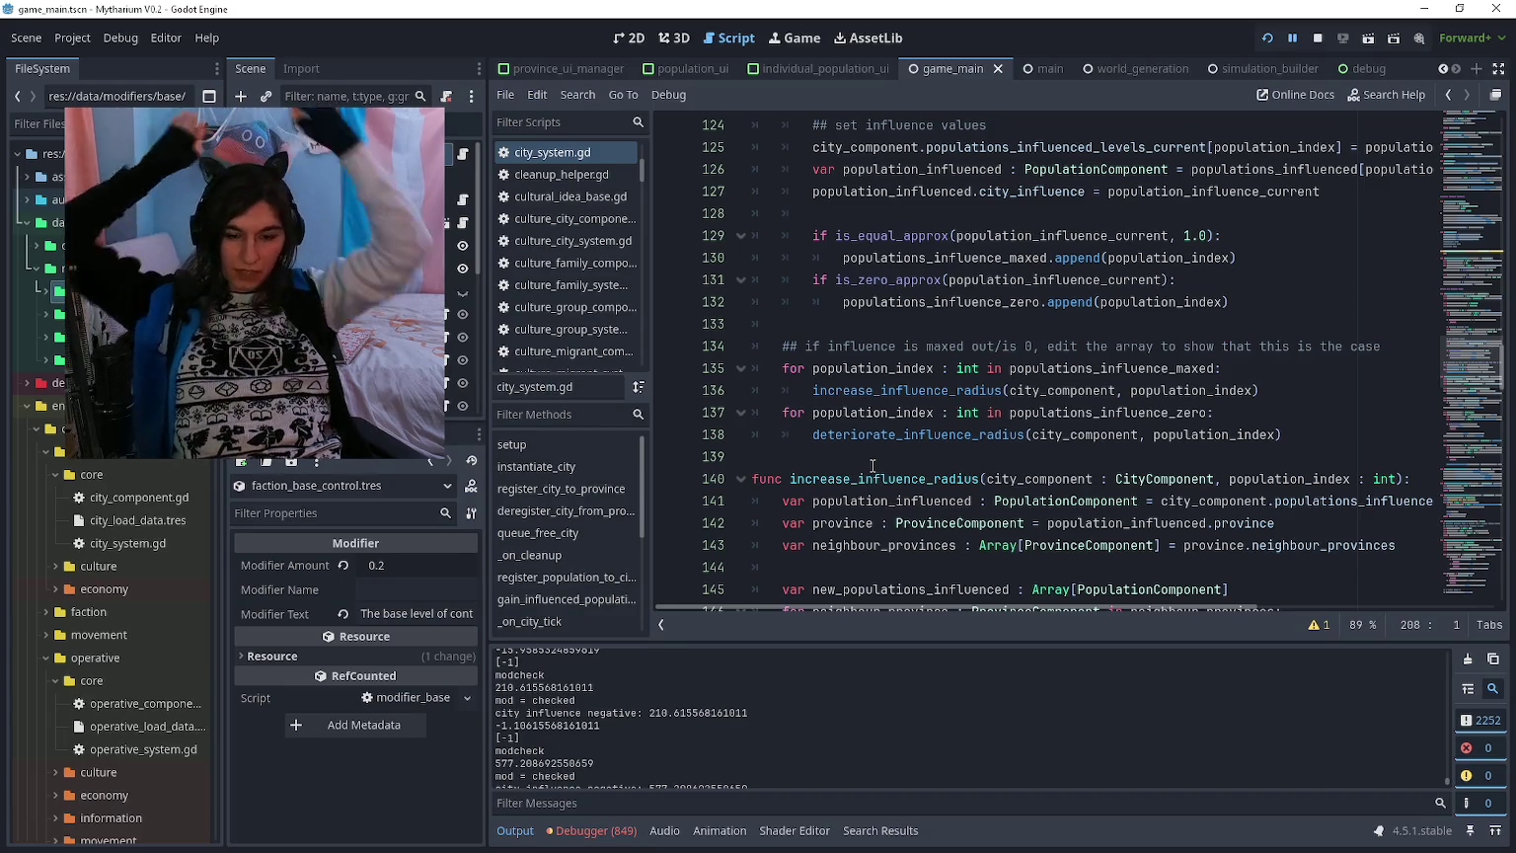
Step: Run the Mythanum project with F5 to test the script changes
key(F5)
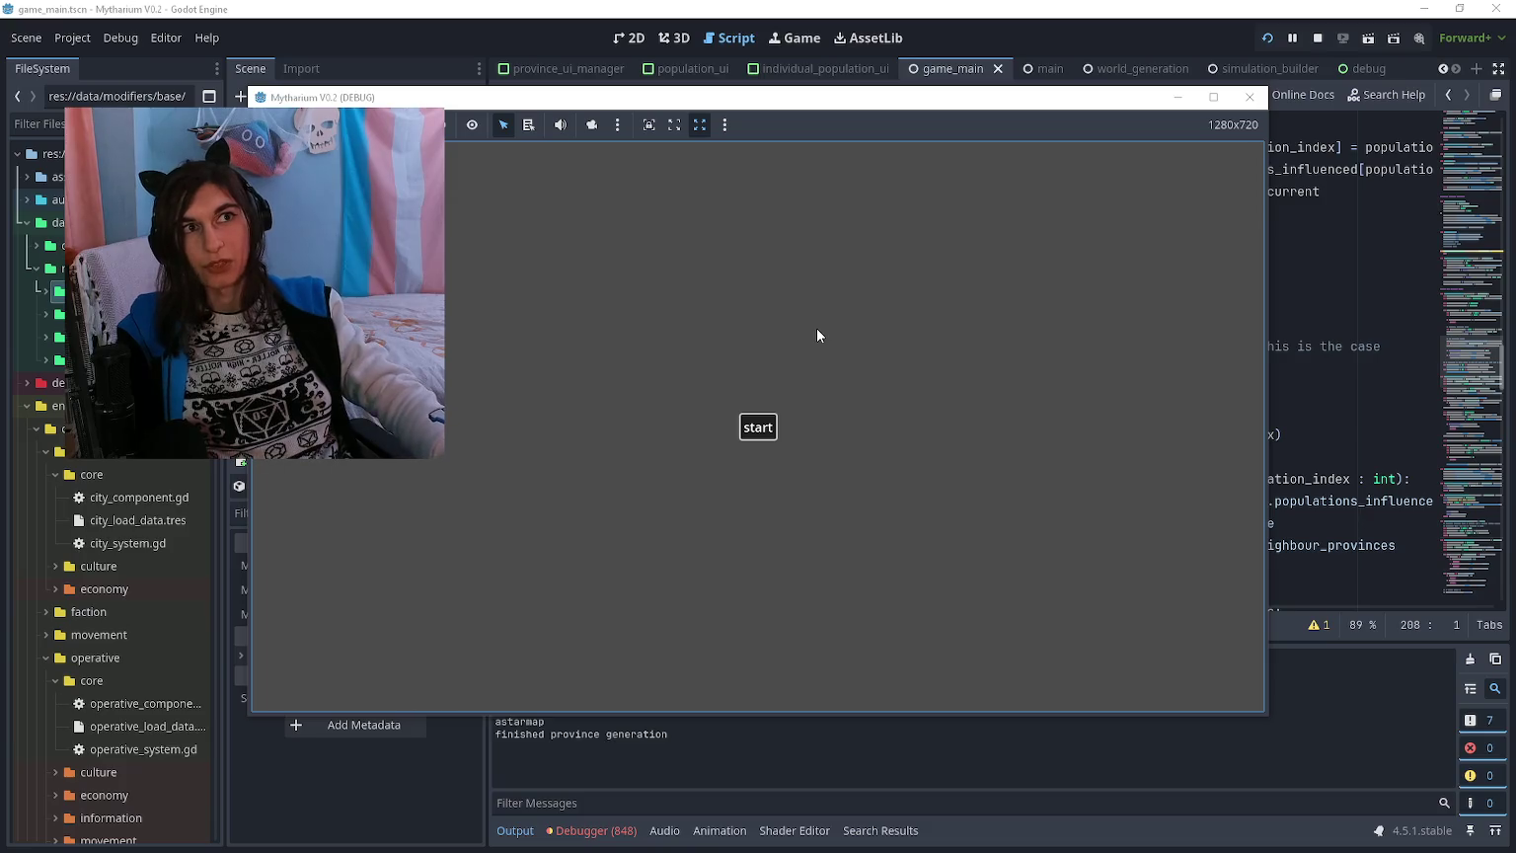
Step: Raise the Game Speed to 5 with the plus button
click(1255, 174)
click(1255, 174)
click(1255, 175)
click(1255, 175)
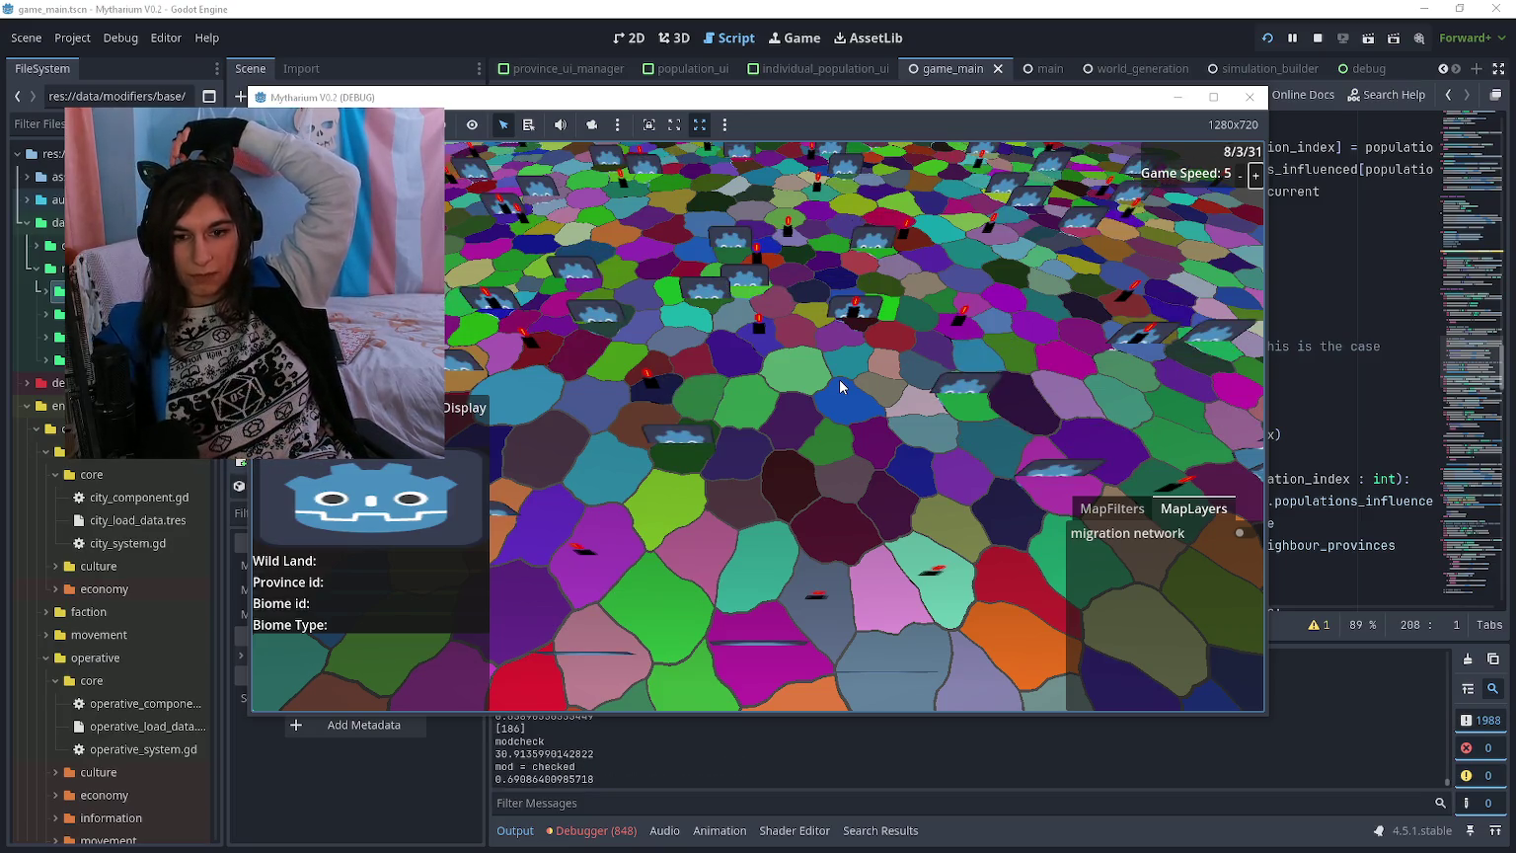
Step: Colour the map by city influence, briefly comparing it with culture group
click(1116, 510)
click(1136, 671)
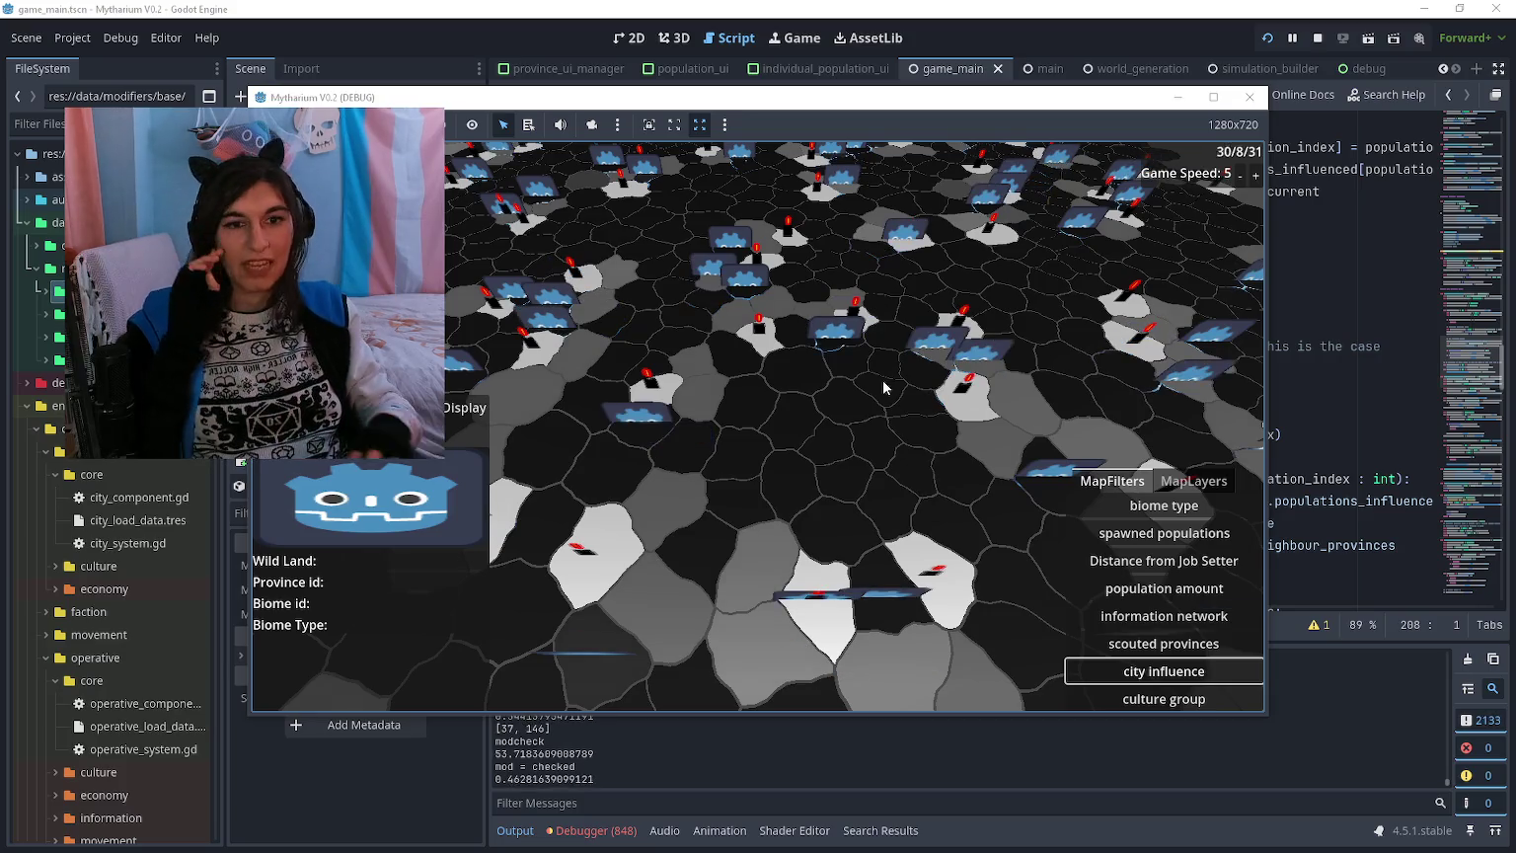
click(1086, 698)
click(1086, 671)
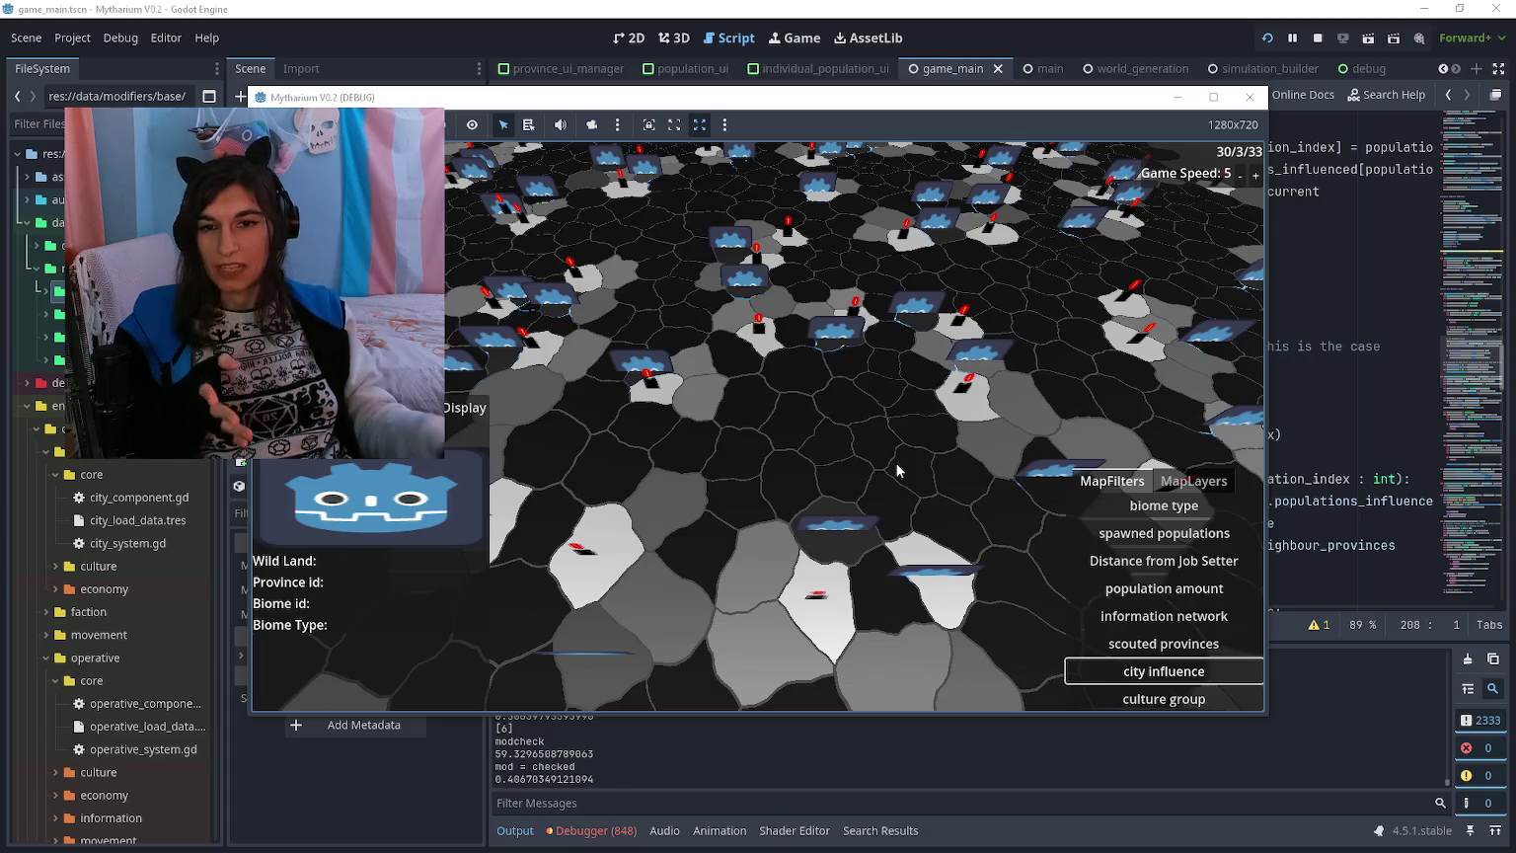
Step: Pan the map camera north with W across several areas under the city influence filter
mouse_move(681, 7)
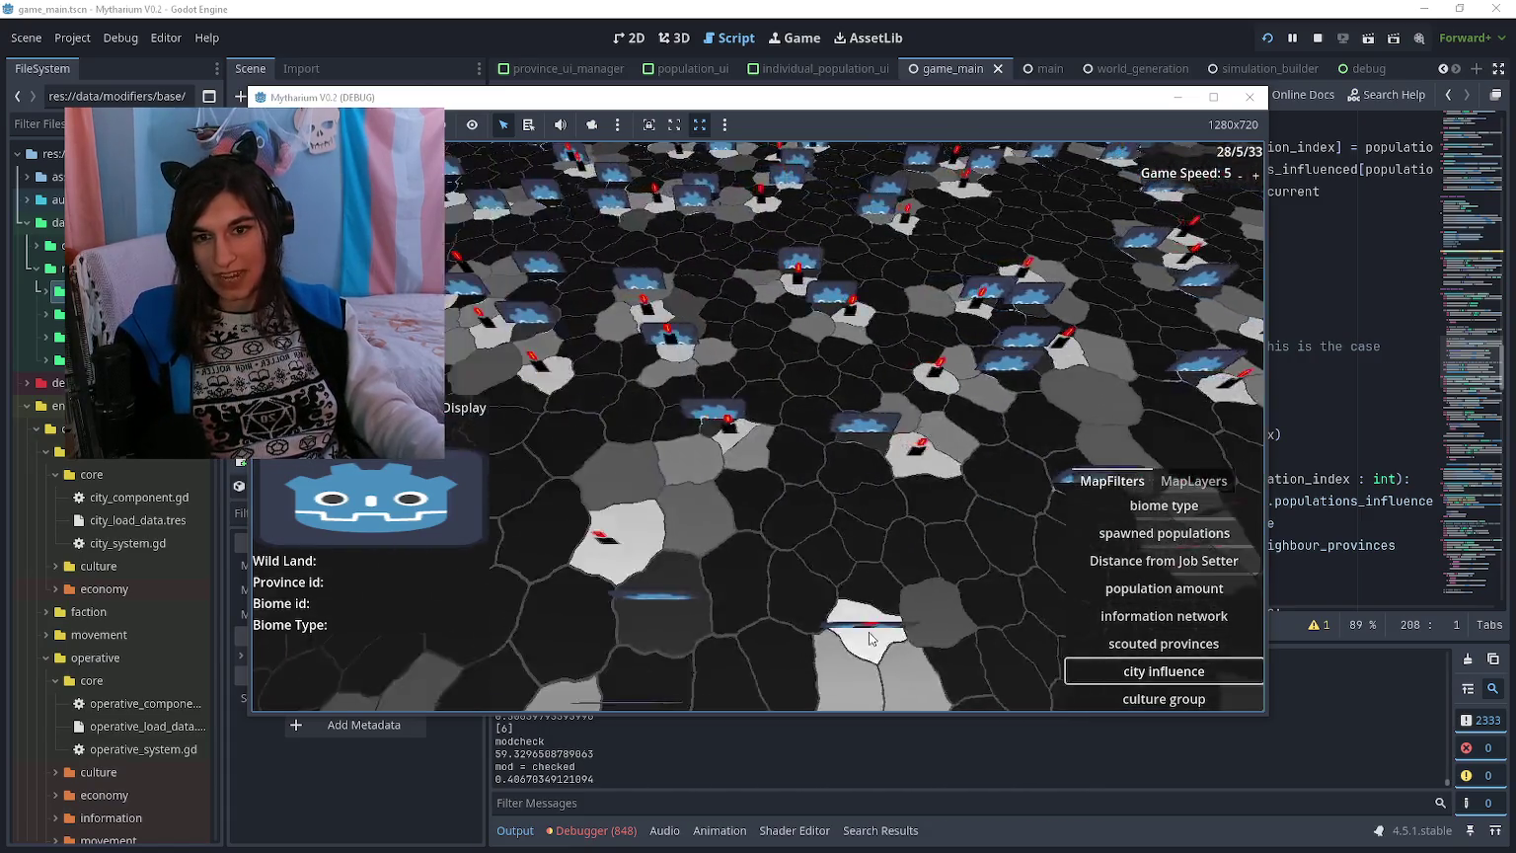
mouse_move(691, 148)
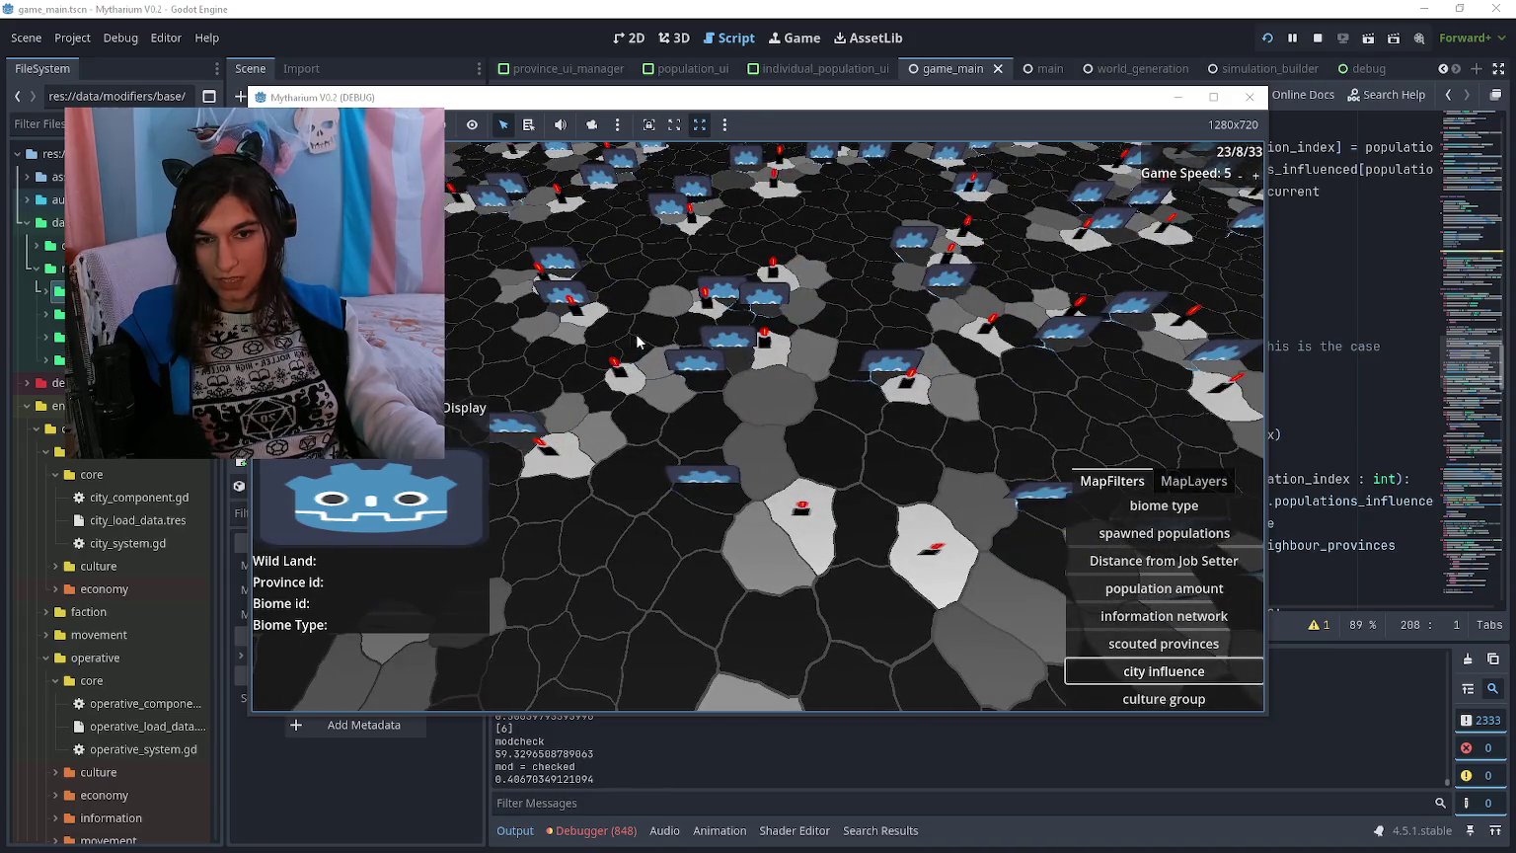
key(w)
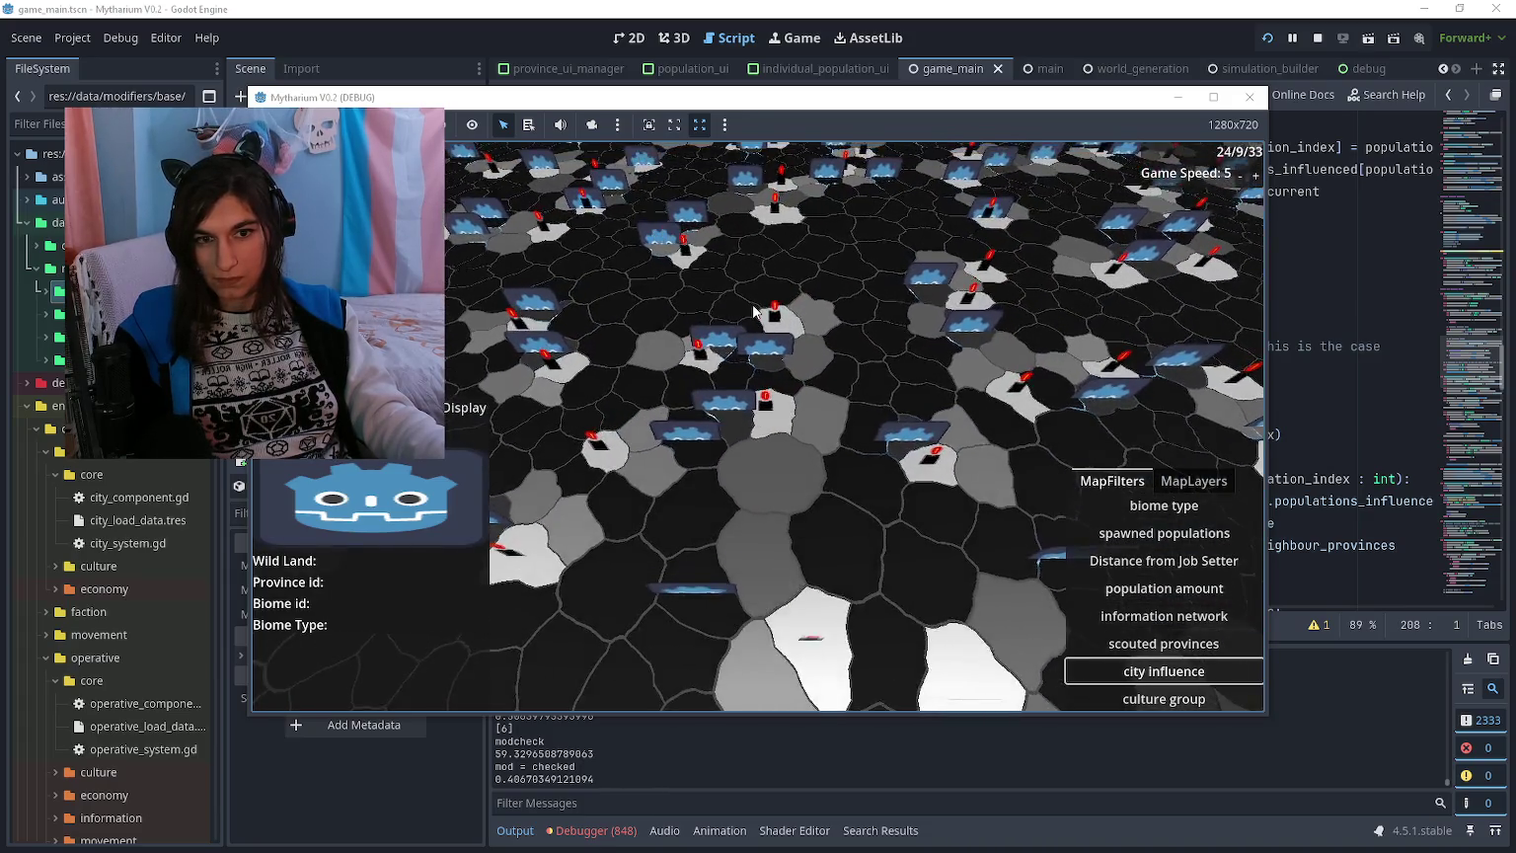
key(w)
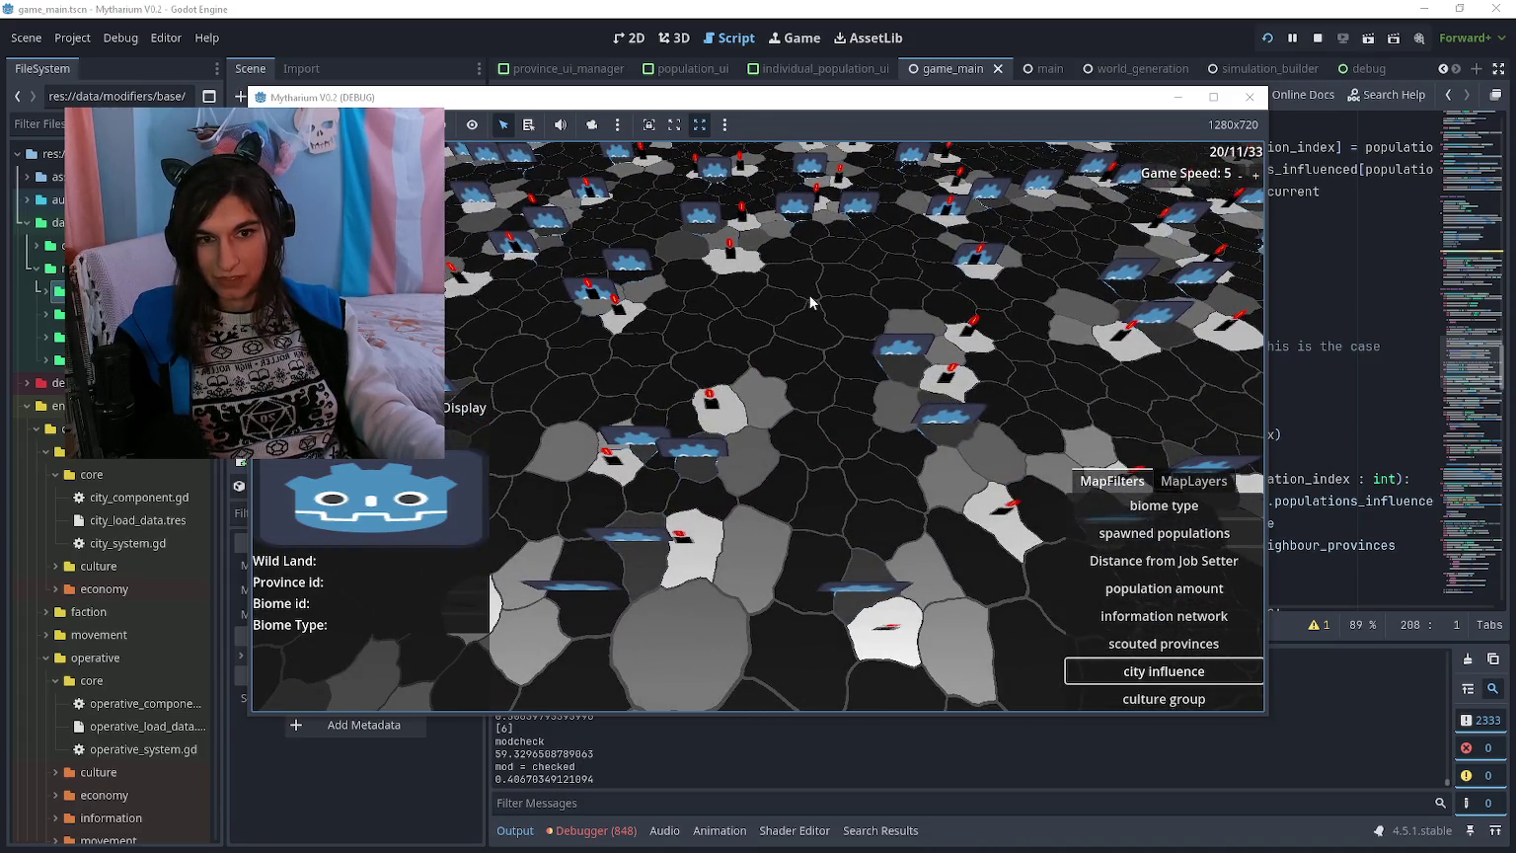
key(w)
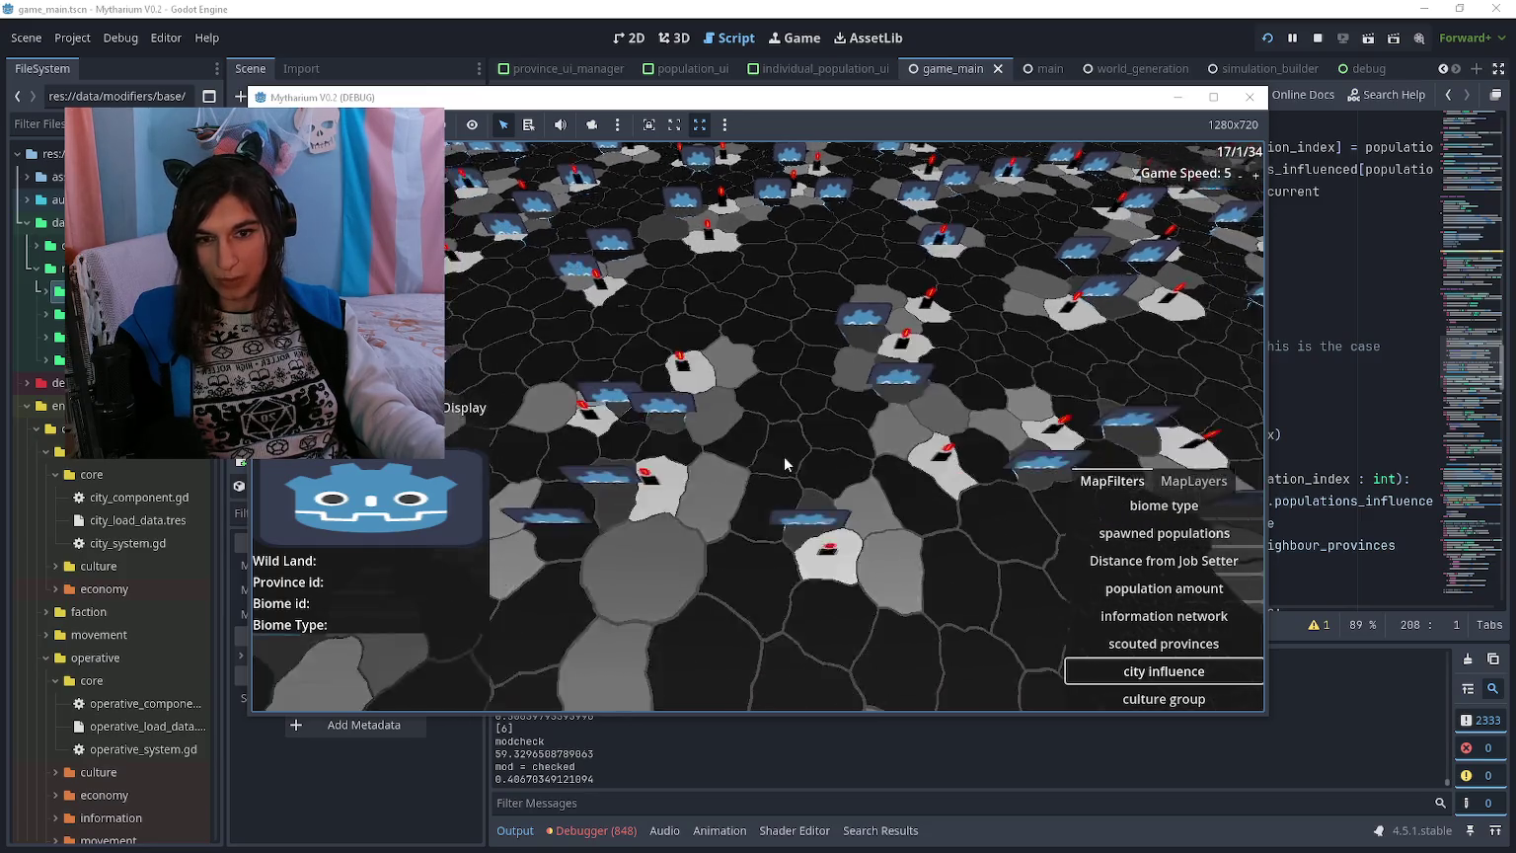
key(w)
scroll(858, 330, down, 3)
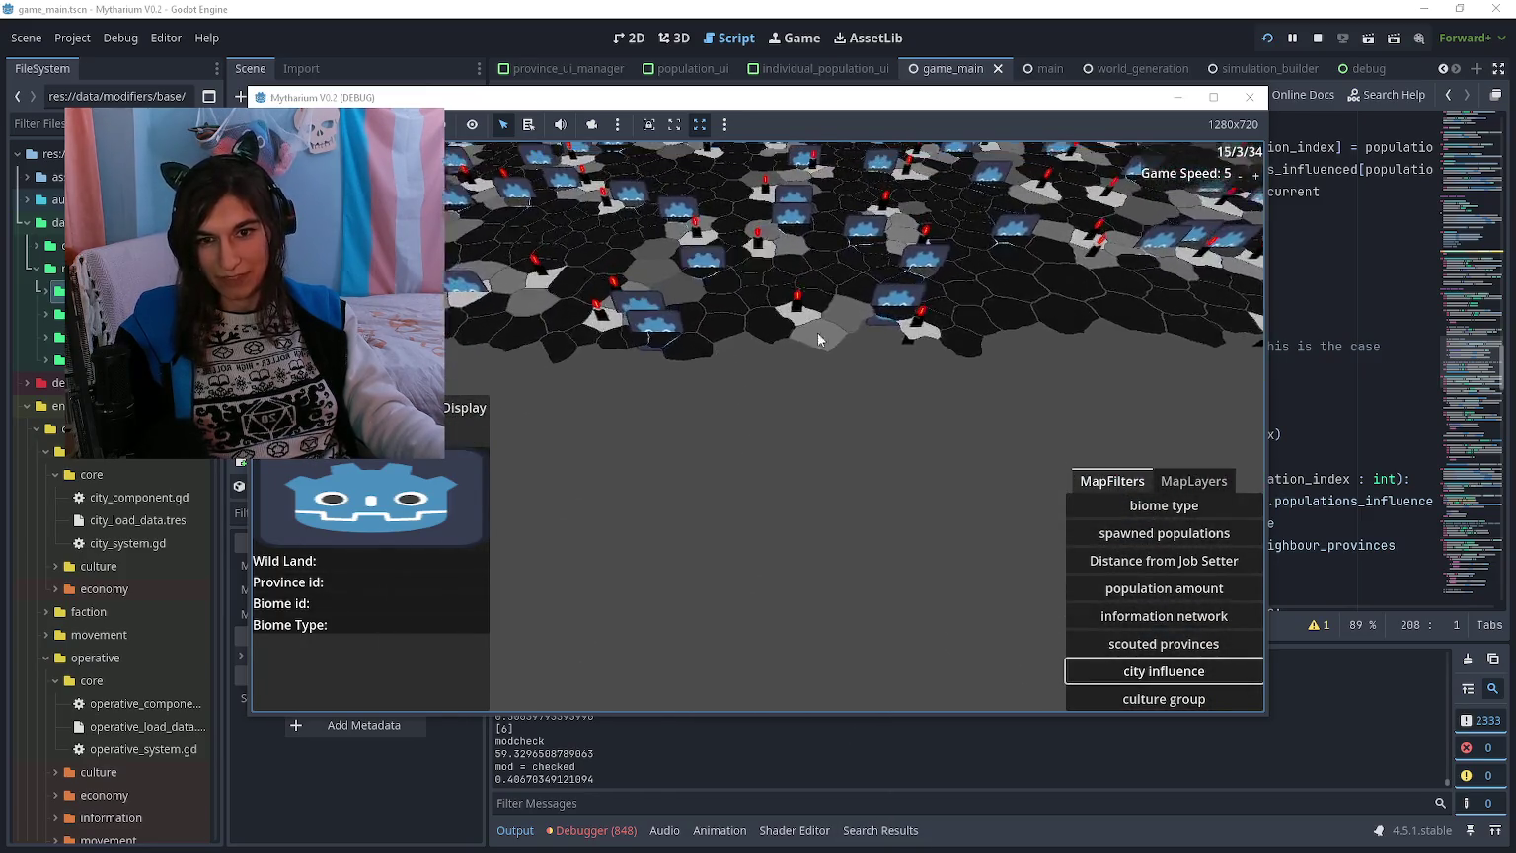
scroll(875, 345, up, 3)
key(w)
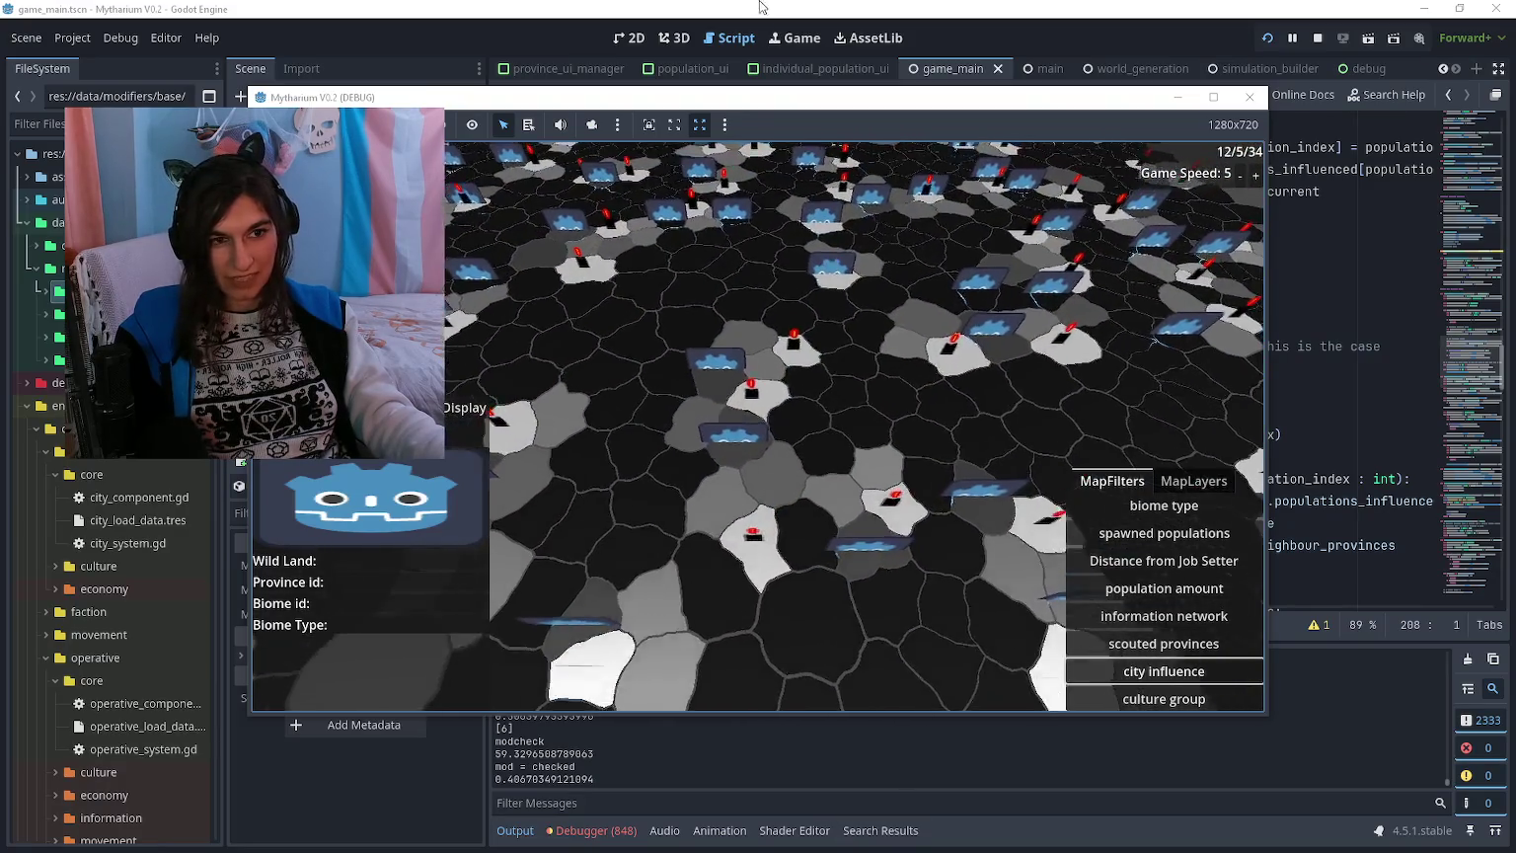
key(w)
key(w)
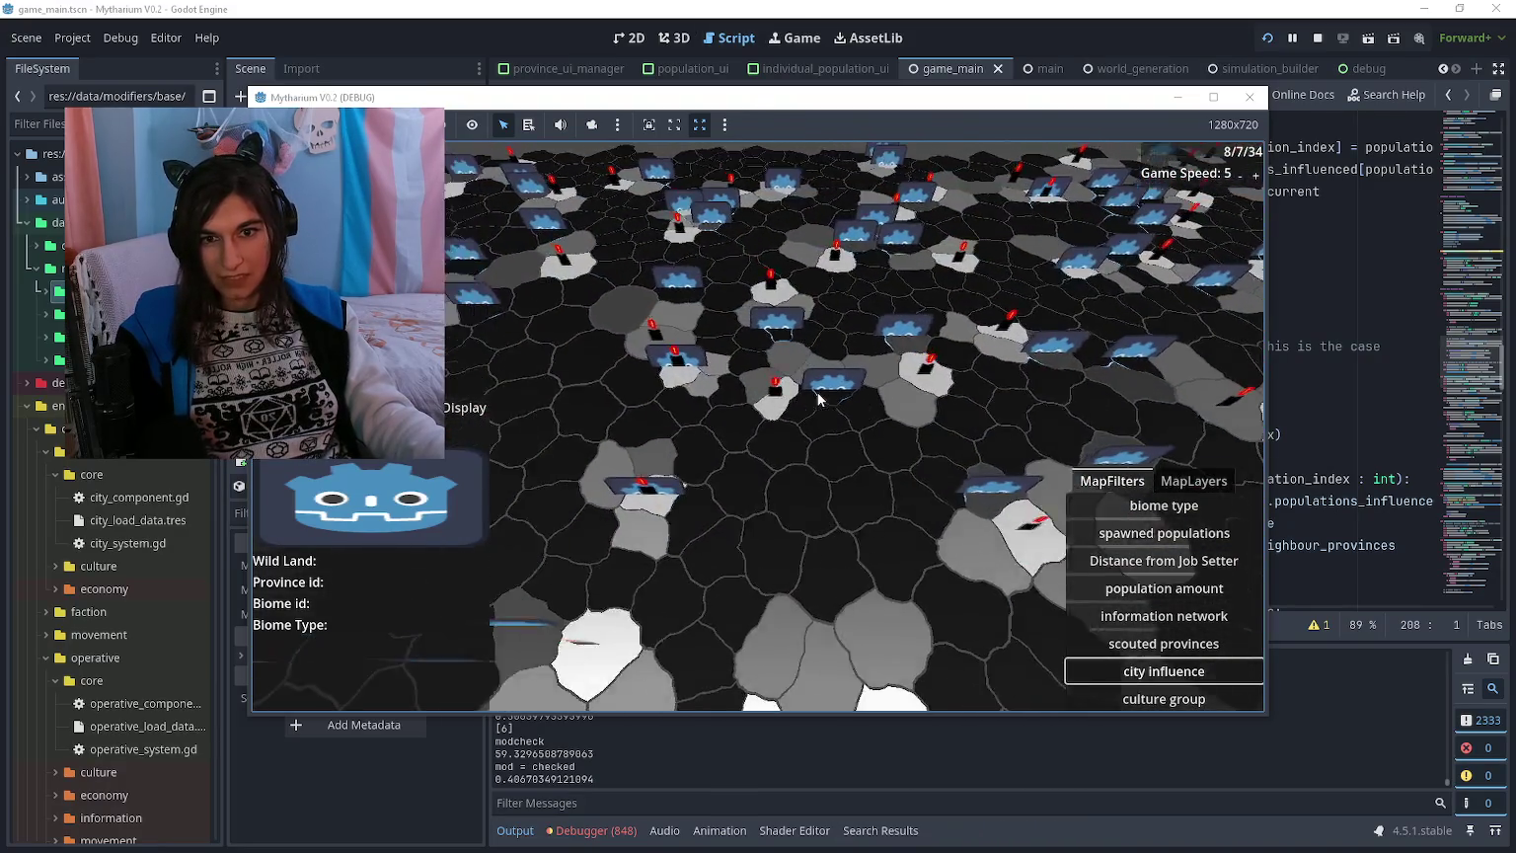
key(w)
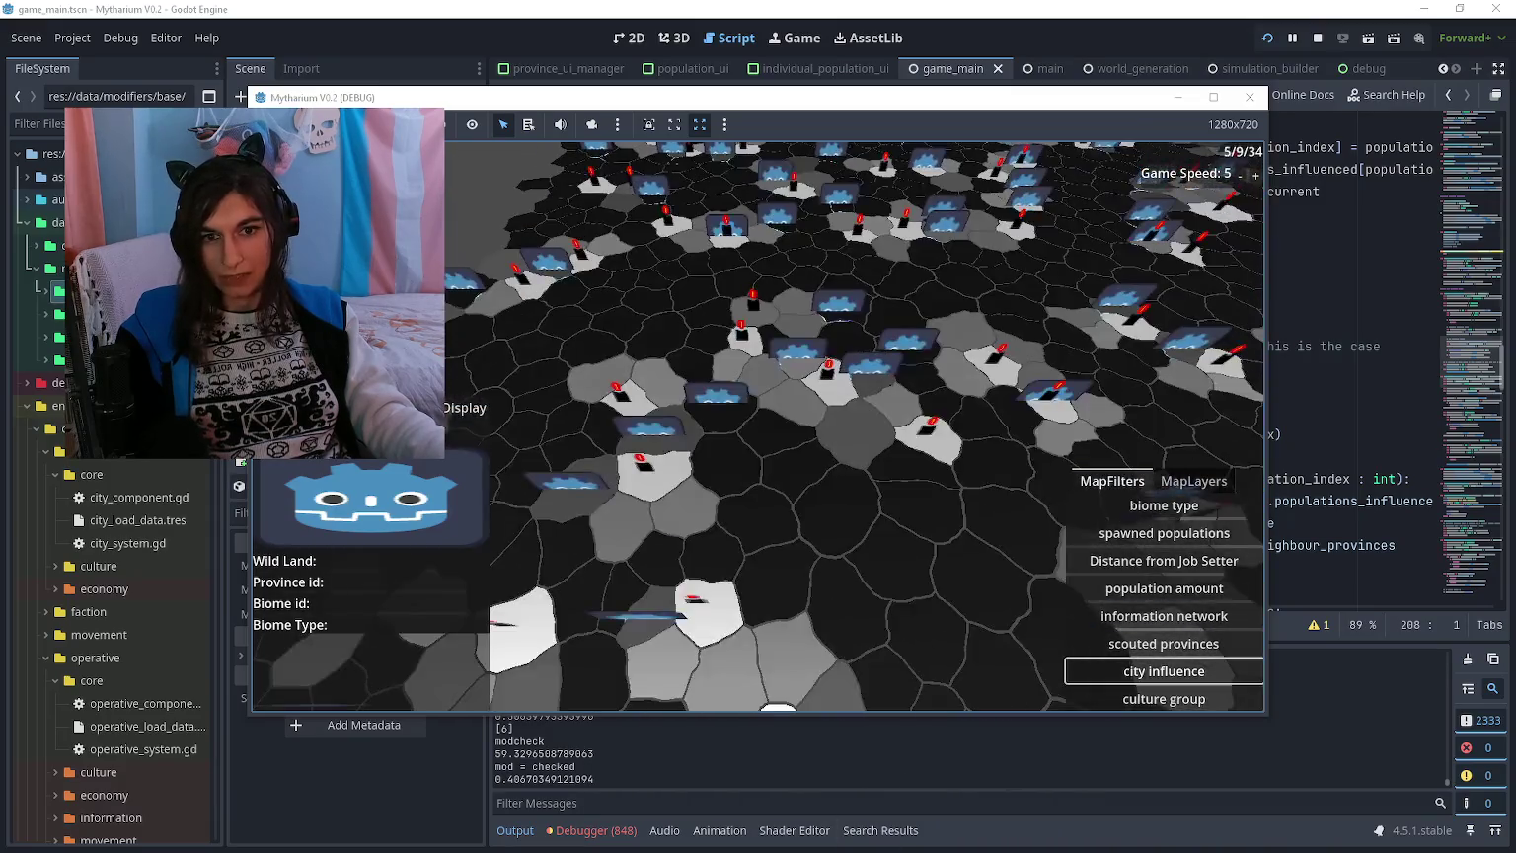
key(w)
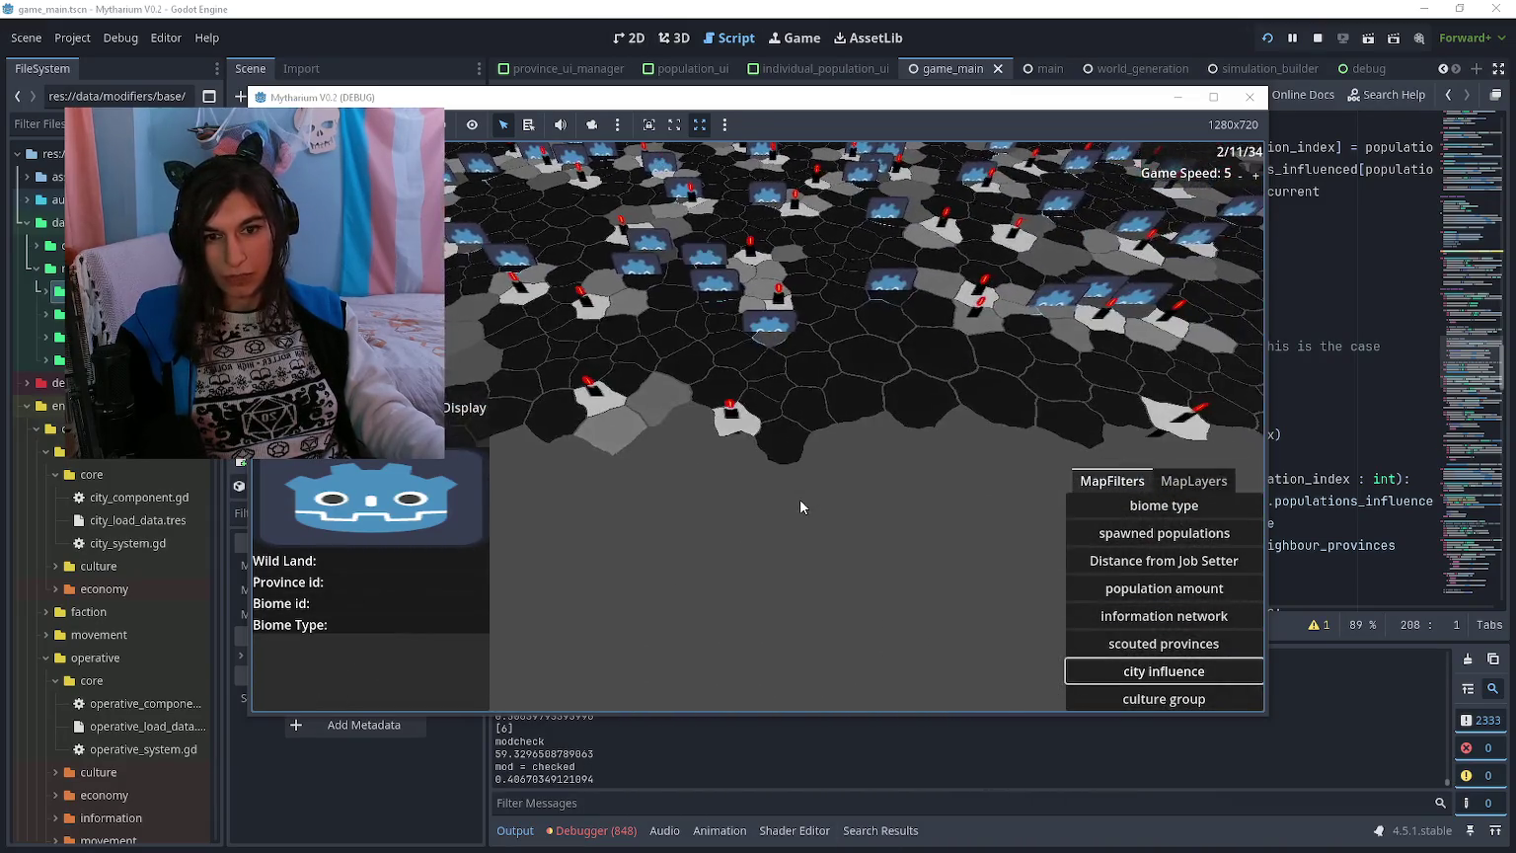
key(w)
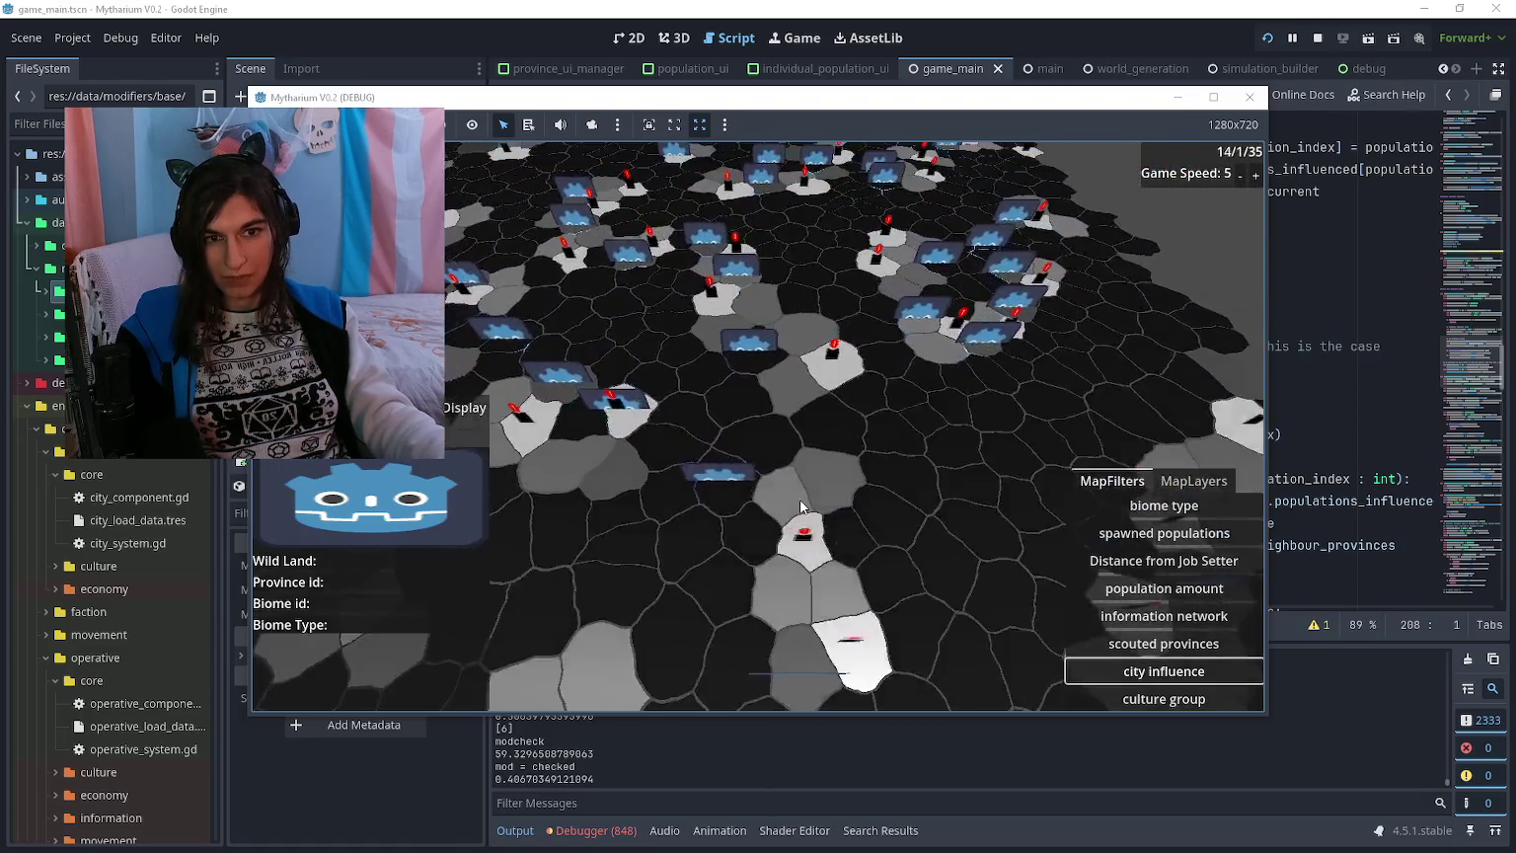
key(w)
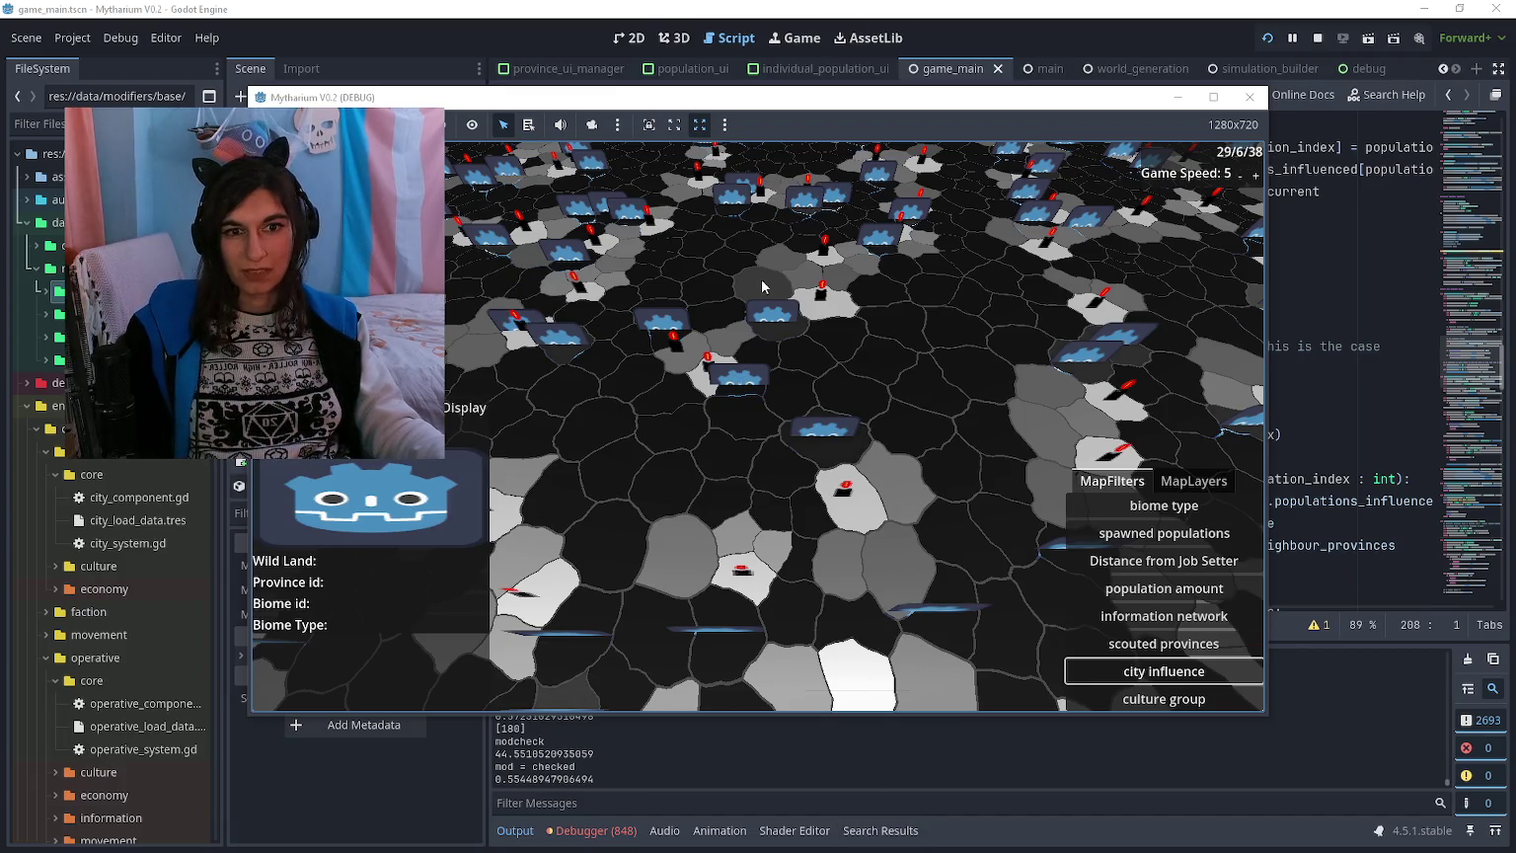
mouse_move(731, 298)
mouse_down()
mouse_move(782, 374)
mouse_move(756, 407)
mouse_up()
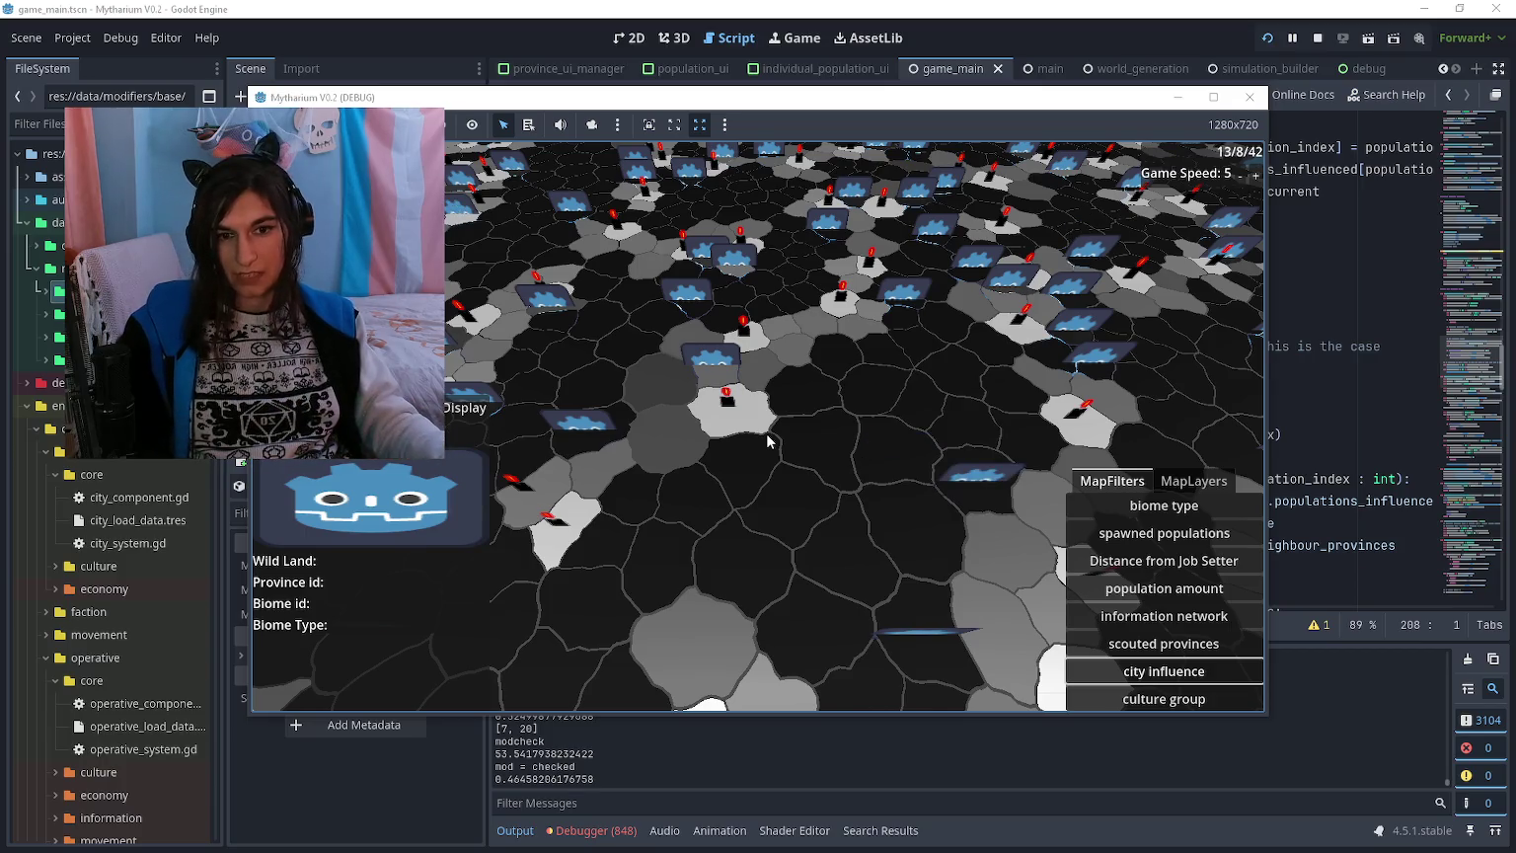
Step: Switch the map to culture group colouring, then return to the city_system.gd script
click(1135, 699)
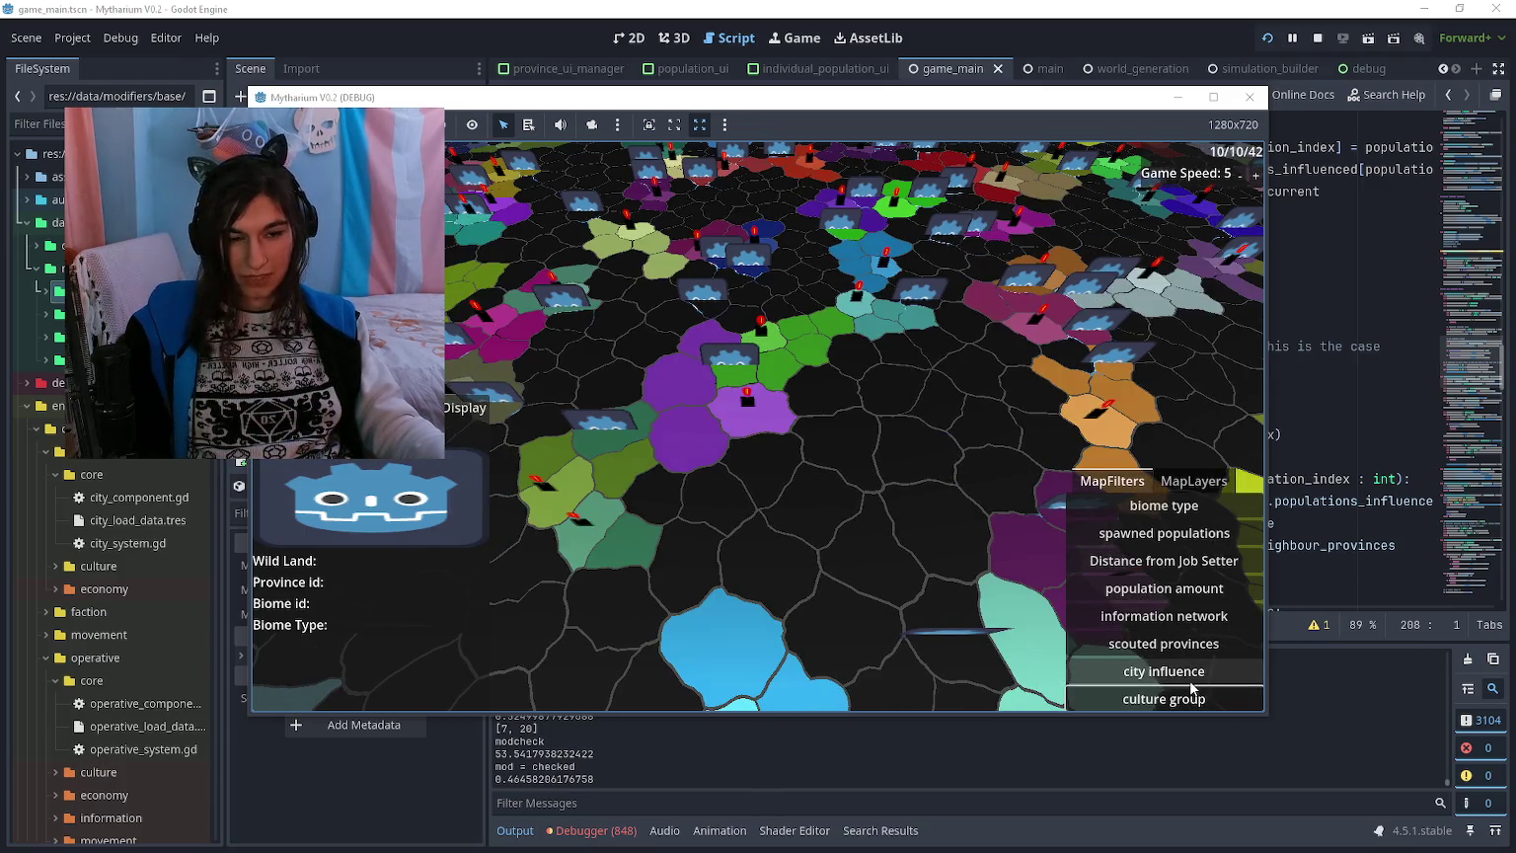
scroll(736, 542, up, 2)
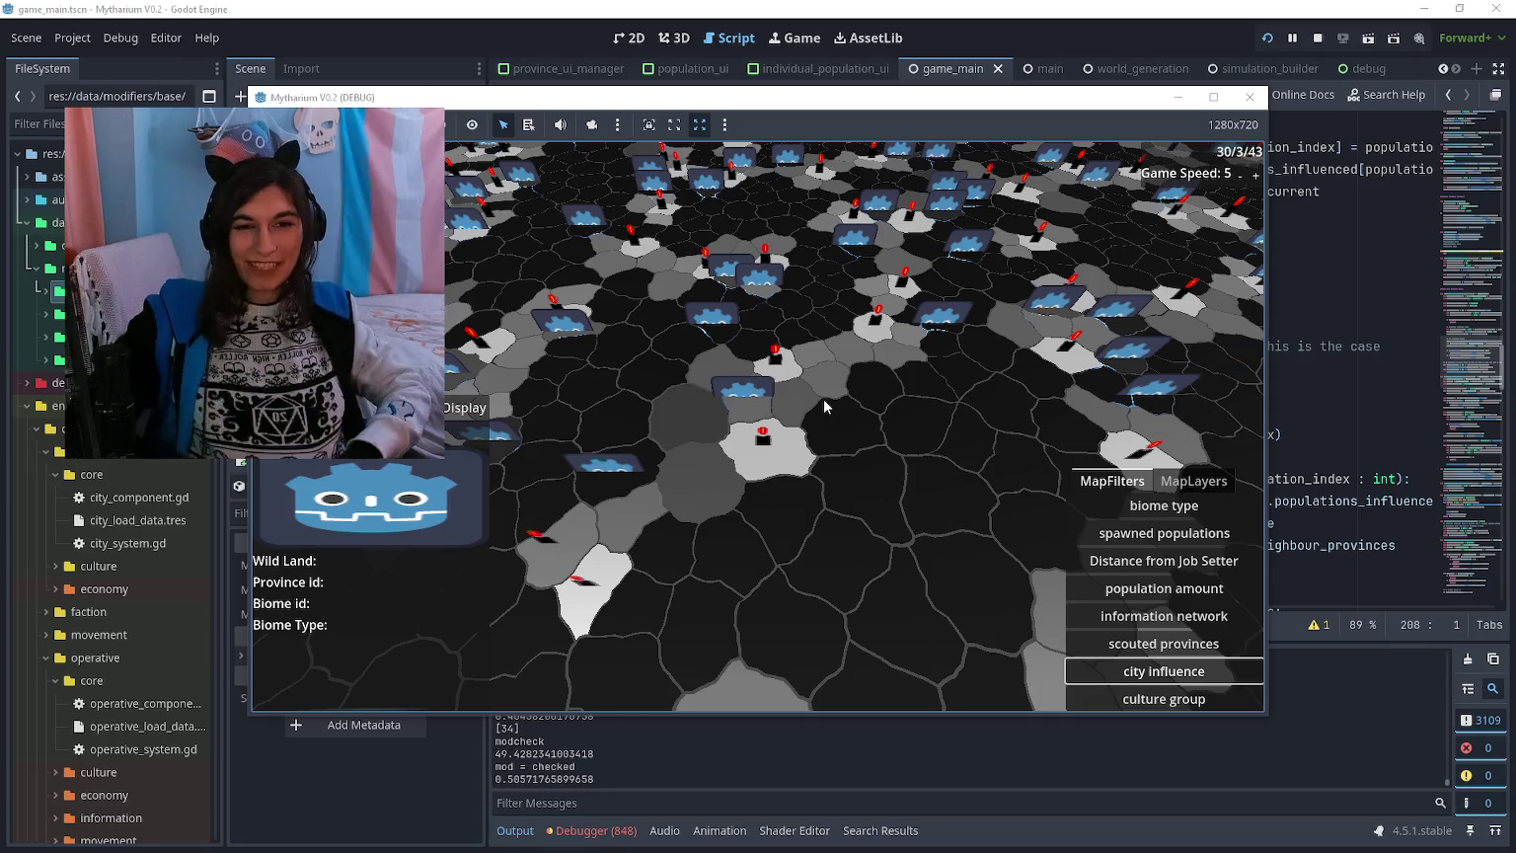
key(alt+Tab)
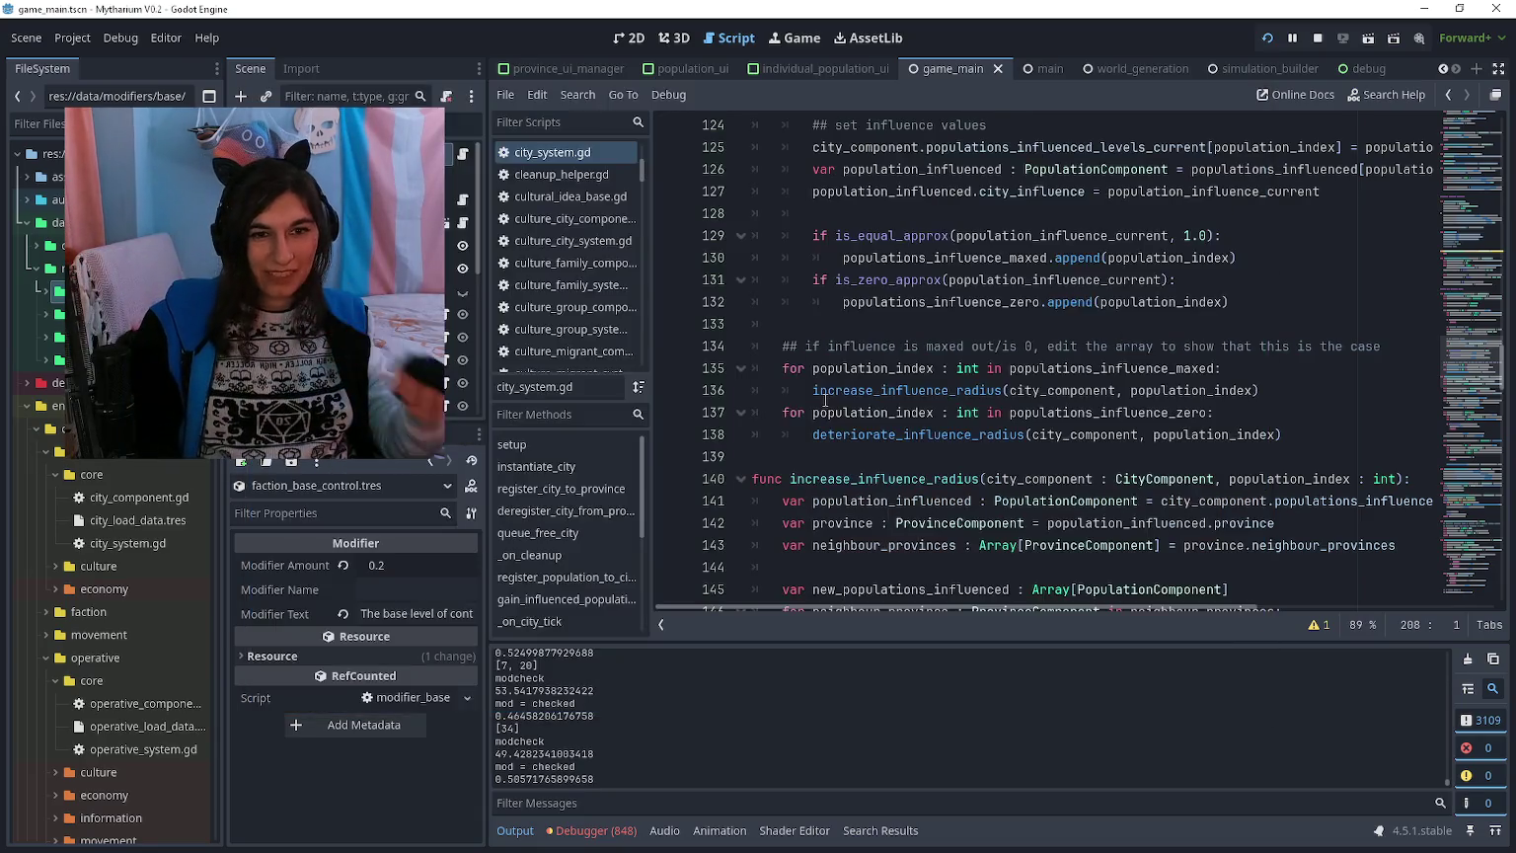
Step: Review the influence calculation code around line 135, then switch back to the running game
click(902, 367)
scroll(902, 366, up, 14)
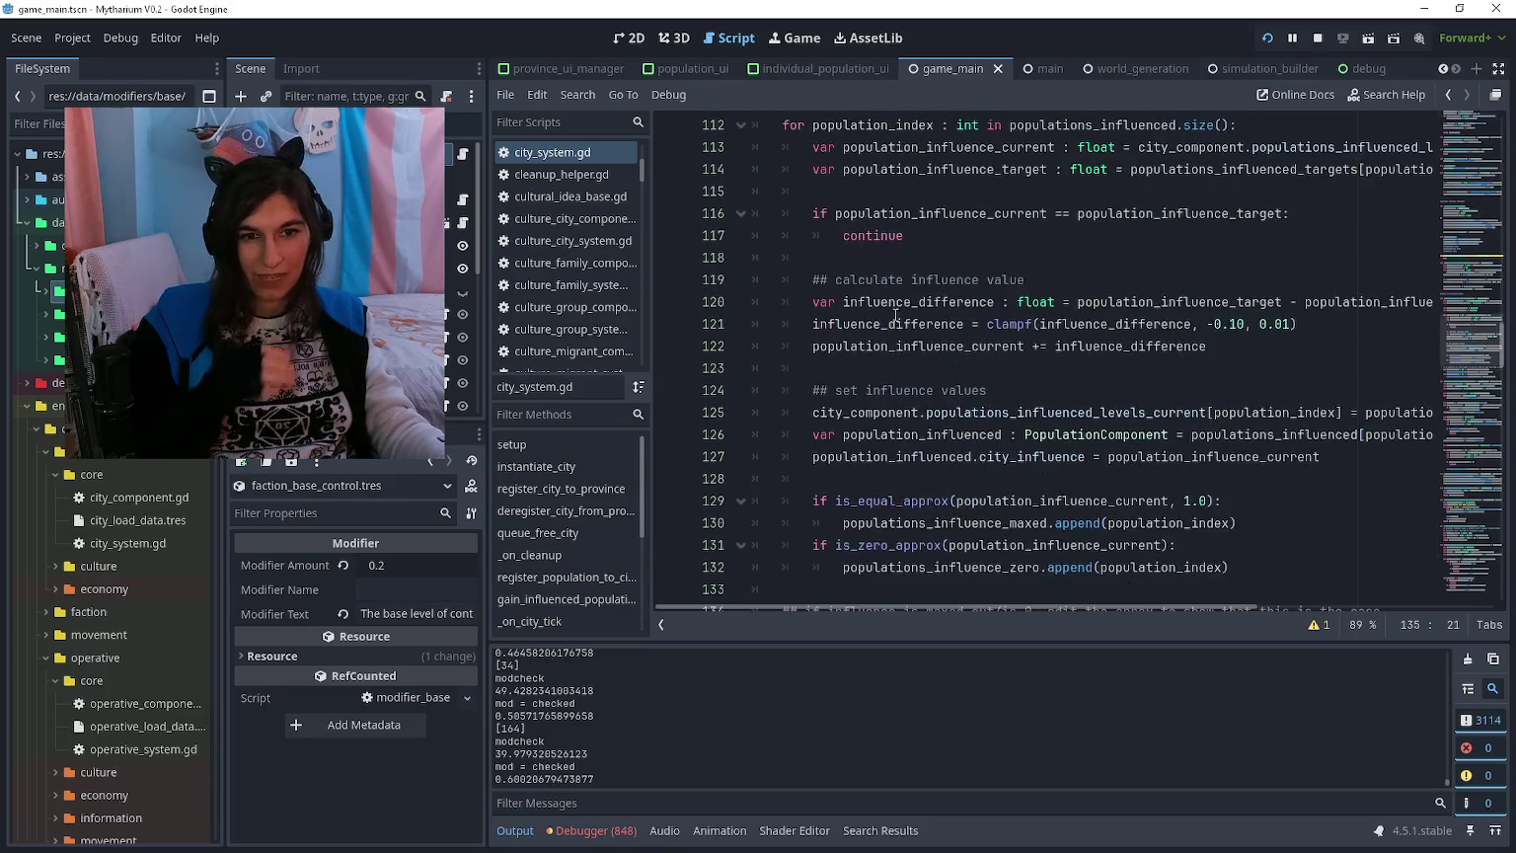
key(alt+Tab)
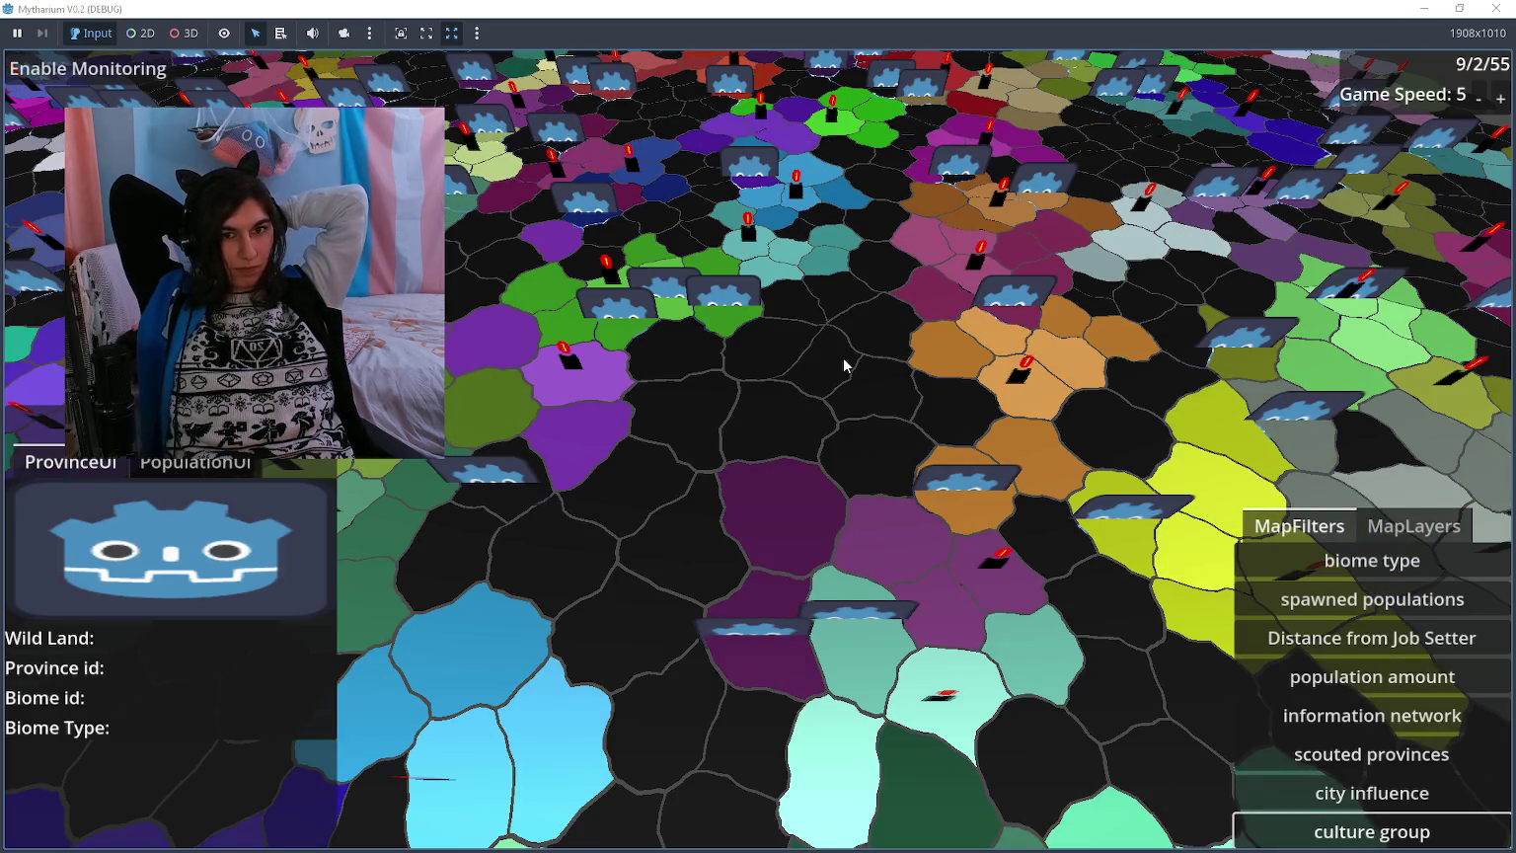
Step: Pan right and toggle the map between city influence and culture group colouring
key(d)
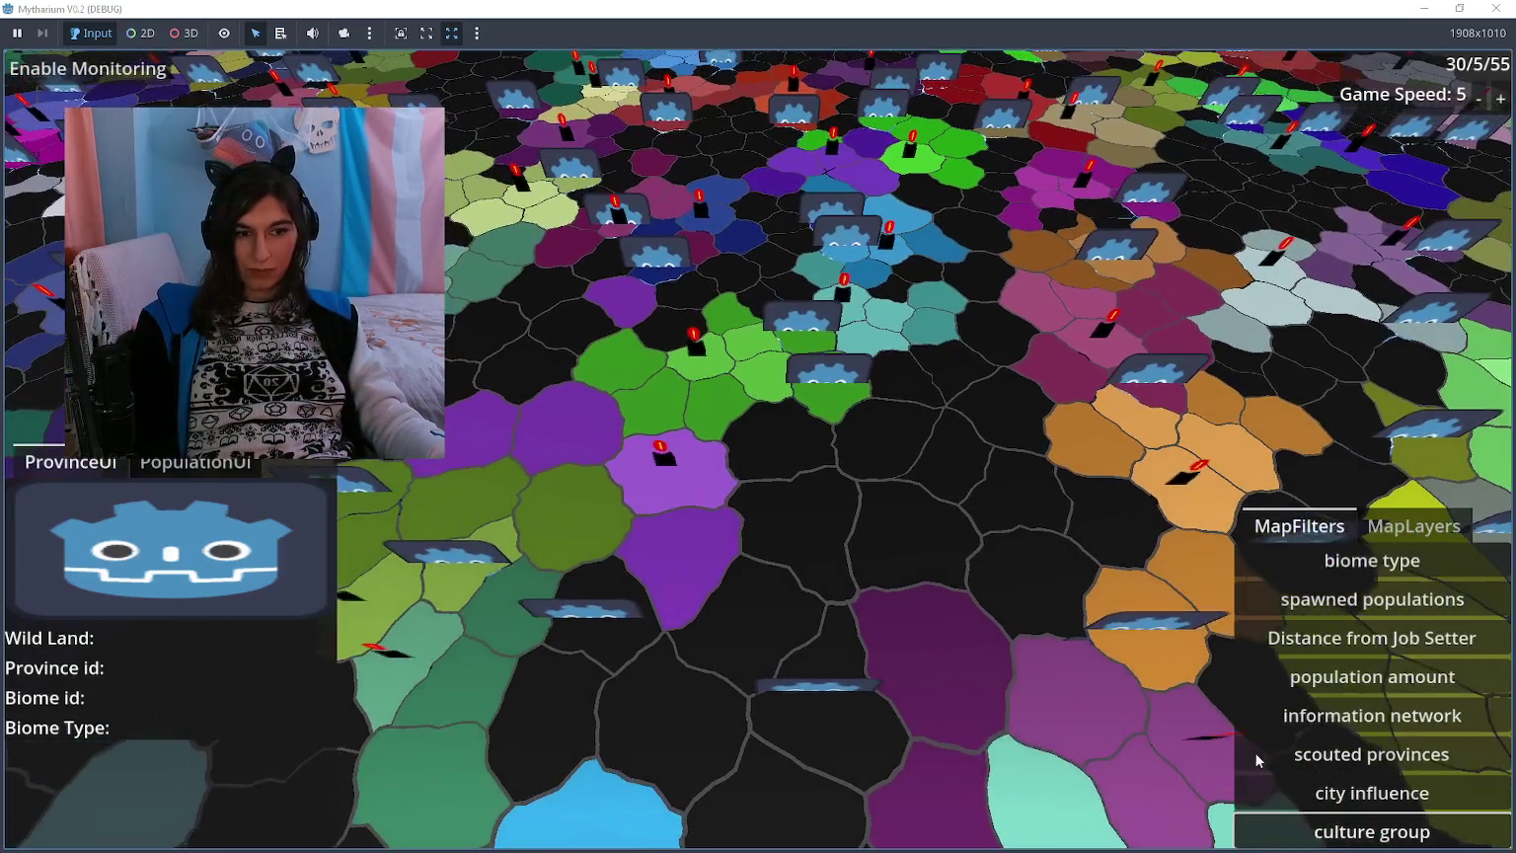
click(1339, 799)
click(1339, 833)
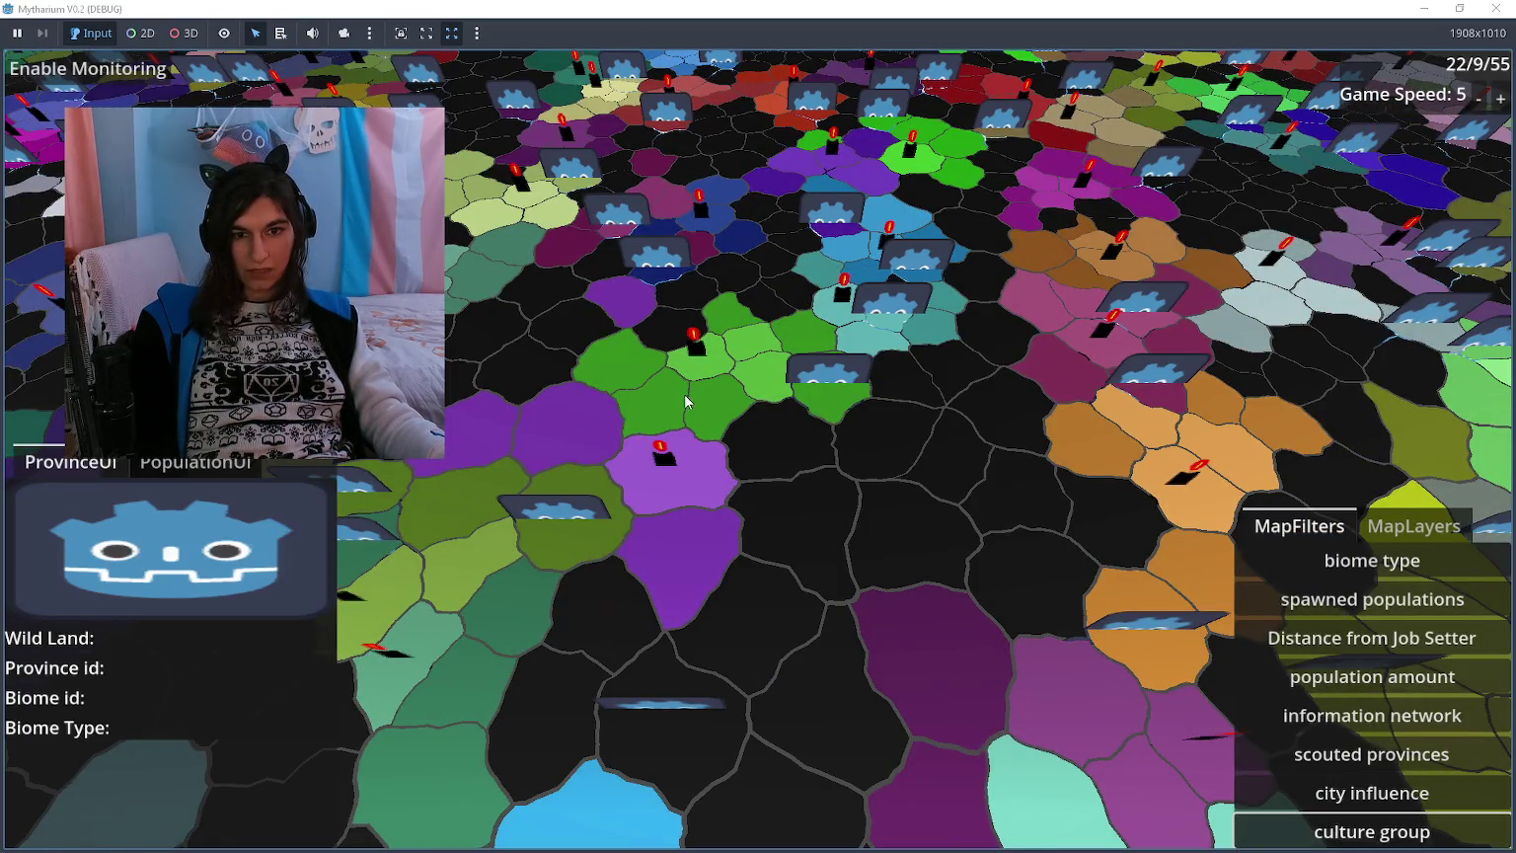
Step: Pan left, check city influence, then show province 1230's savannah details under culture group
key(d)
key(d)
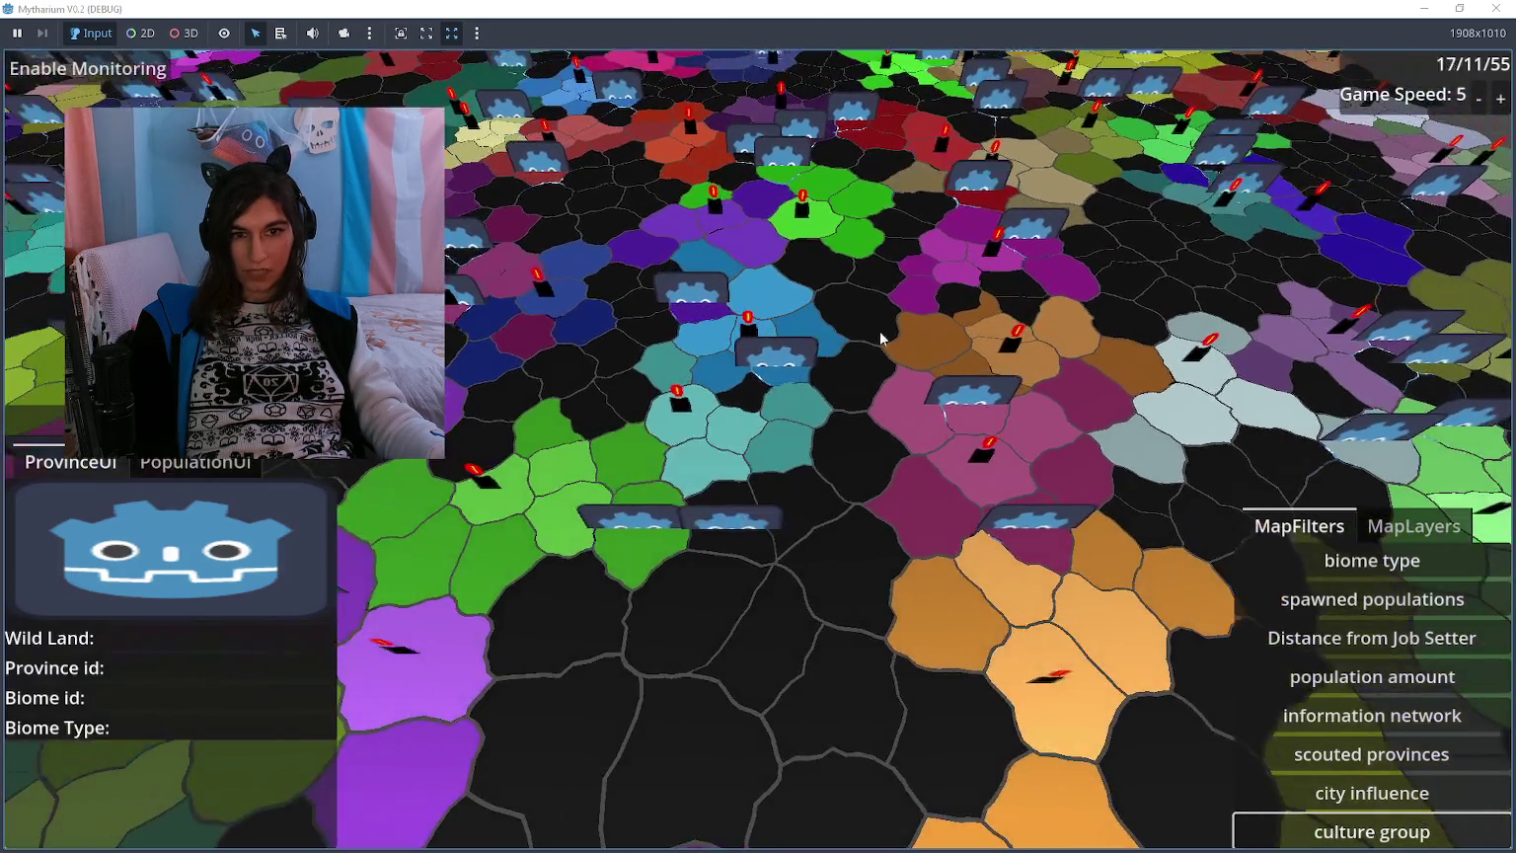
key(a)
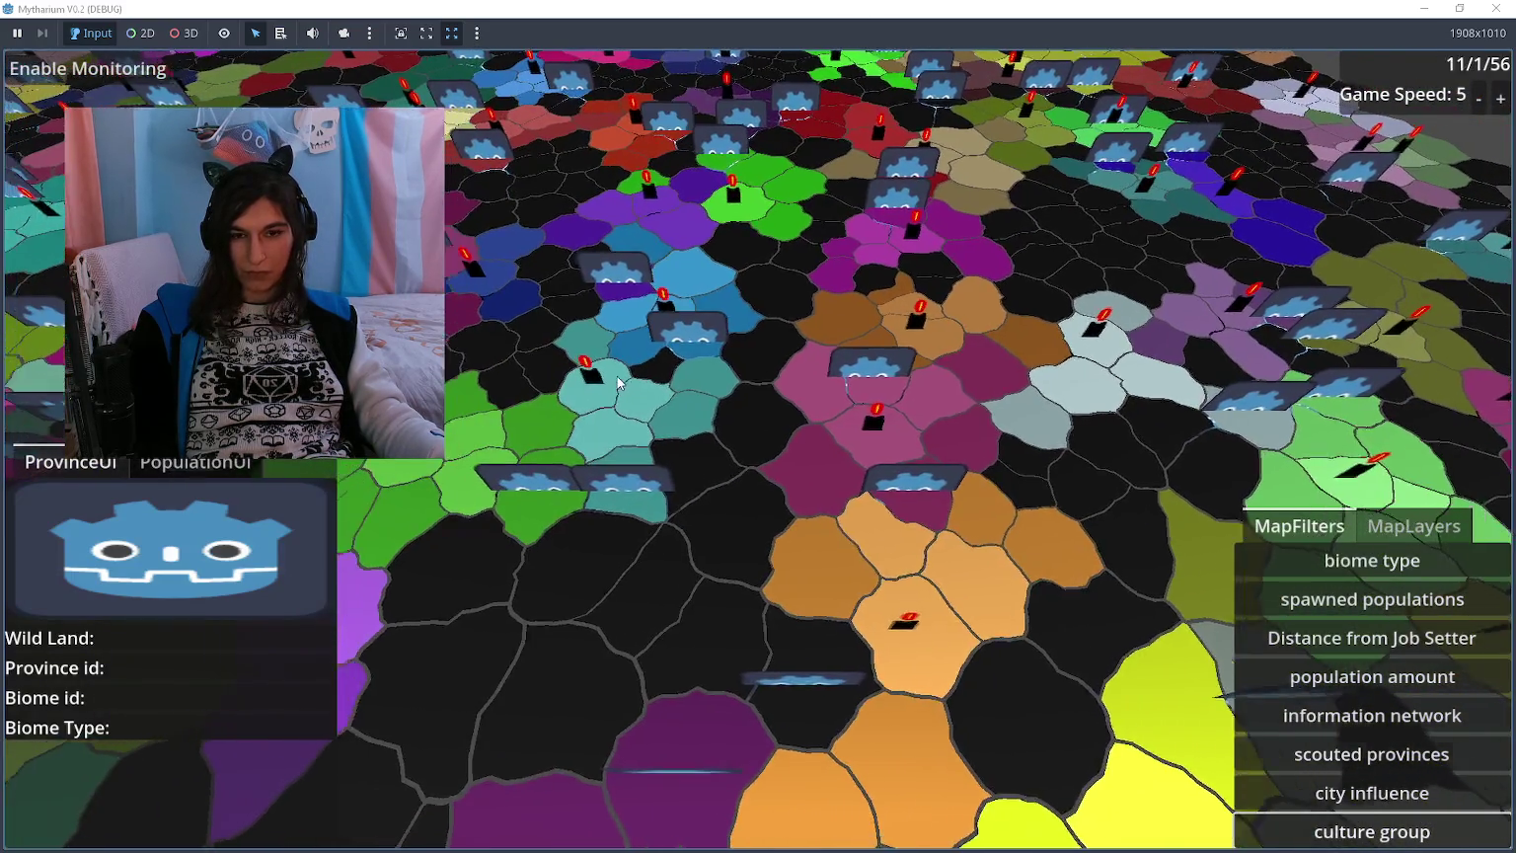
key(a)
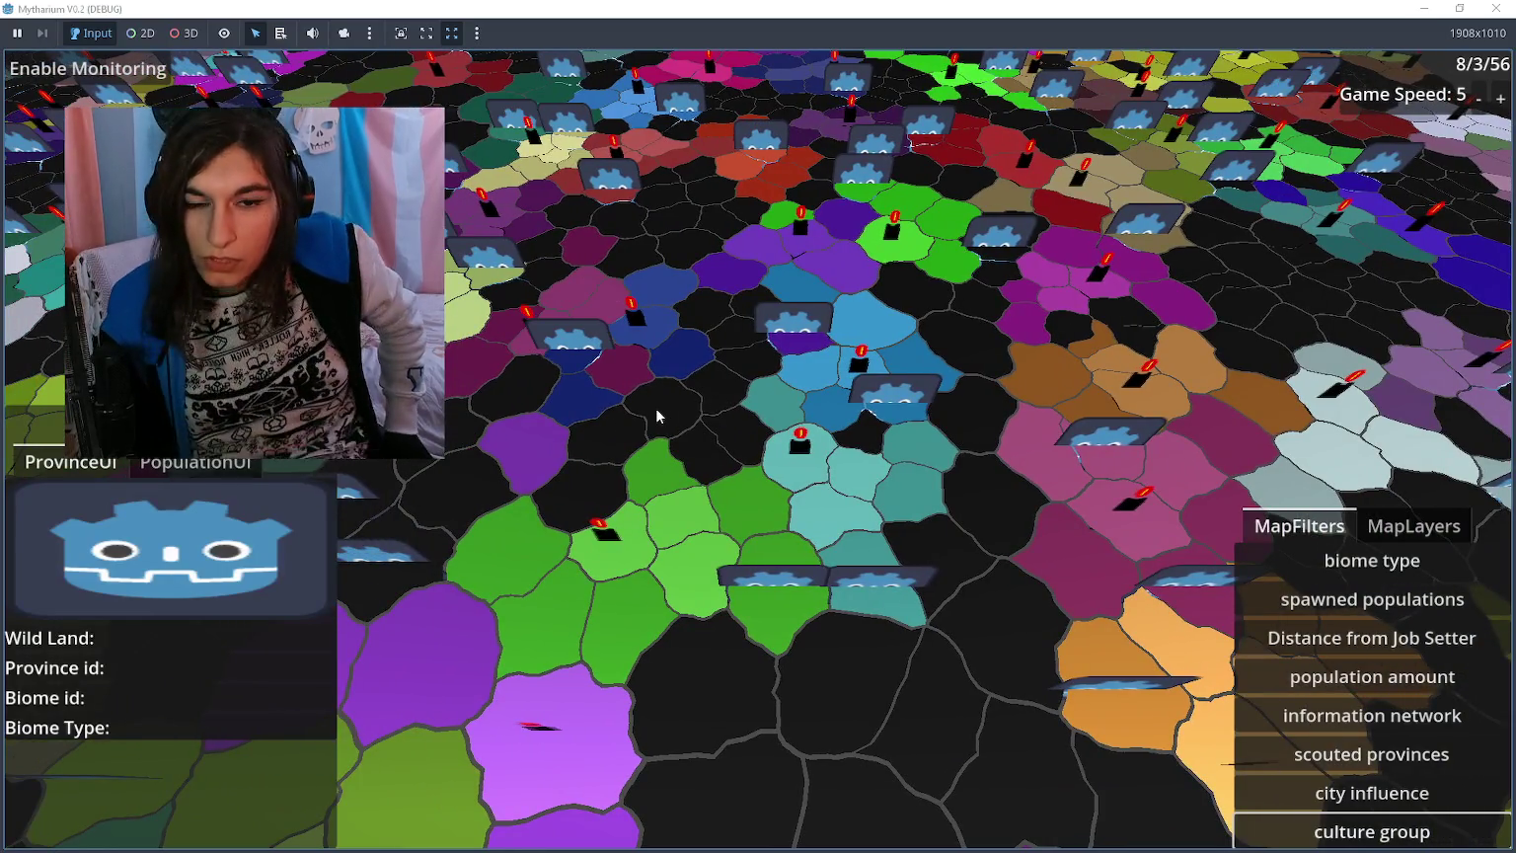
key(a)
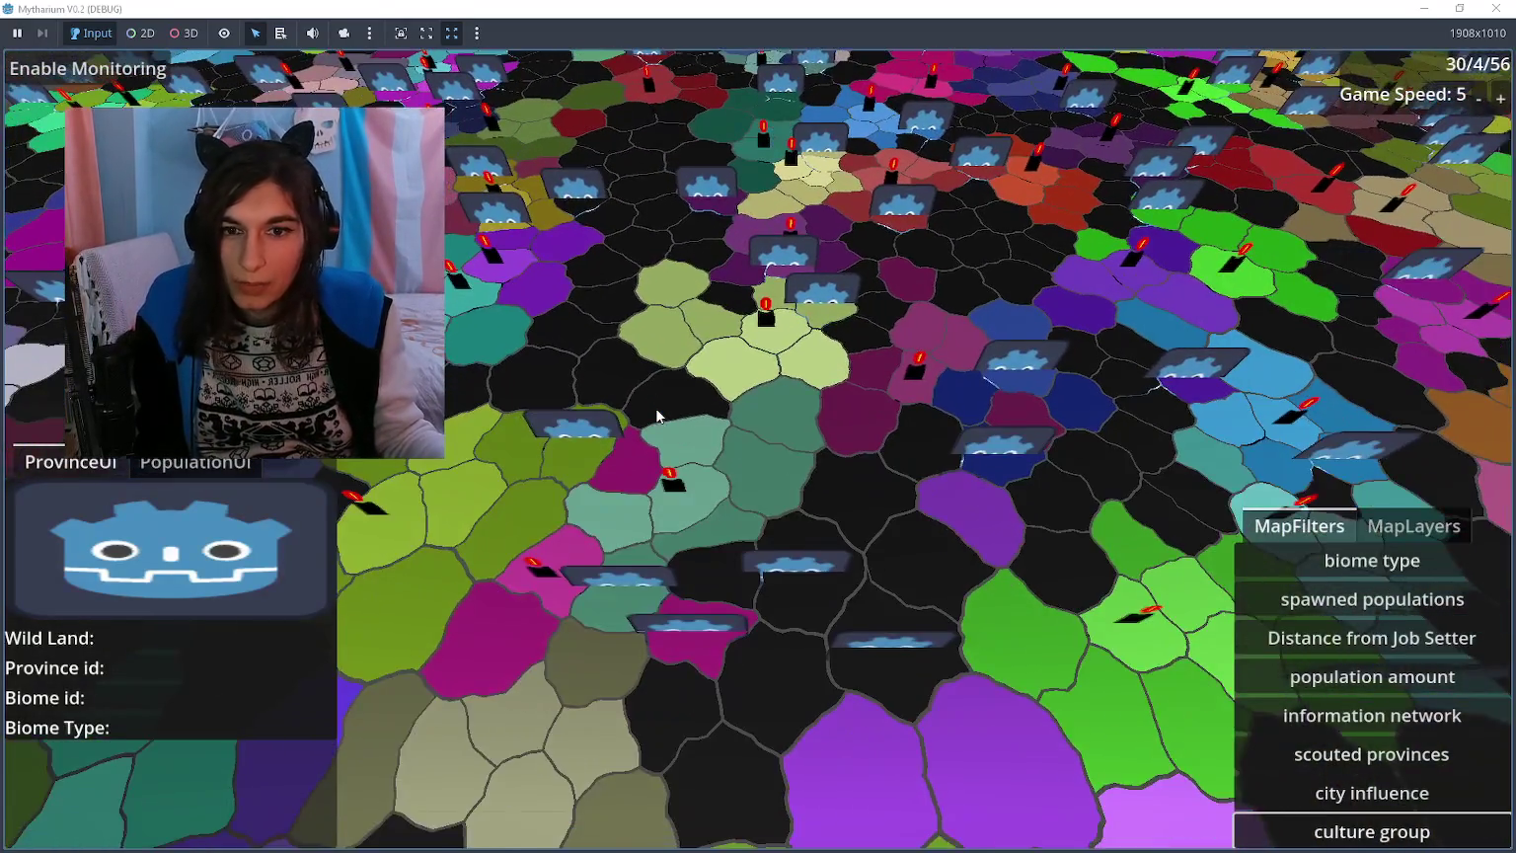
key(a)
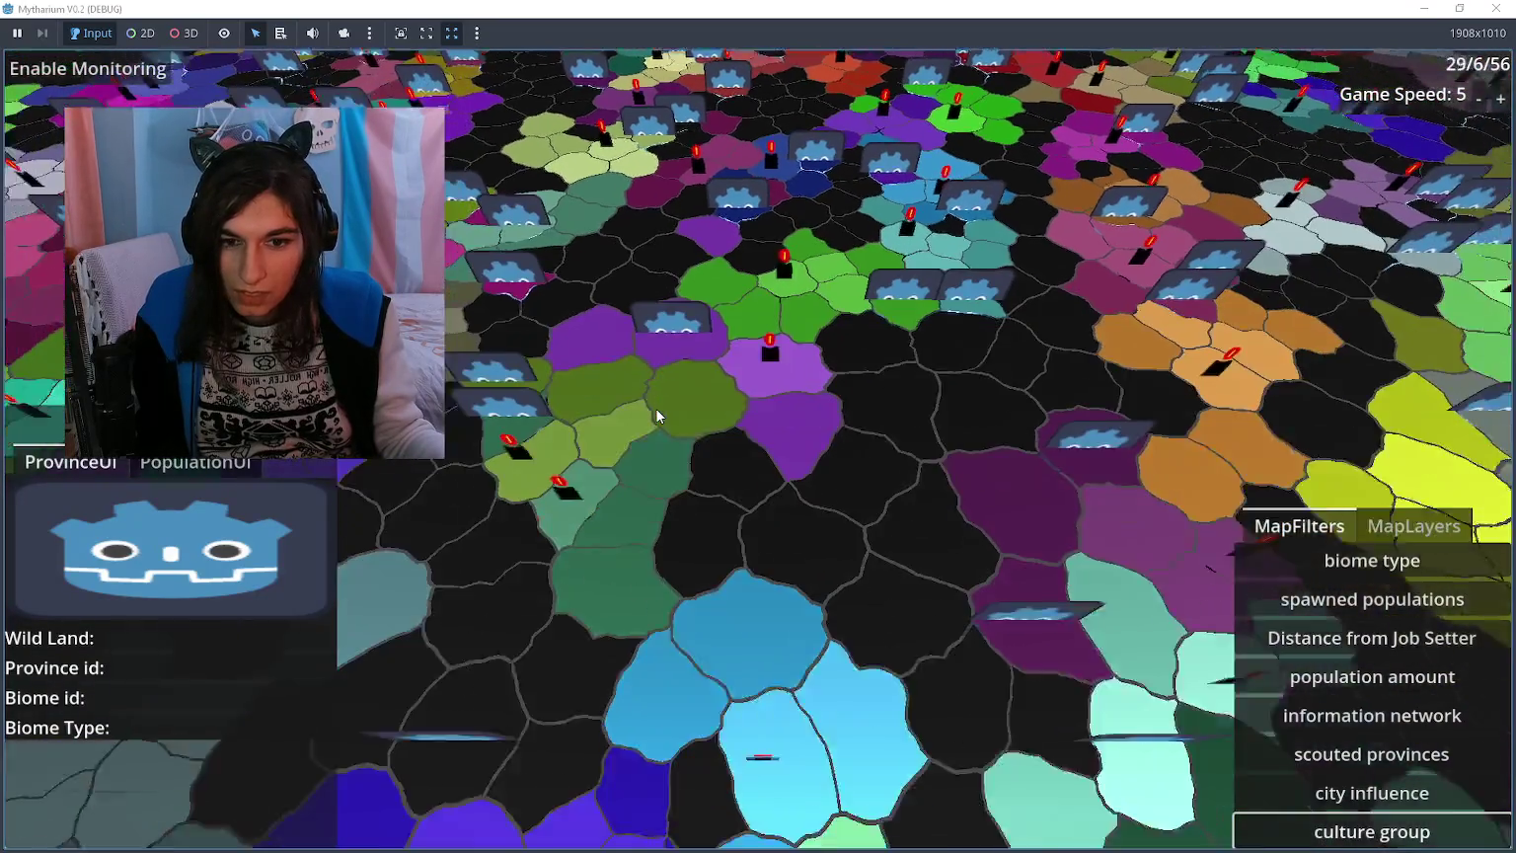
key(a)
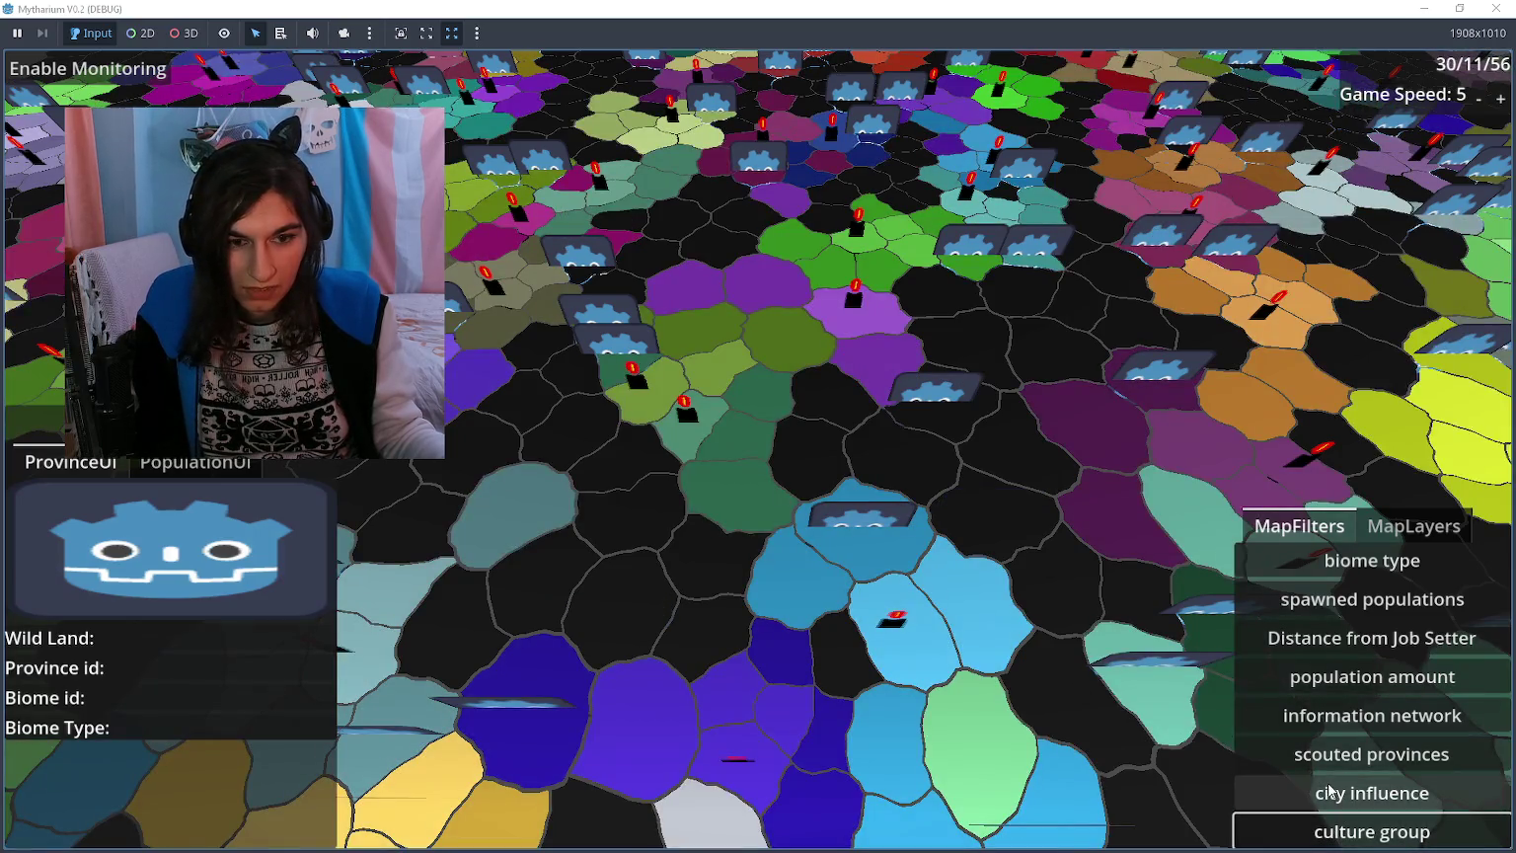
click(1372, 793)
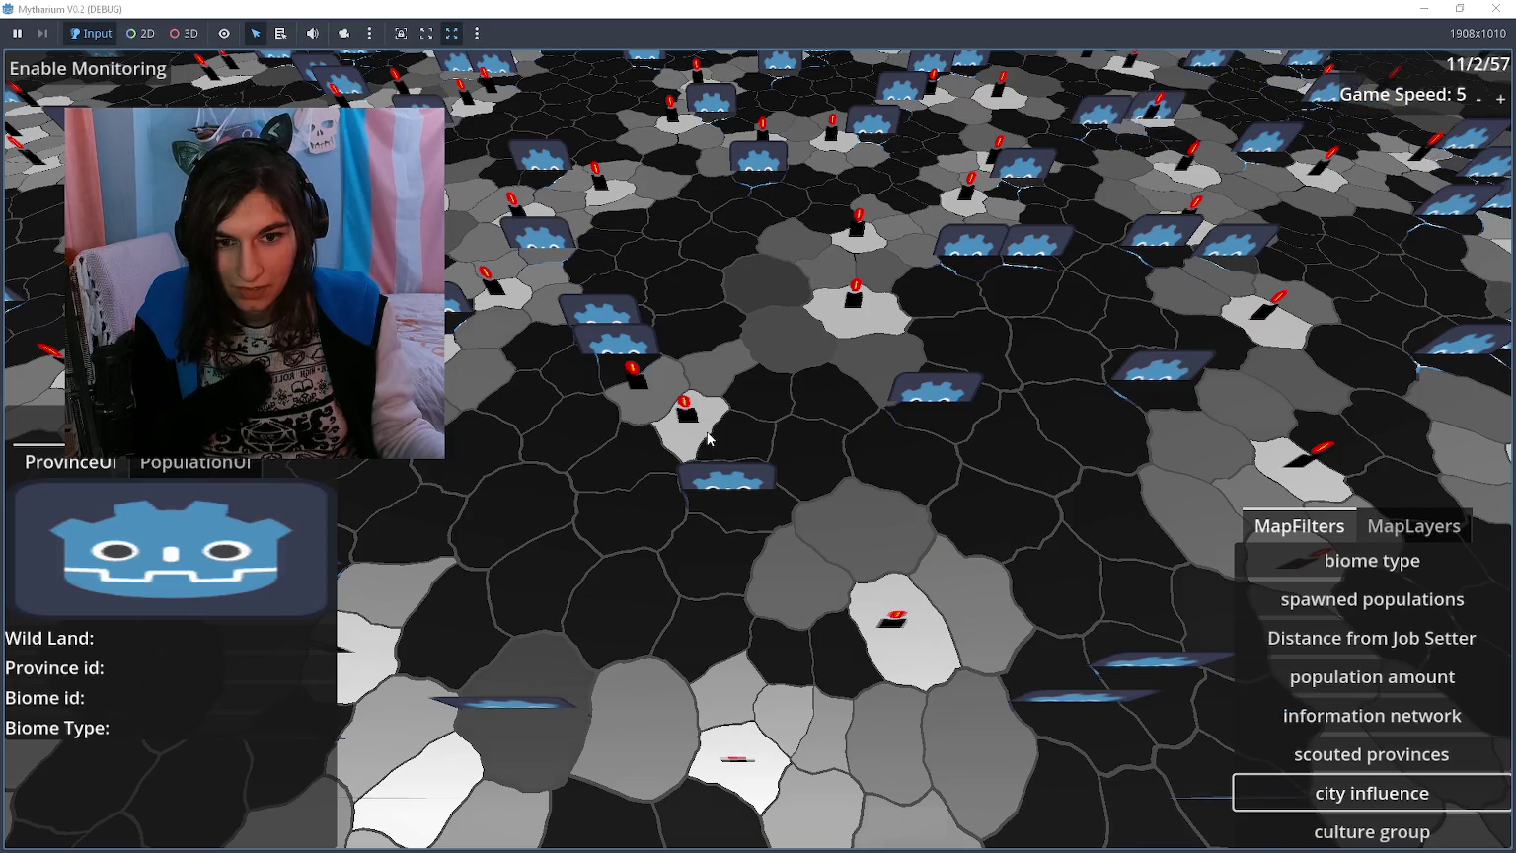
click(710, 435)
click(1372, 833)
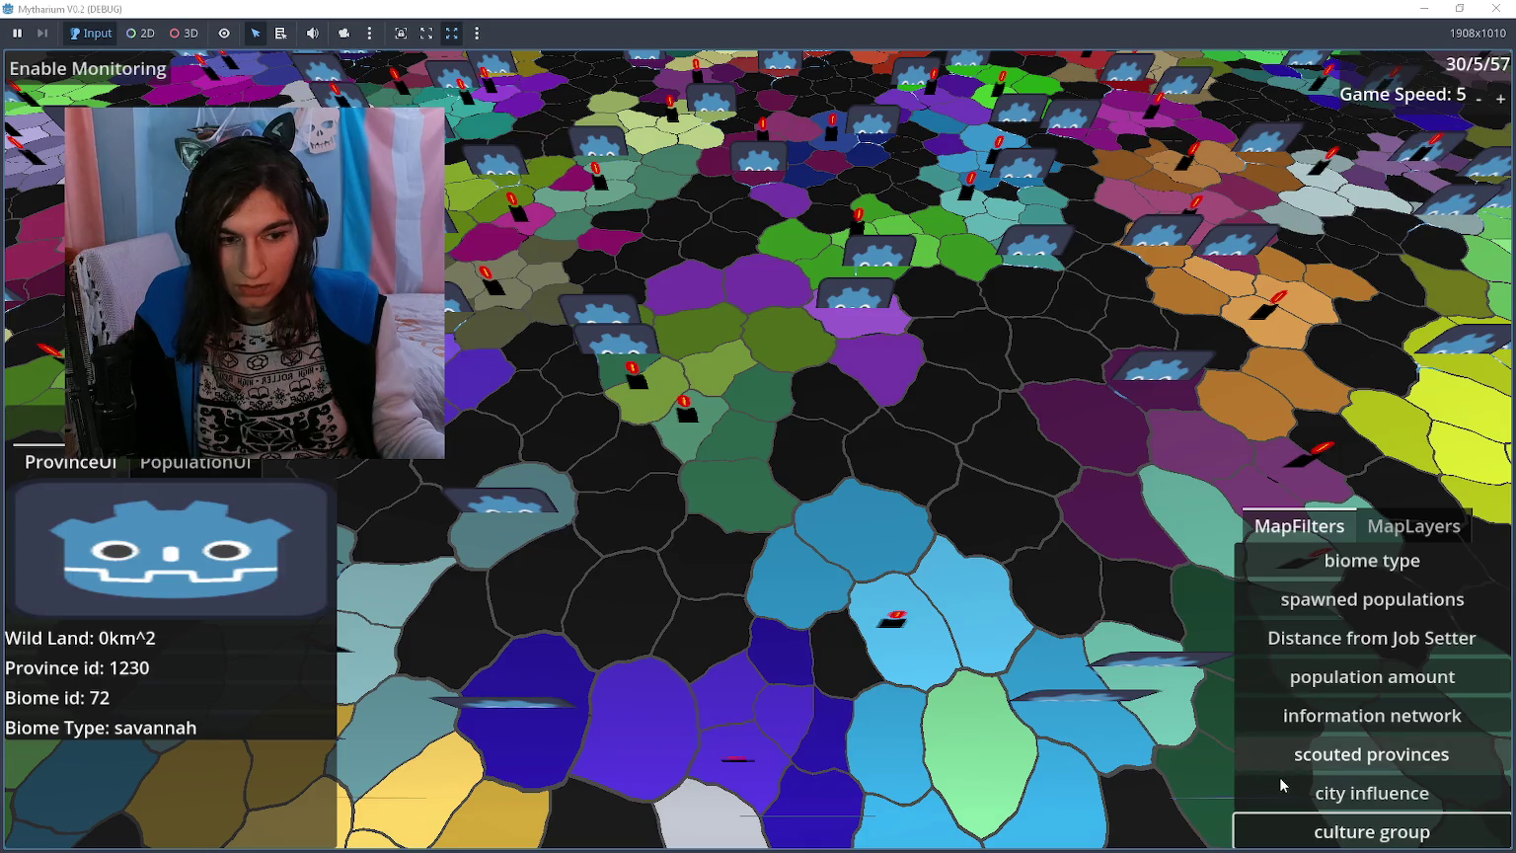
Step: Compare city influence with culture groups, then view culture groups with the migration network overlay on
click(1284, 793)
click(1292, 834)
click(1283, 793)
click(1413, 526)
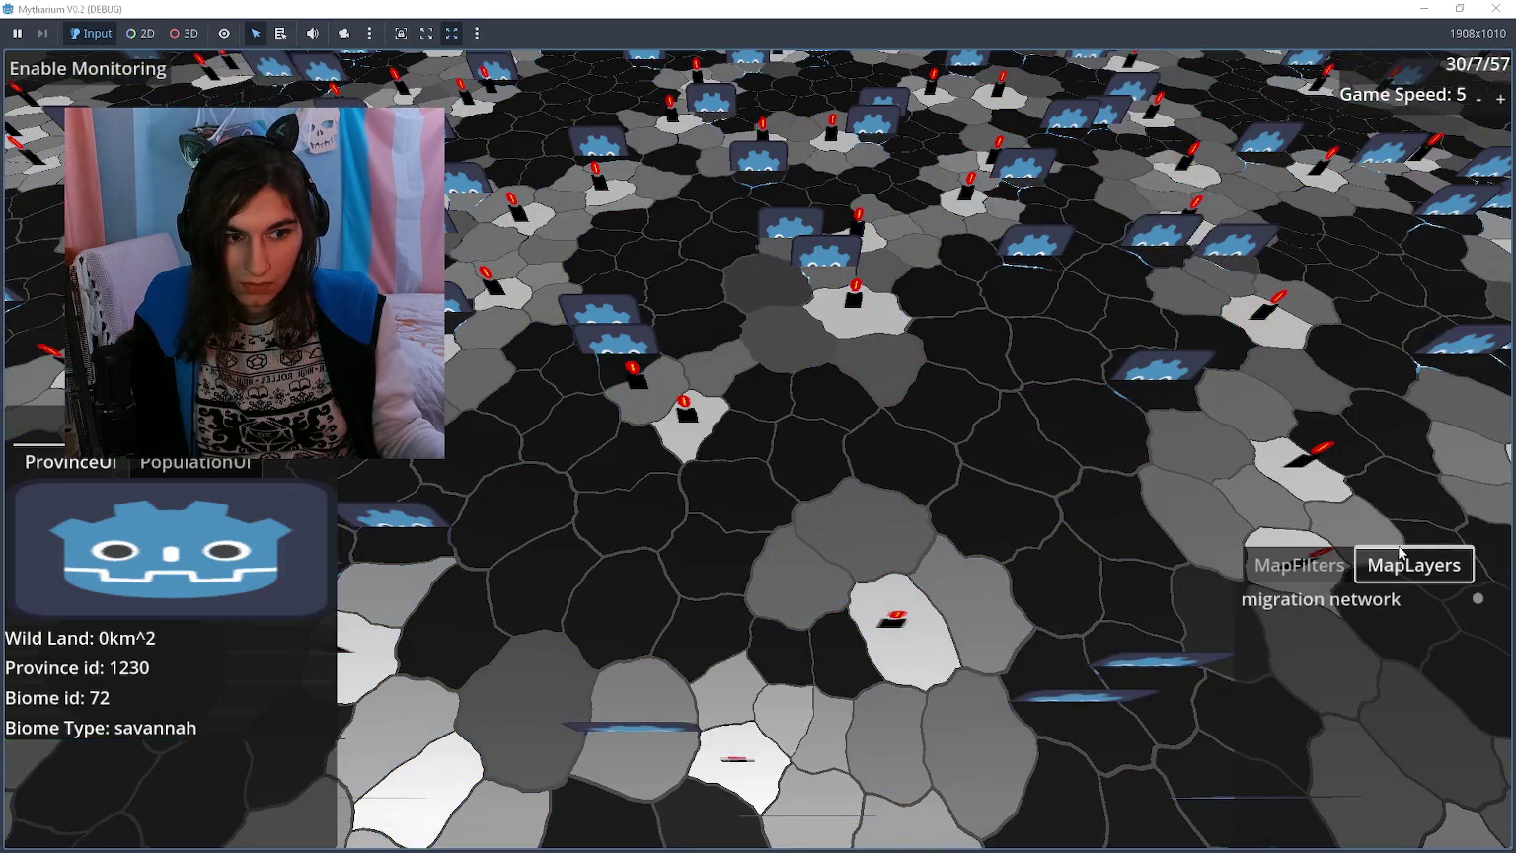
click(1381, 605)
click(1299, 564)
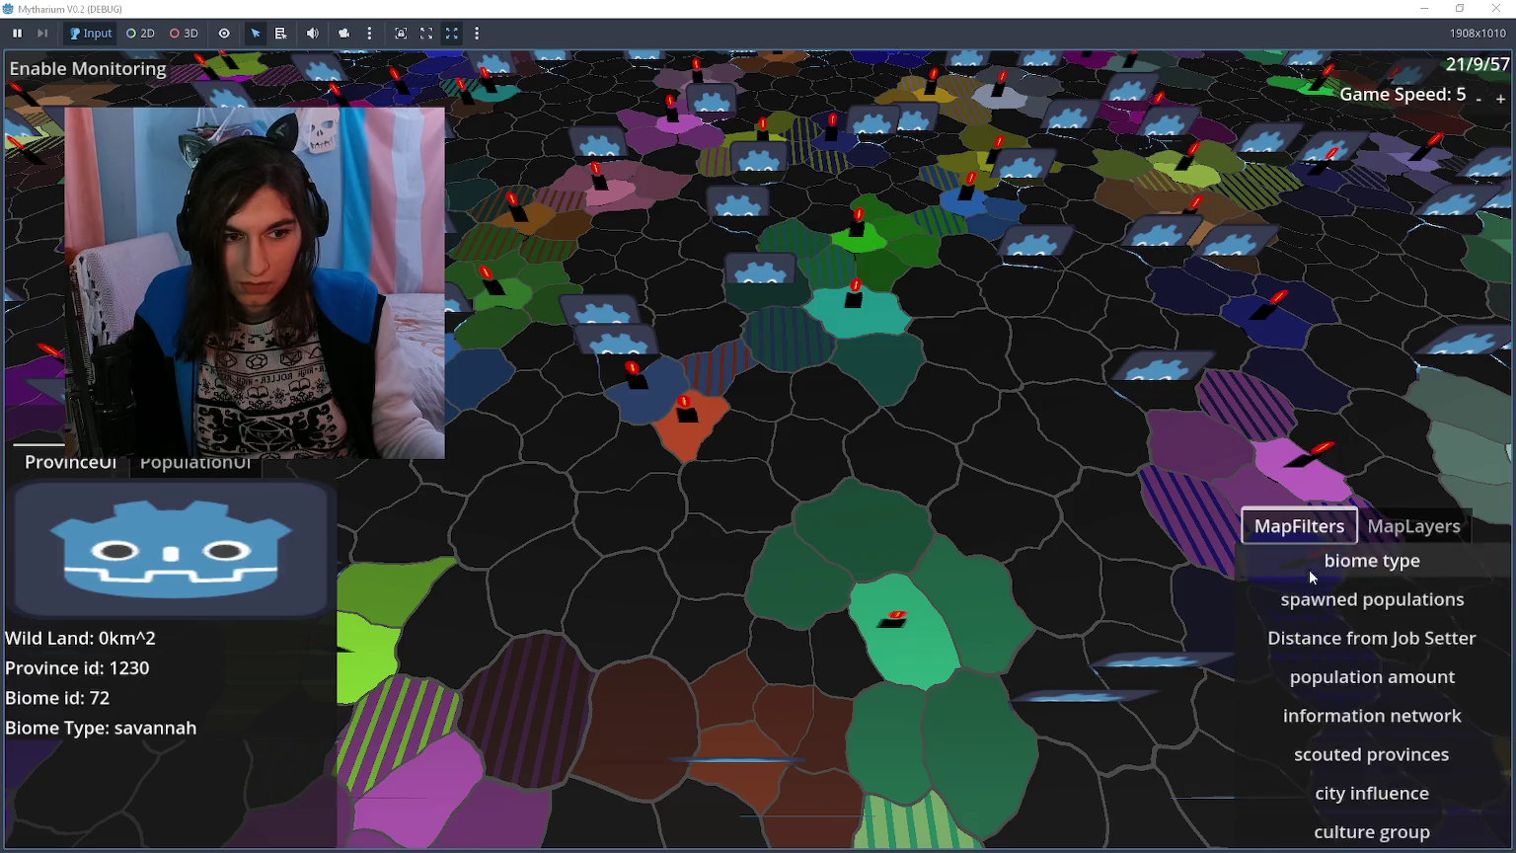
click(1351, 841)
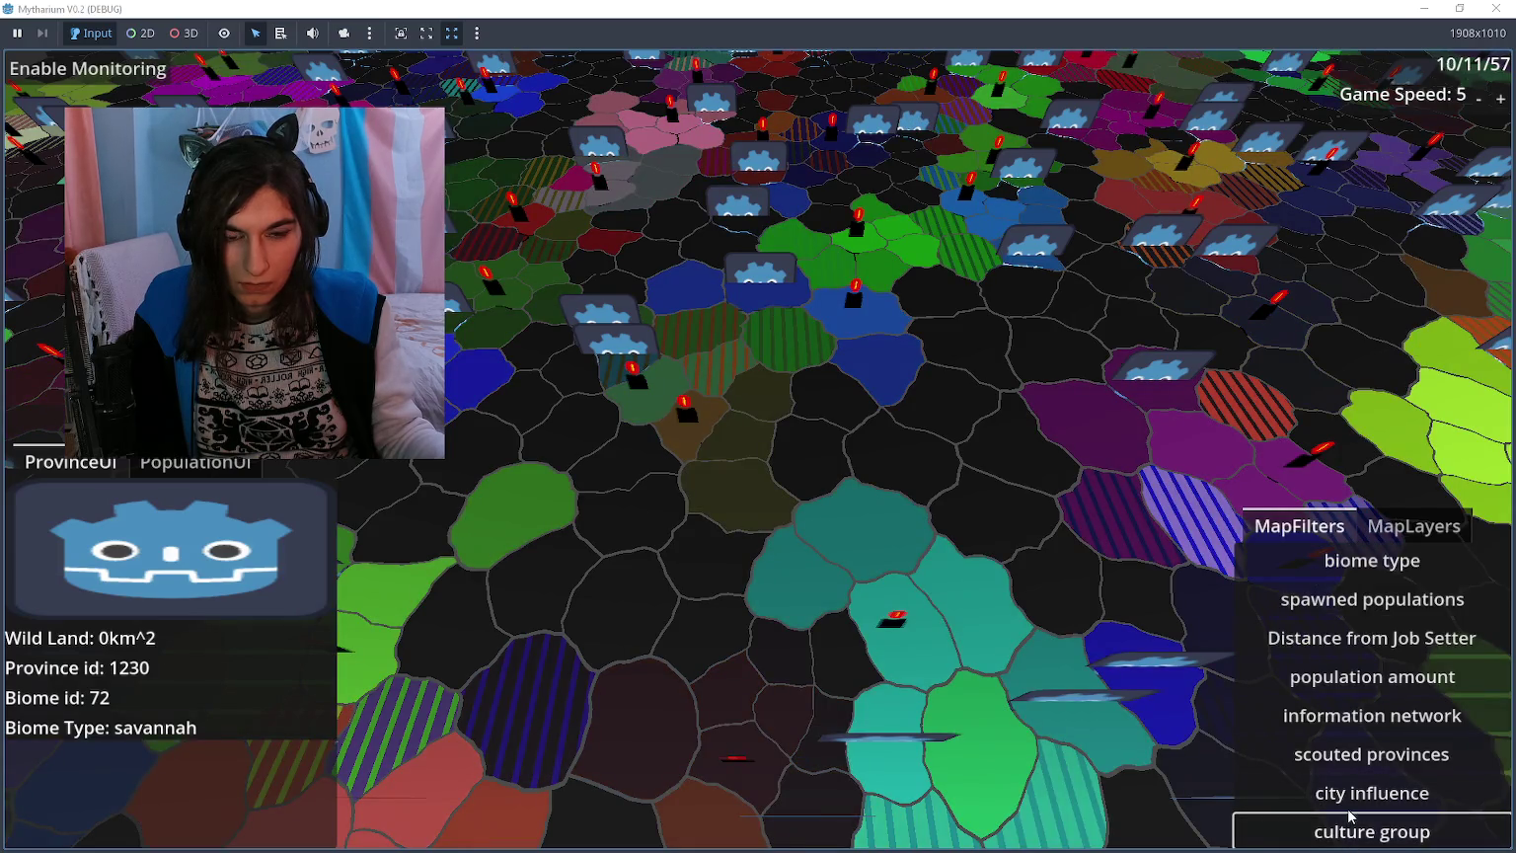
Step: Turn the migration network overlay off and switch the map back to city influence colouring
click(1414, 530)
click(1394, 600)
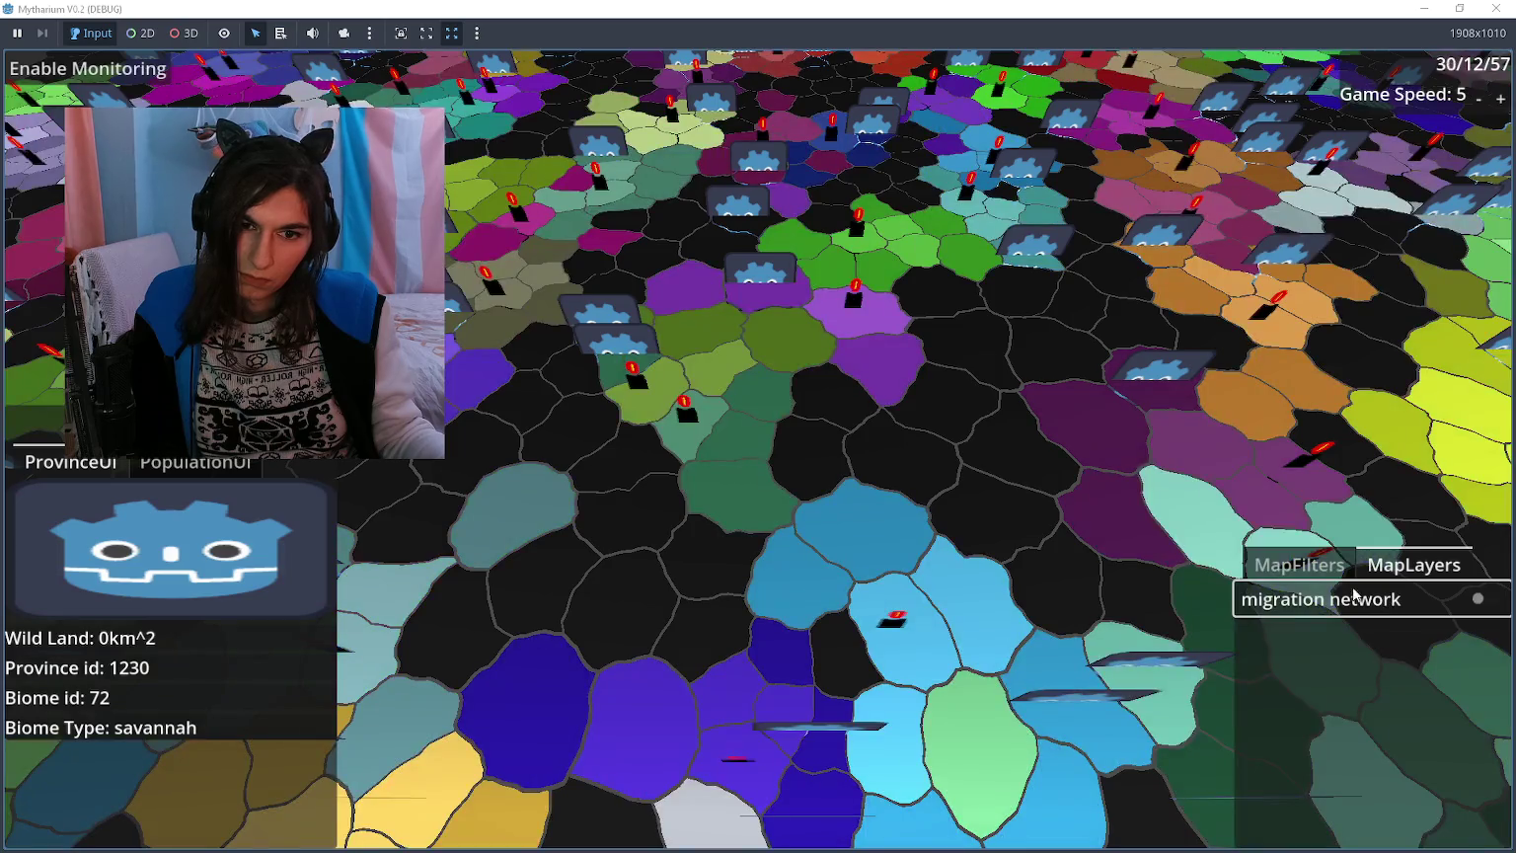
click(1299, 564)
click(1297, 800)
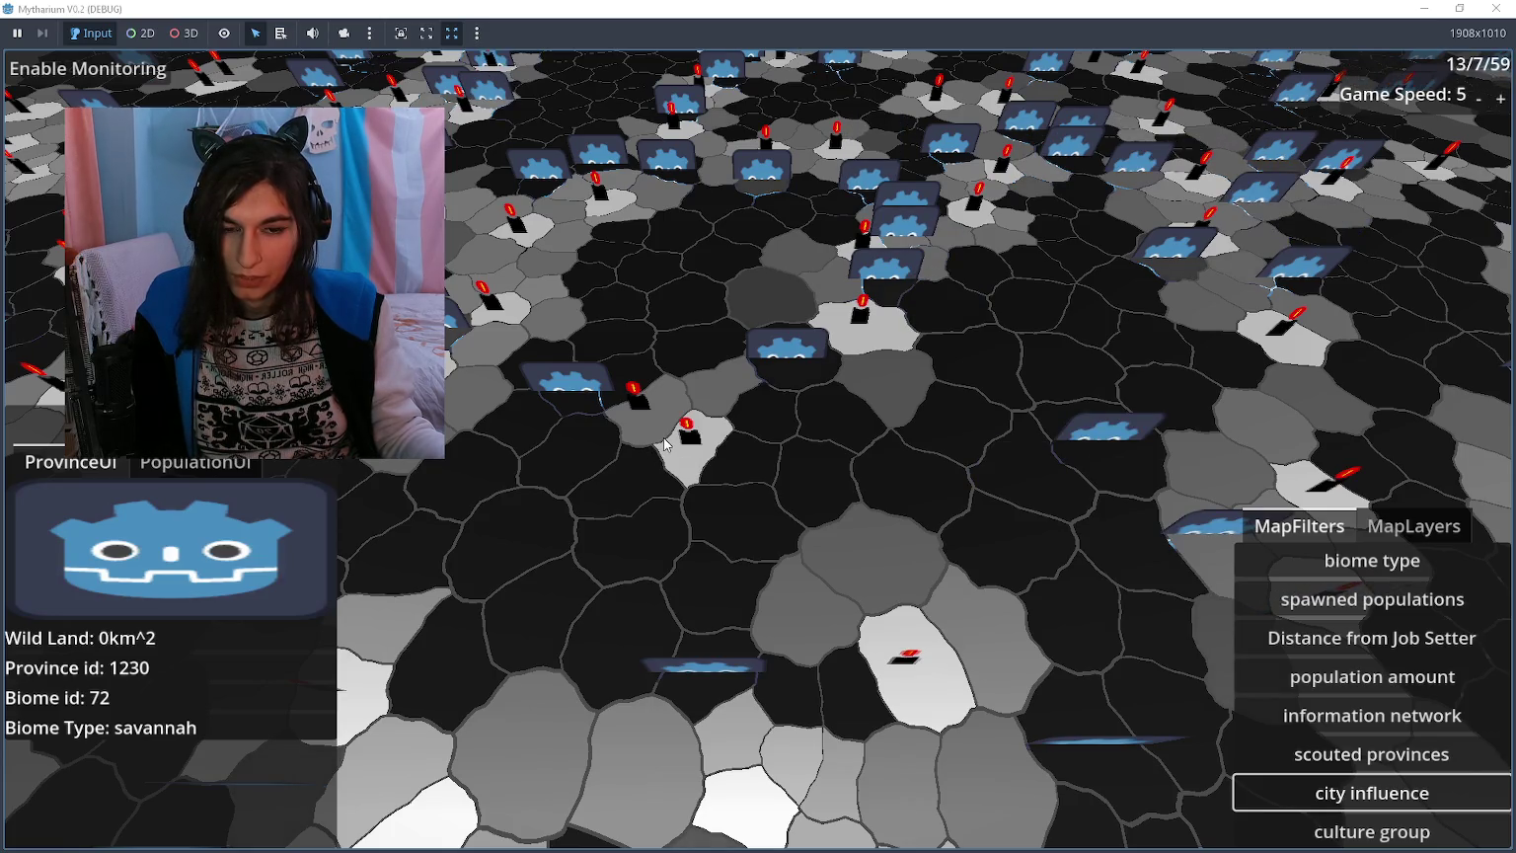
Step: Flip the map between culture group and city influence colouring, settling on culture groups
click(1327, 830)
click(1284, 794)
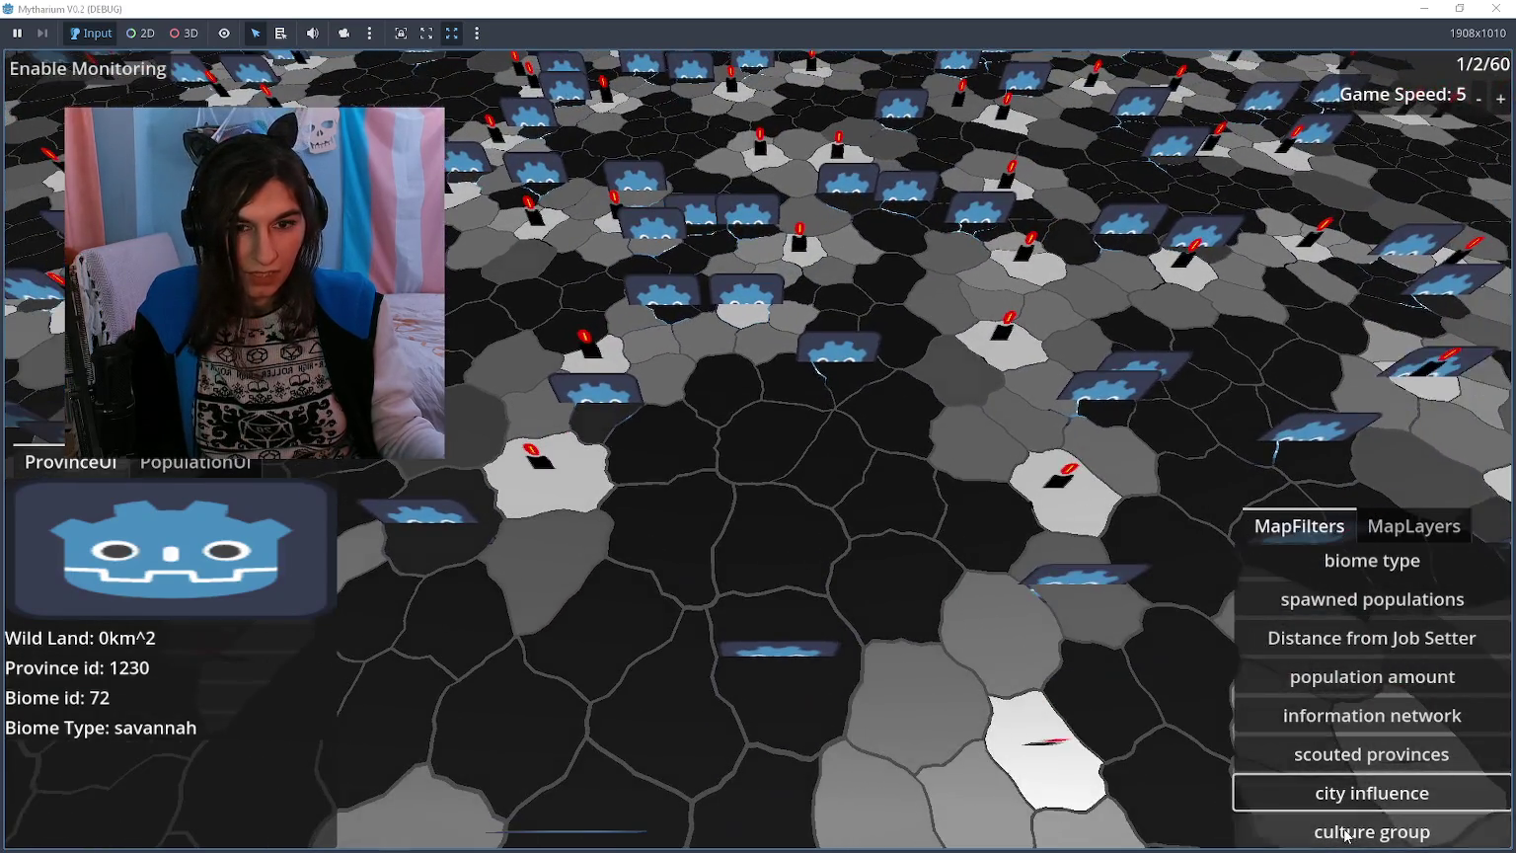
click(1340, 830)
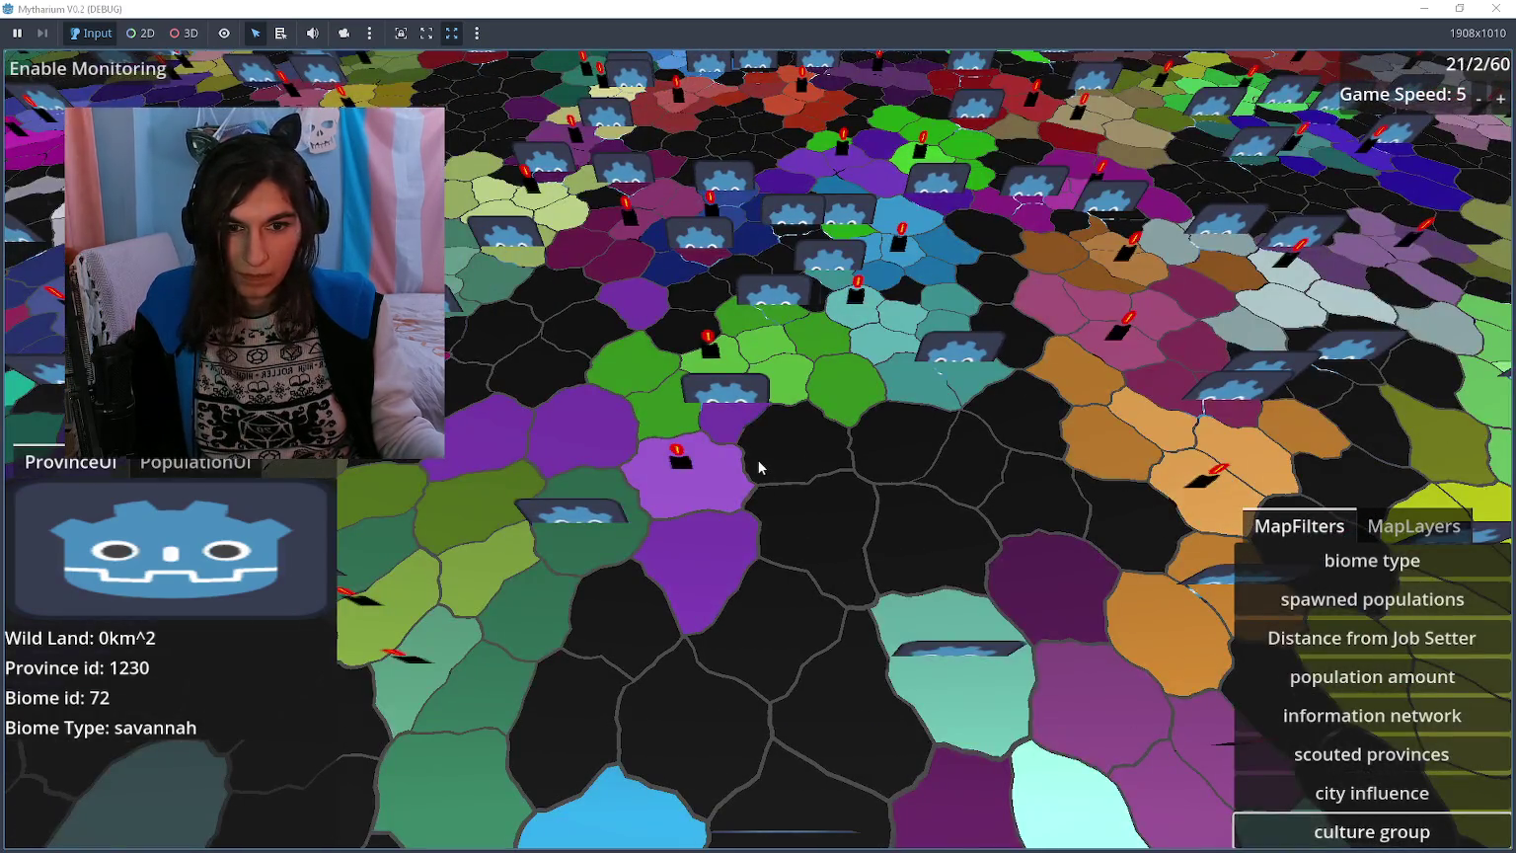
Step: Pan the map east, south and north-east with the D, S and W keys, then compare city influence and culture groups there
key(d)
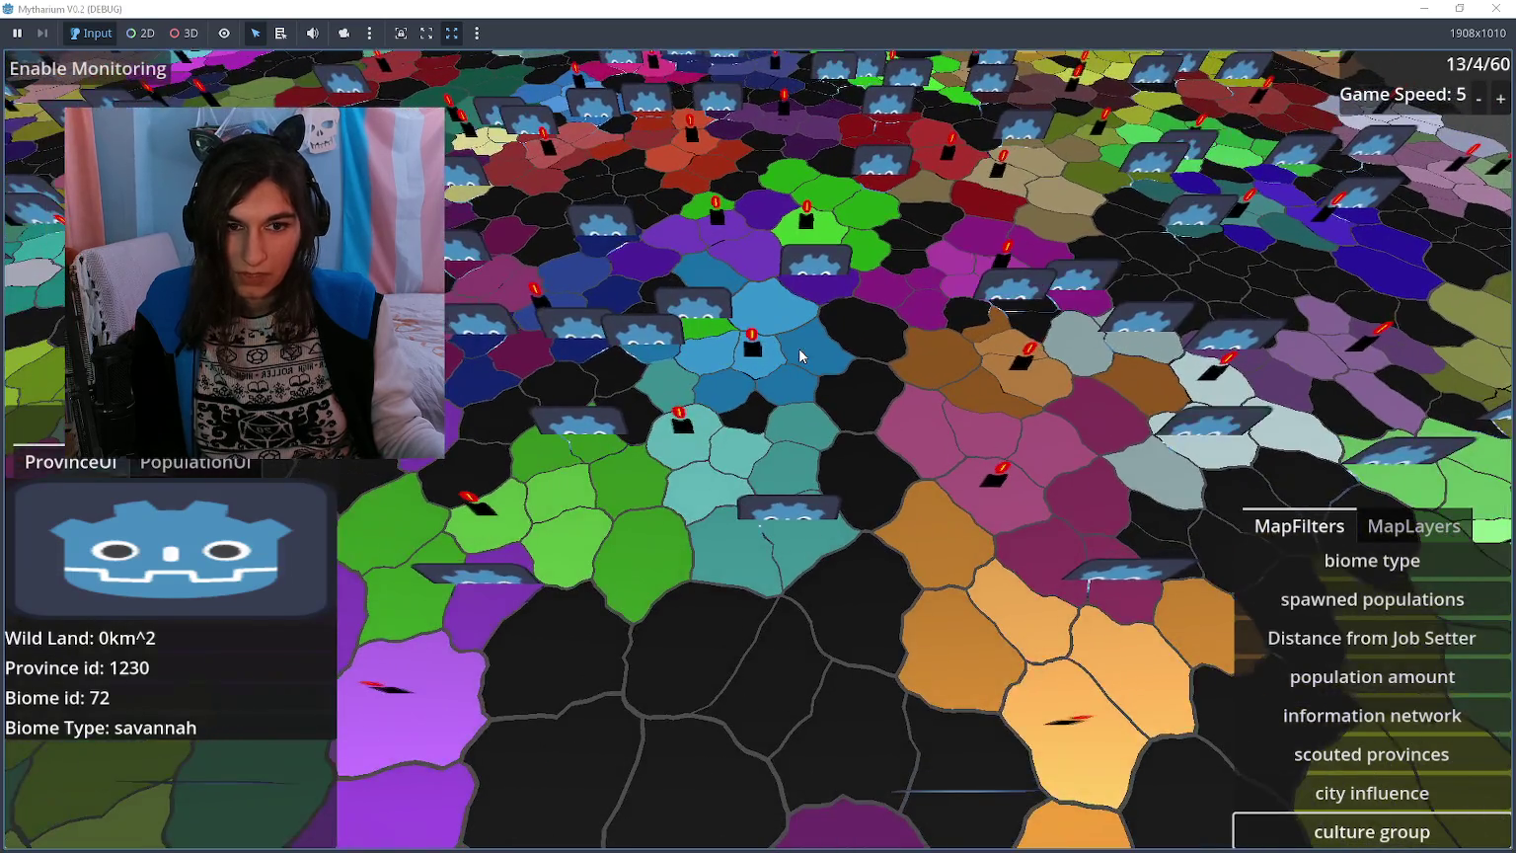
key(s)
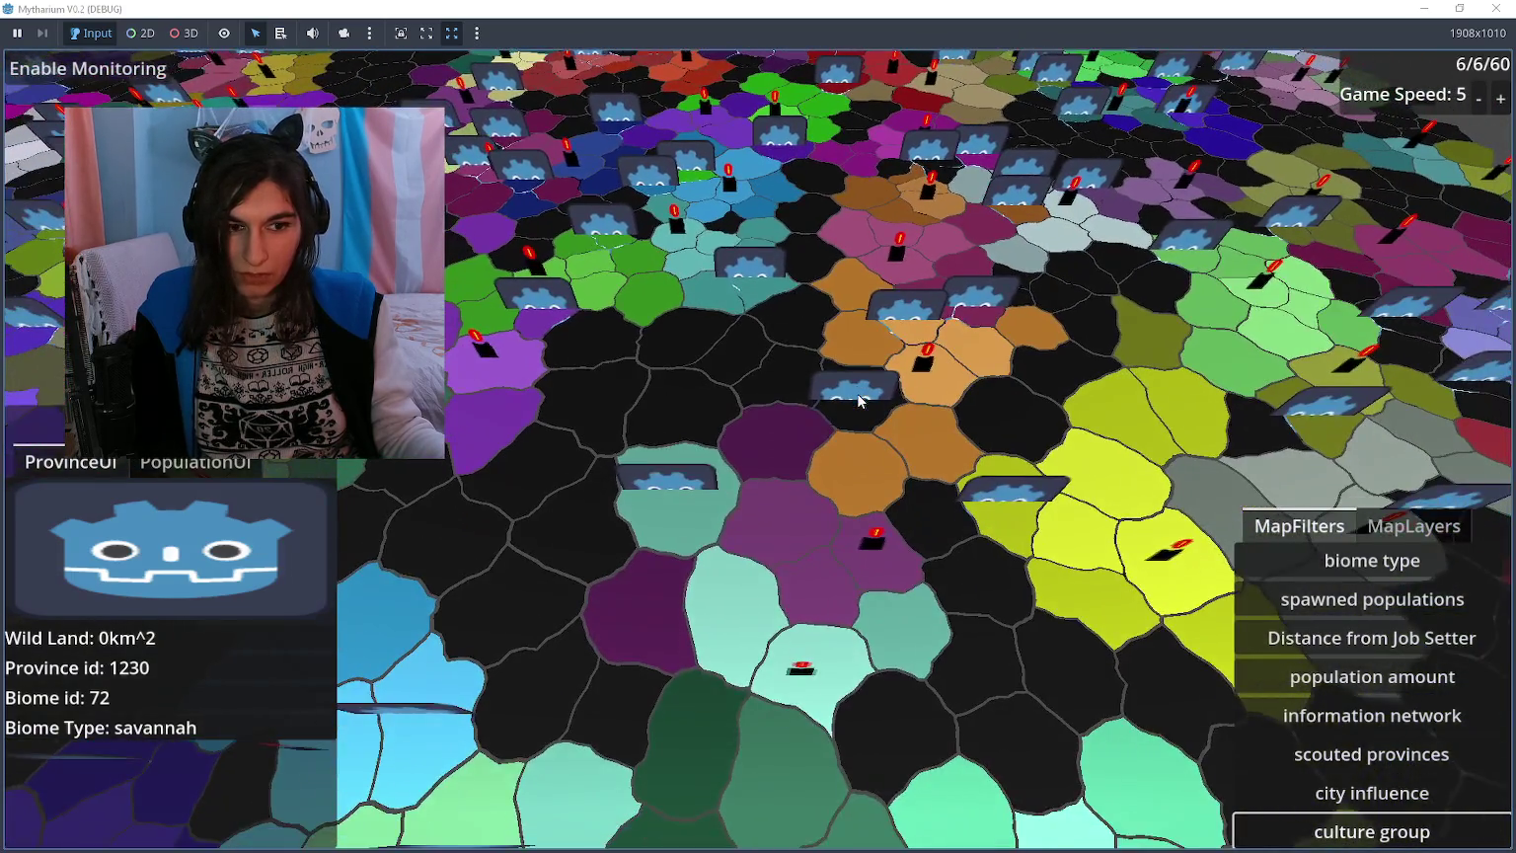
key(d)
key(s)
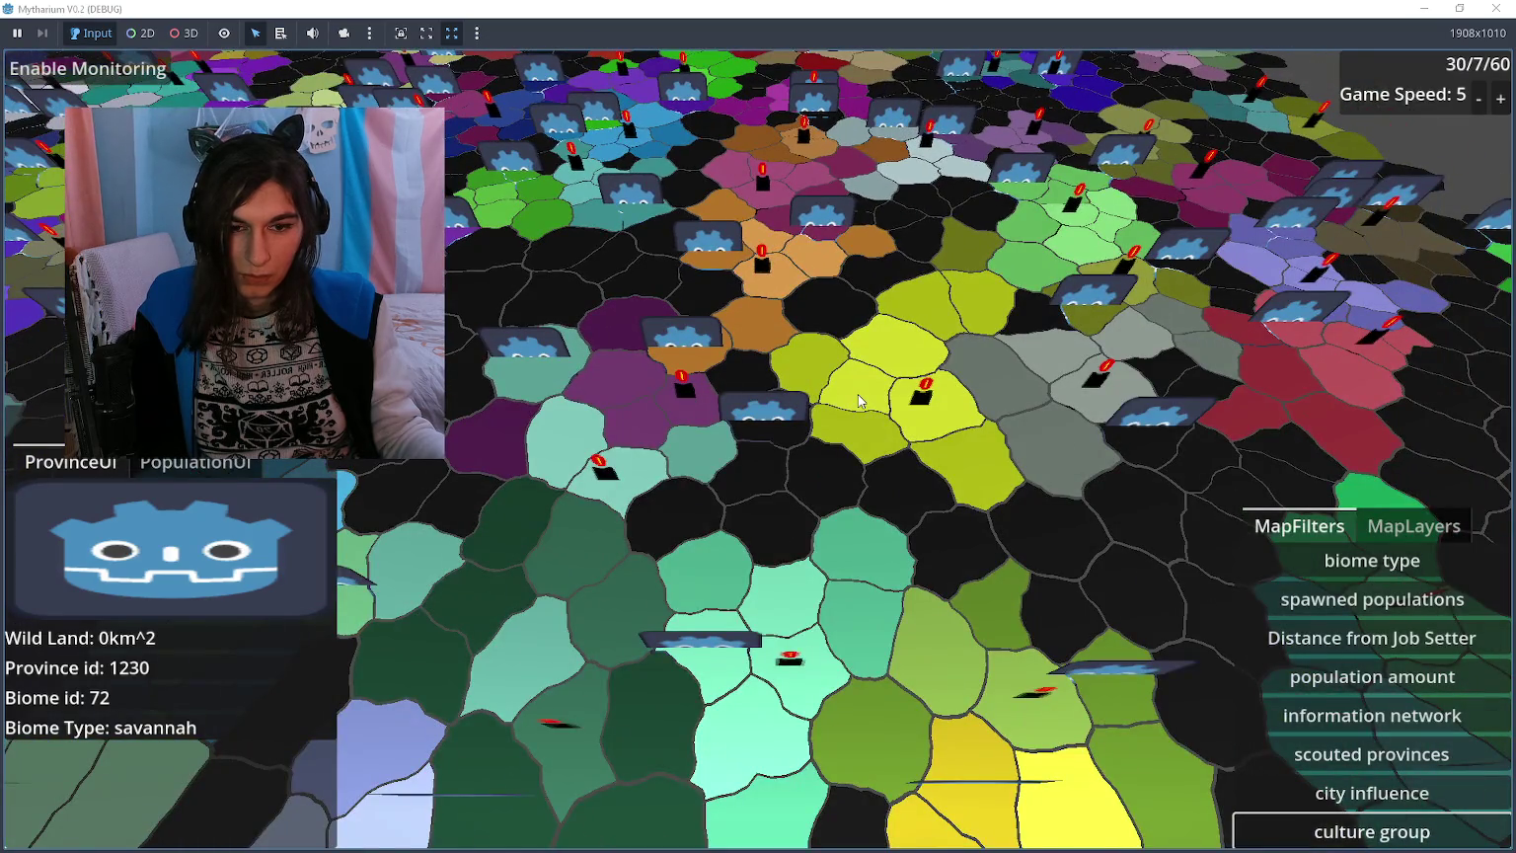
key(d)
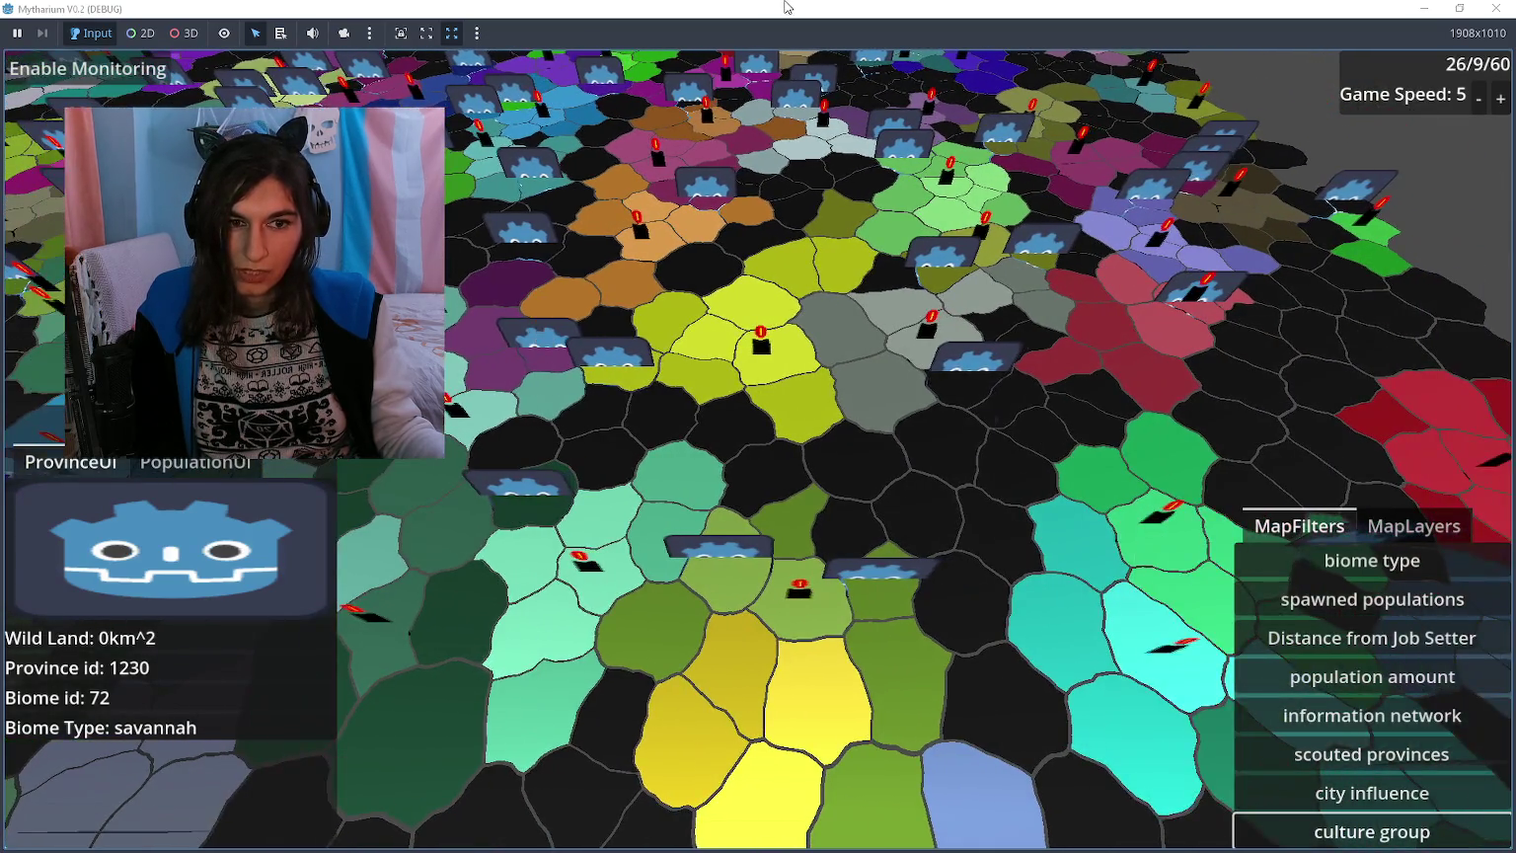
key(w)
key(d)
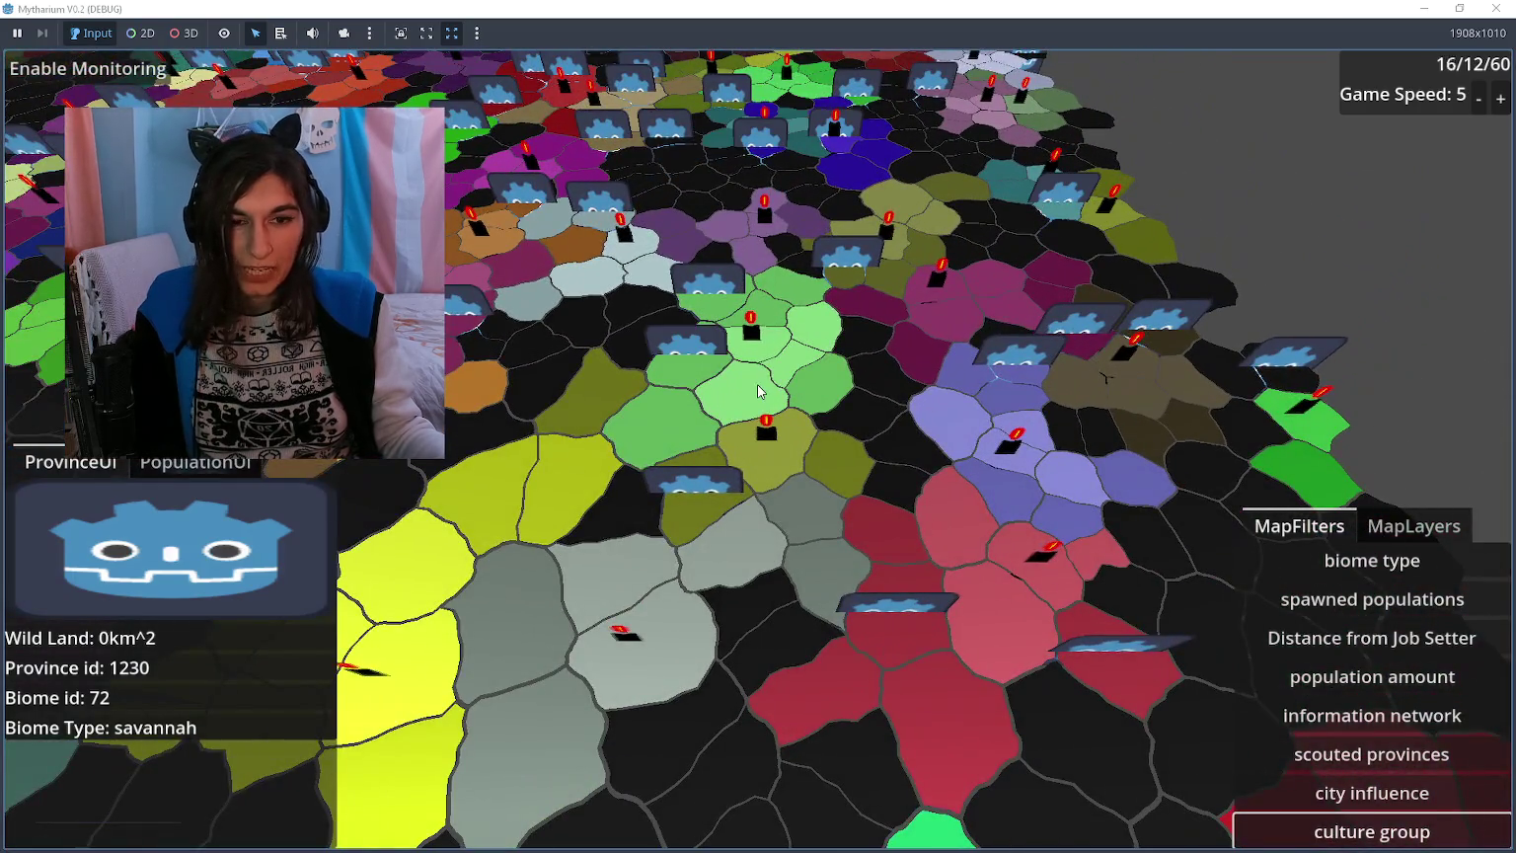
key(w)
click(1372, 793)
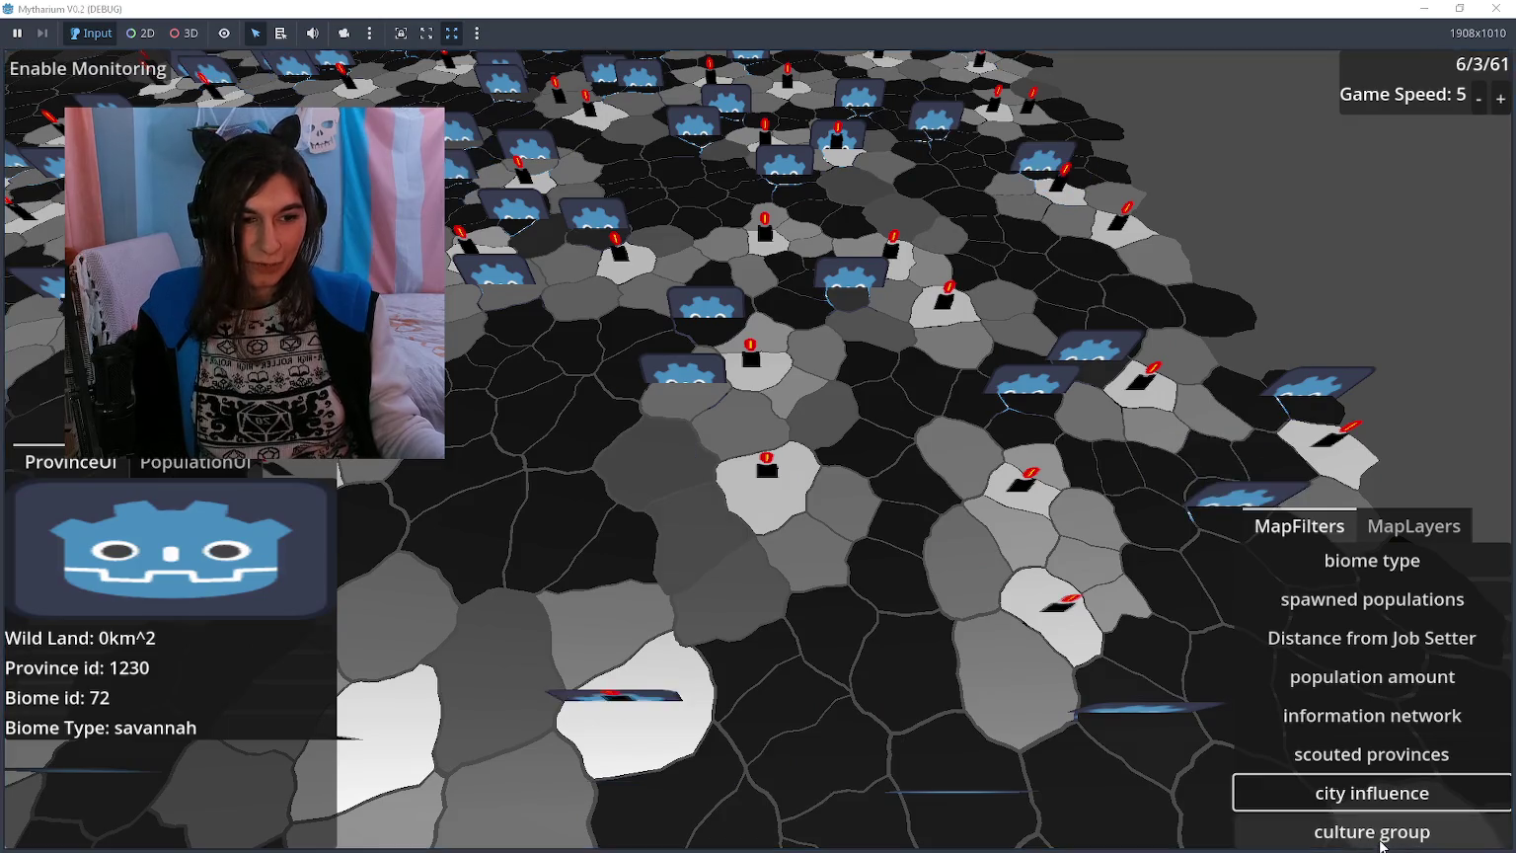
click(1355, 834)
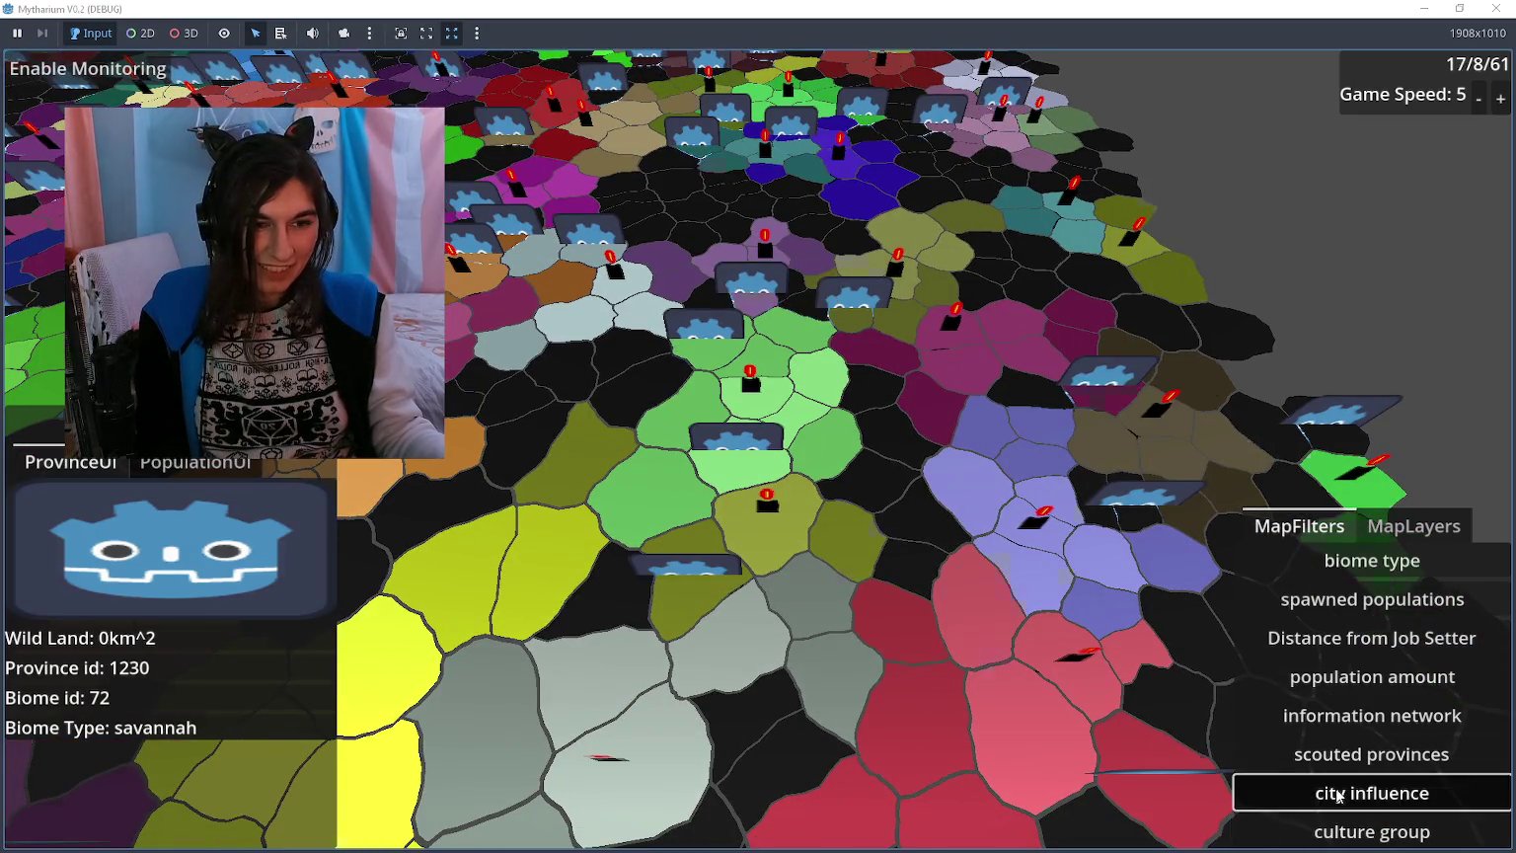
Step: Toggle the map twice between city influence and culture group colouring, ending on culture groups
click(1338, 794)
click(1347, 840)
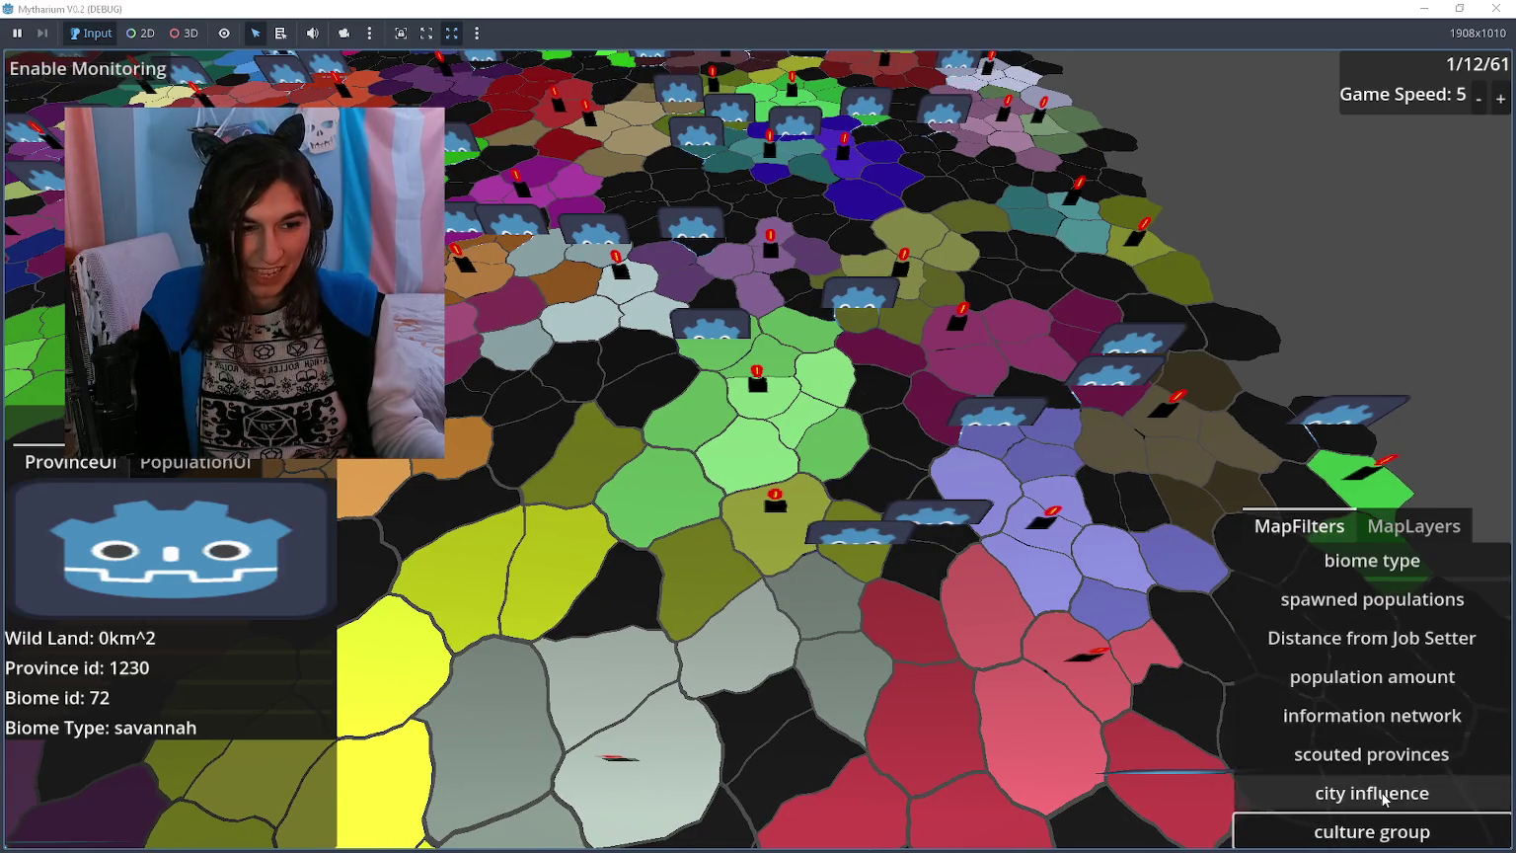
click(1323, 797)
click(1386, 838)
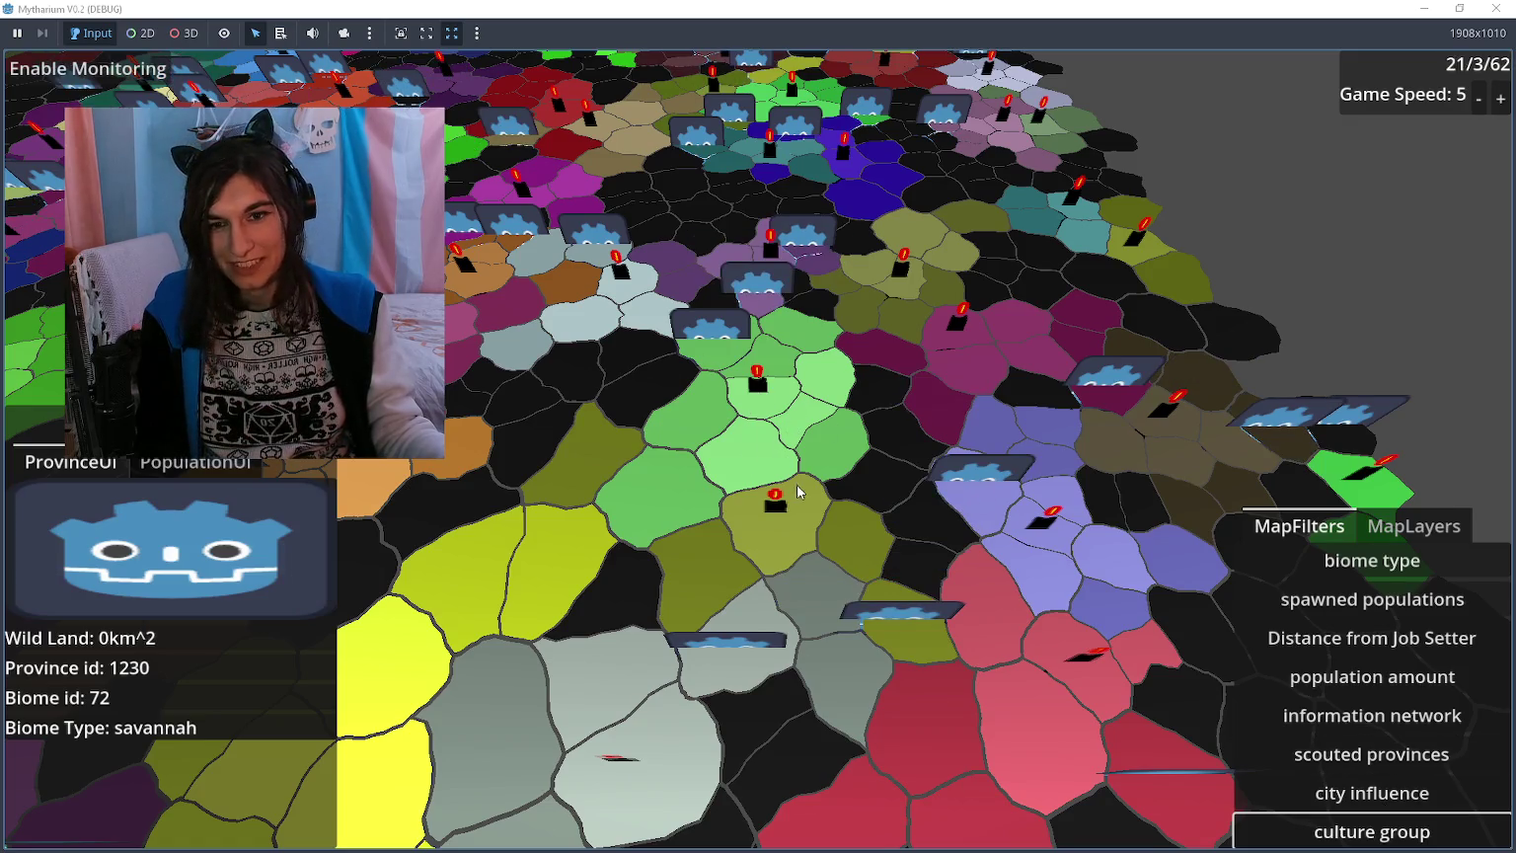
Step: Drag the map to a different area and compare its city influence and culture group views
mouse_move(777, 418)
mouse_down()
mouse_move(550, 371)
mouse_move(755, 464)
mouse_up()
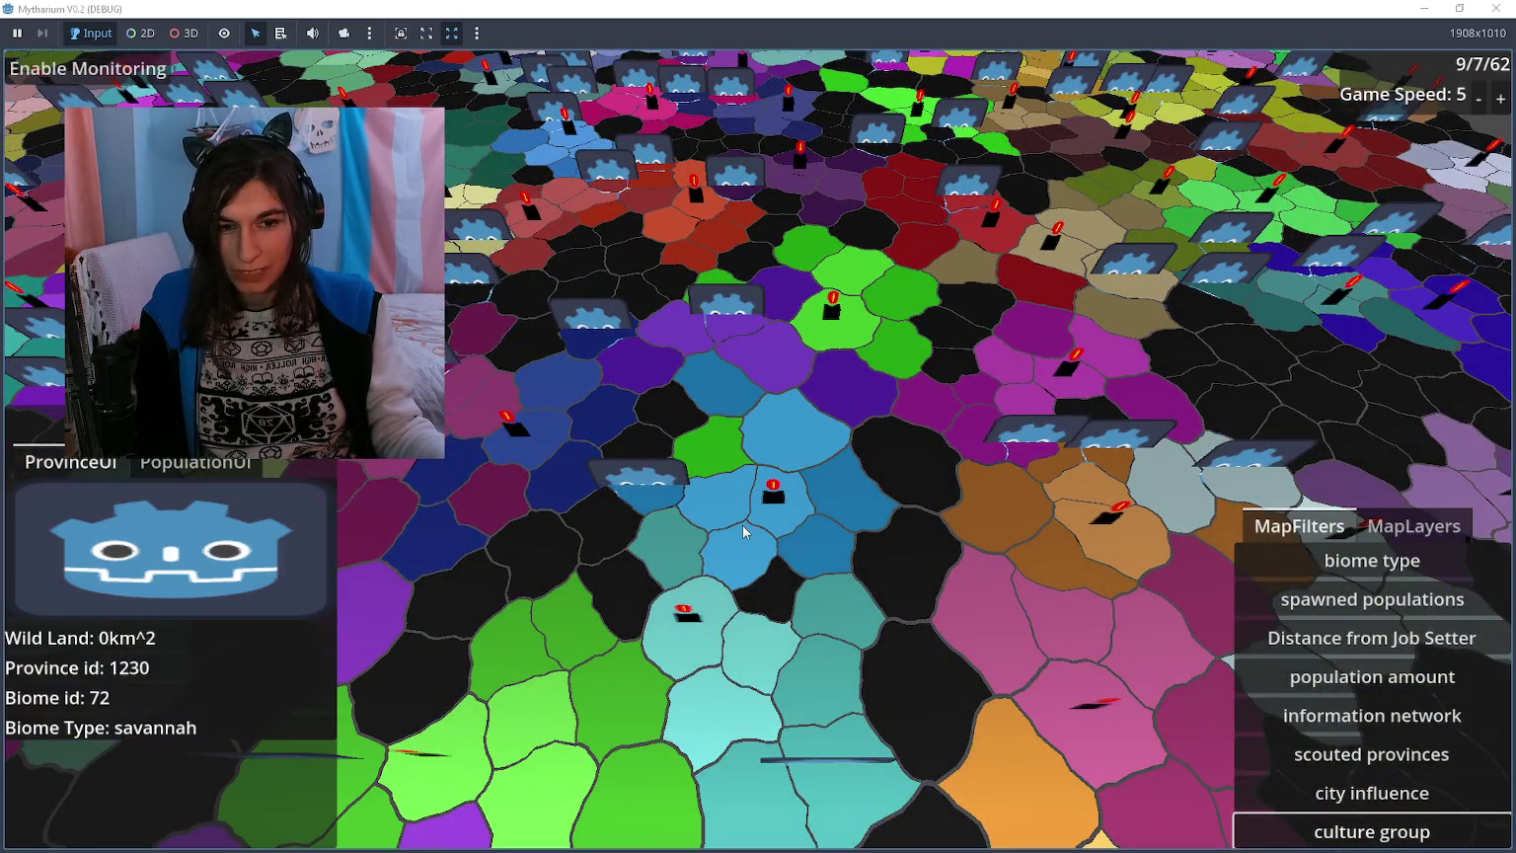
drag(745, 532, 769, 477)
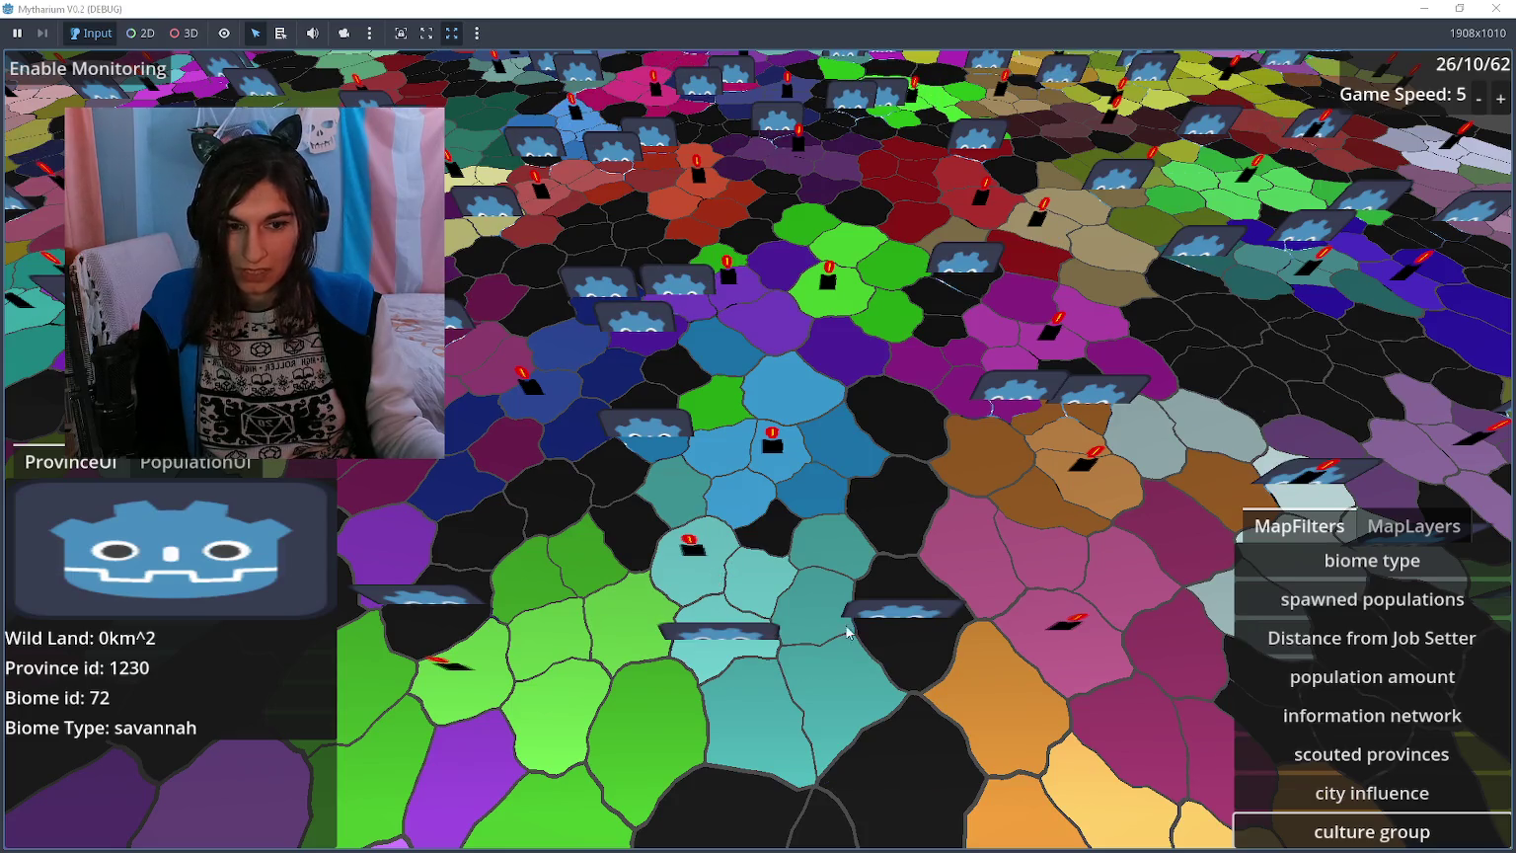
click(1372, 792)
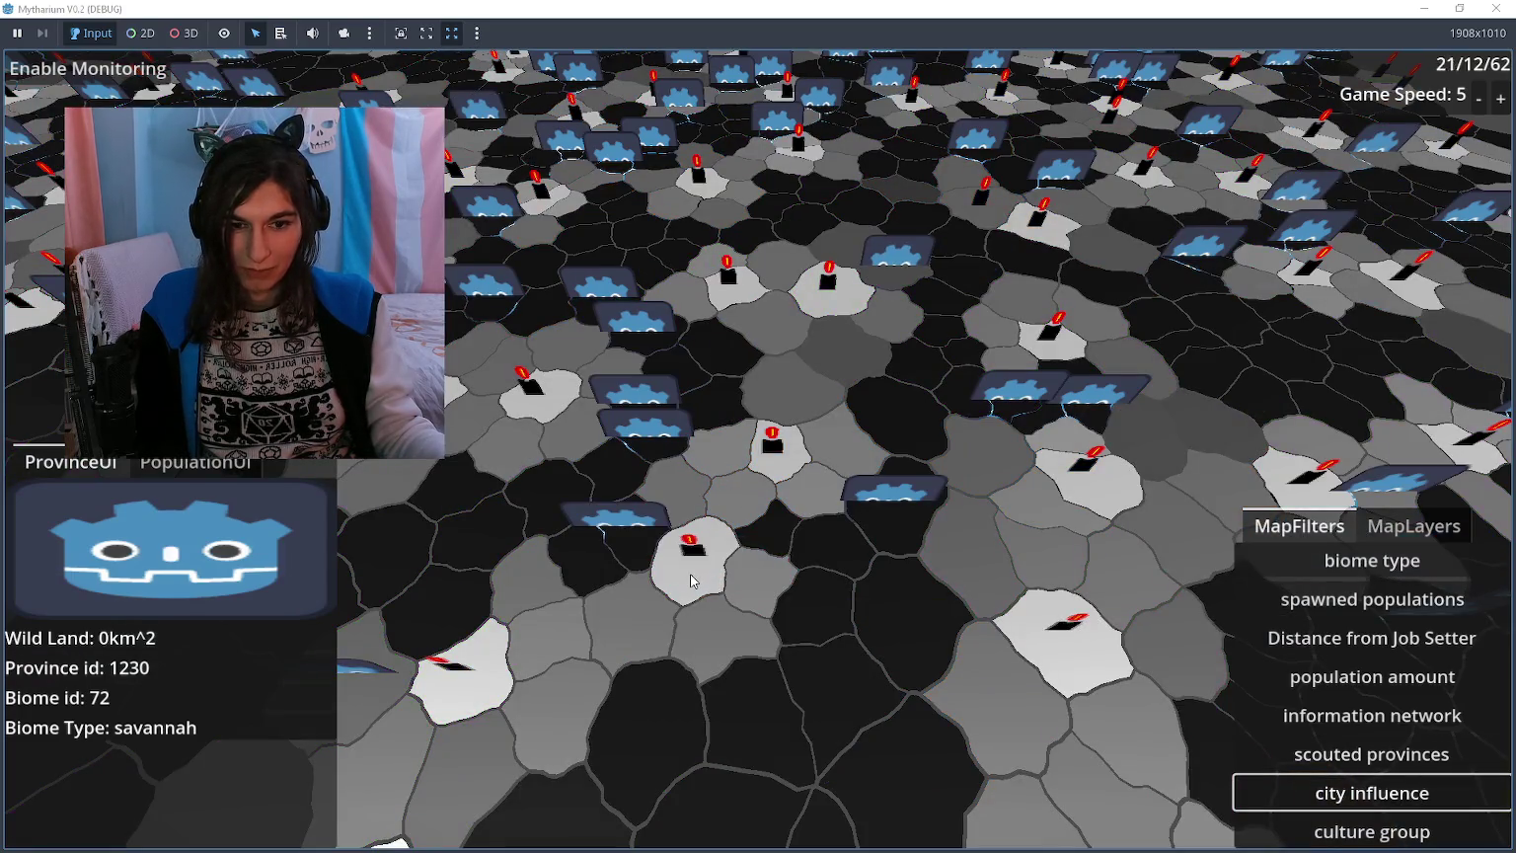
click(1274, 832)
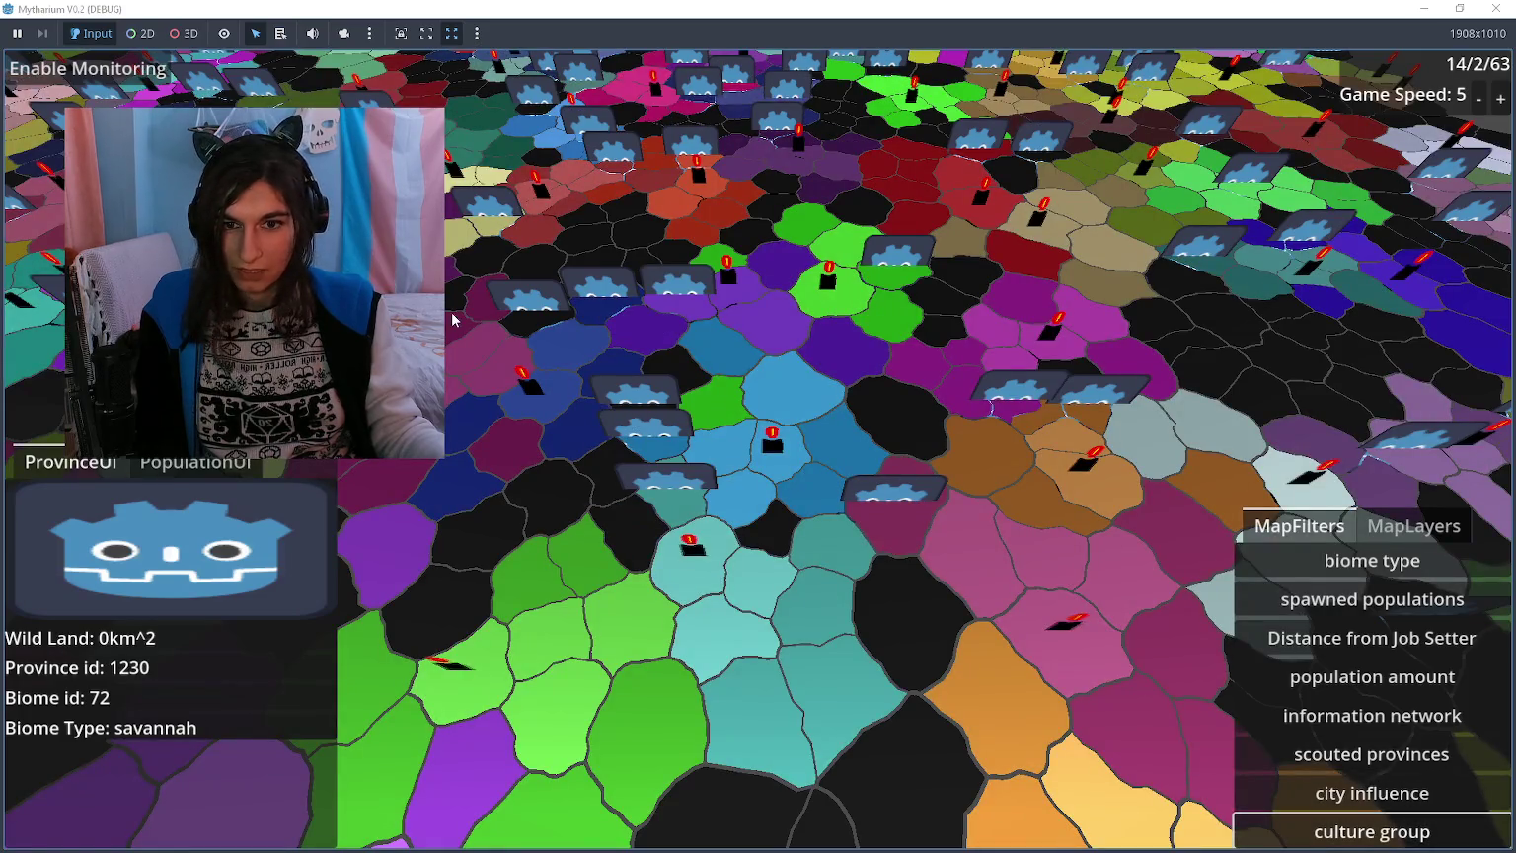
Step: Zoom out, pan toward the upper-left area, and zoom back in on the culture group map
scroll(494, 351, down, 2)
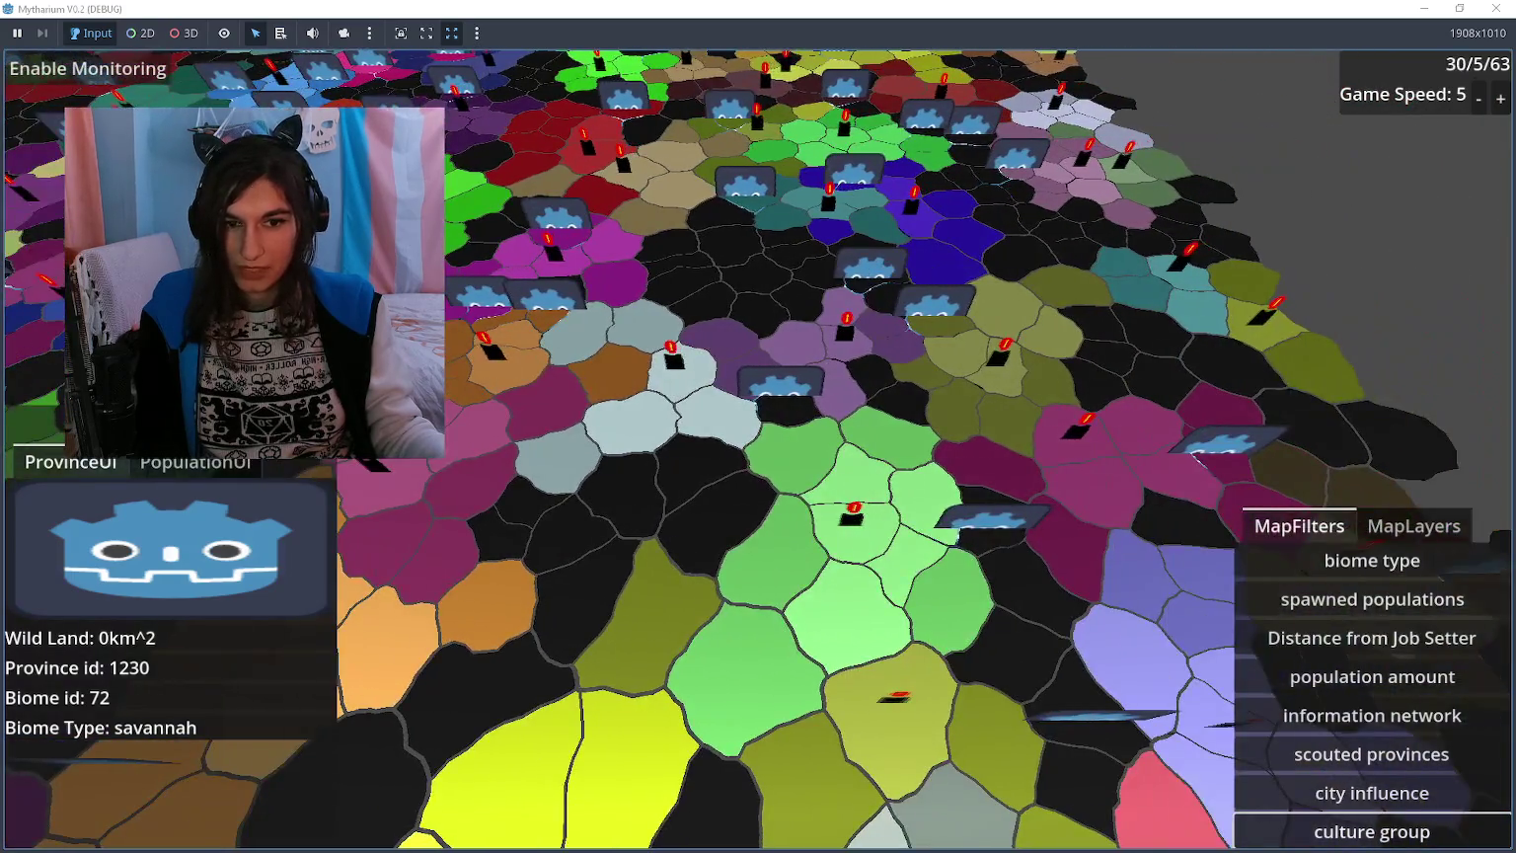
drag(875, 507, 748, 407)
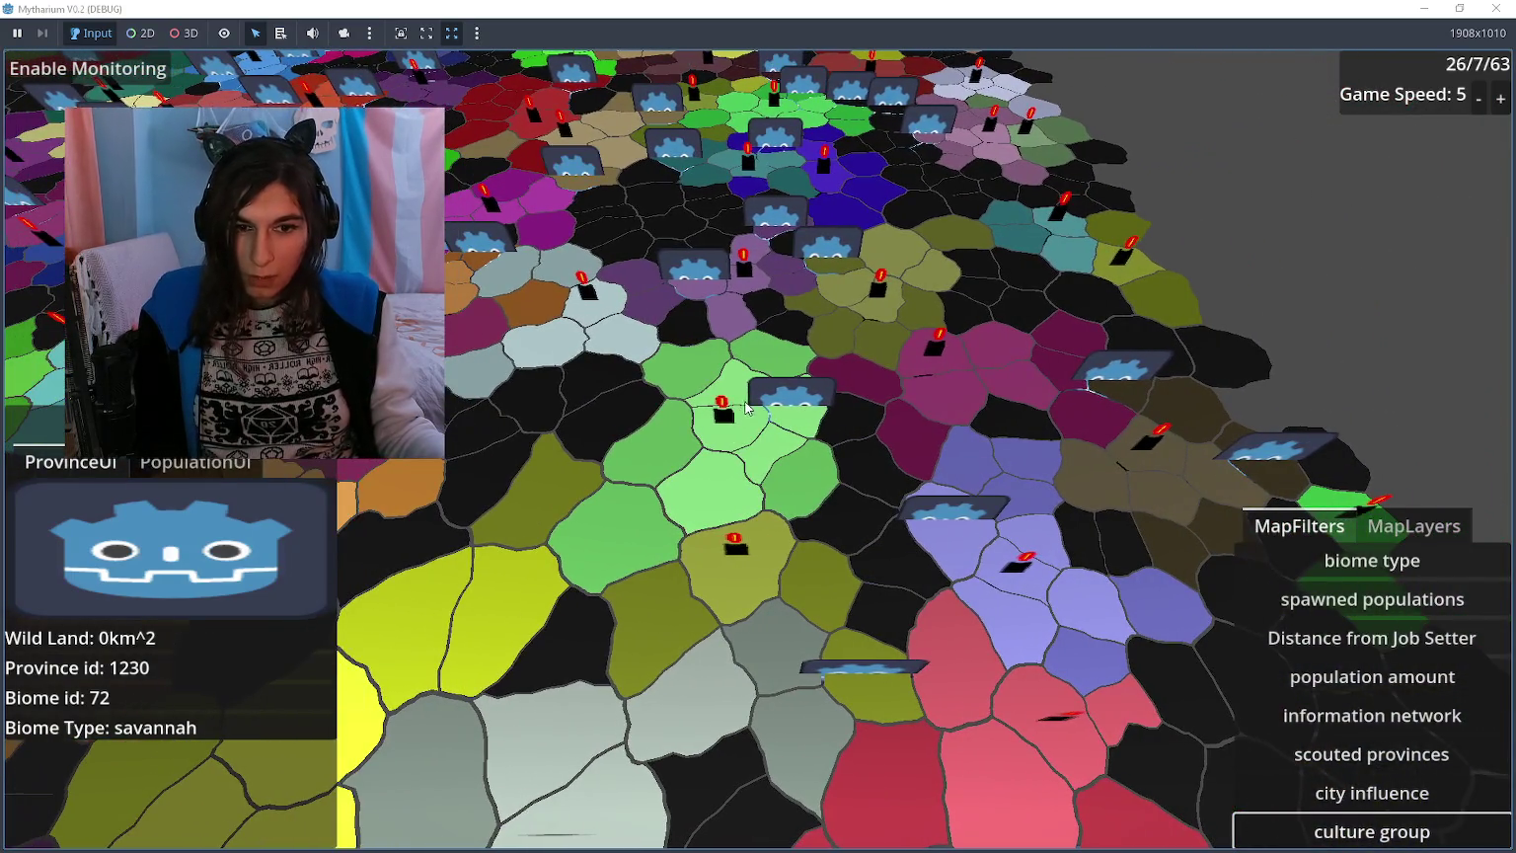
scroll(721, 440, up, 2)
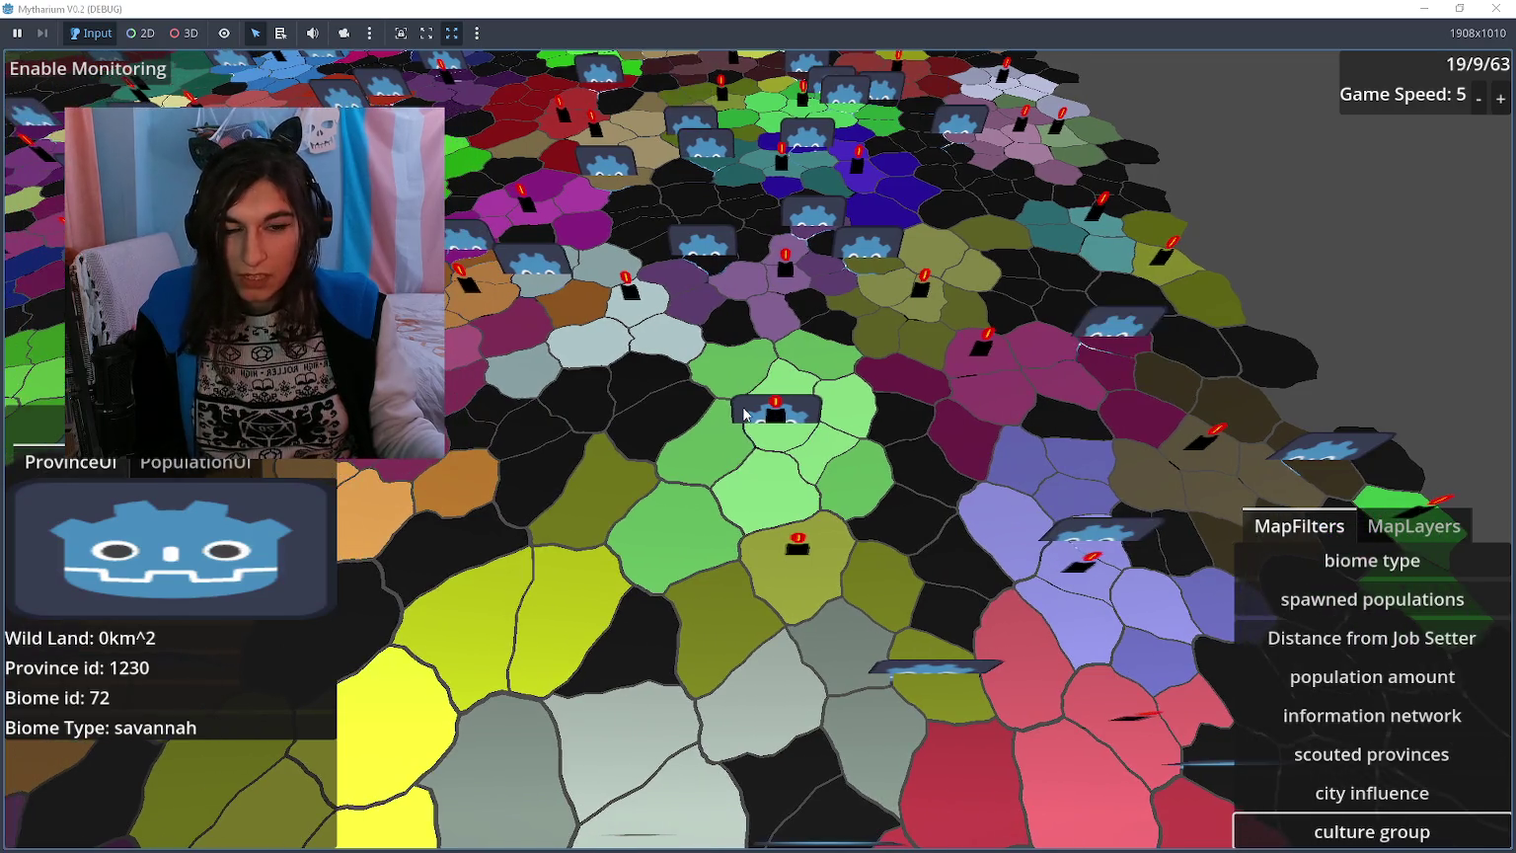
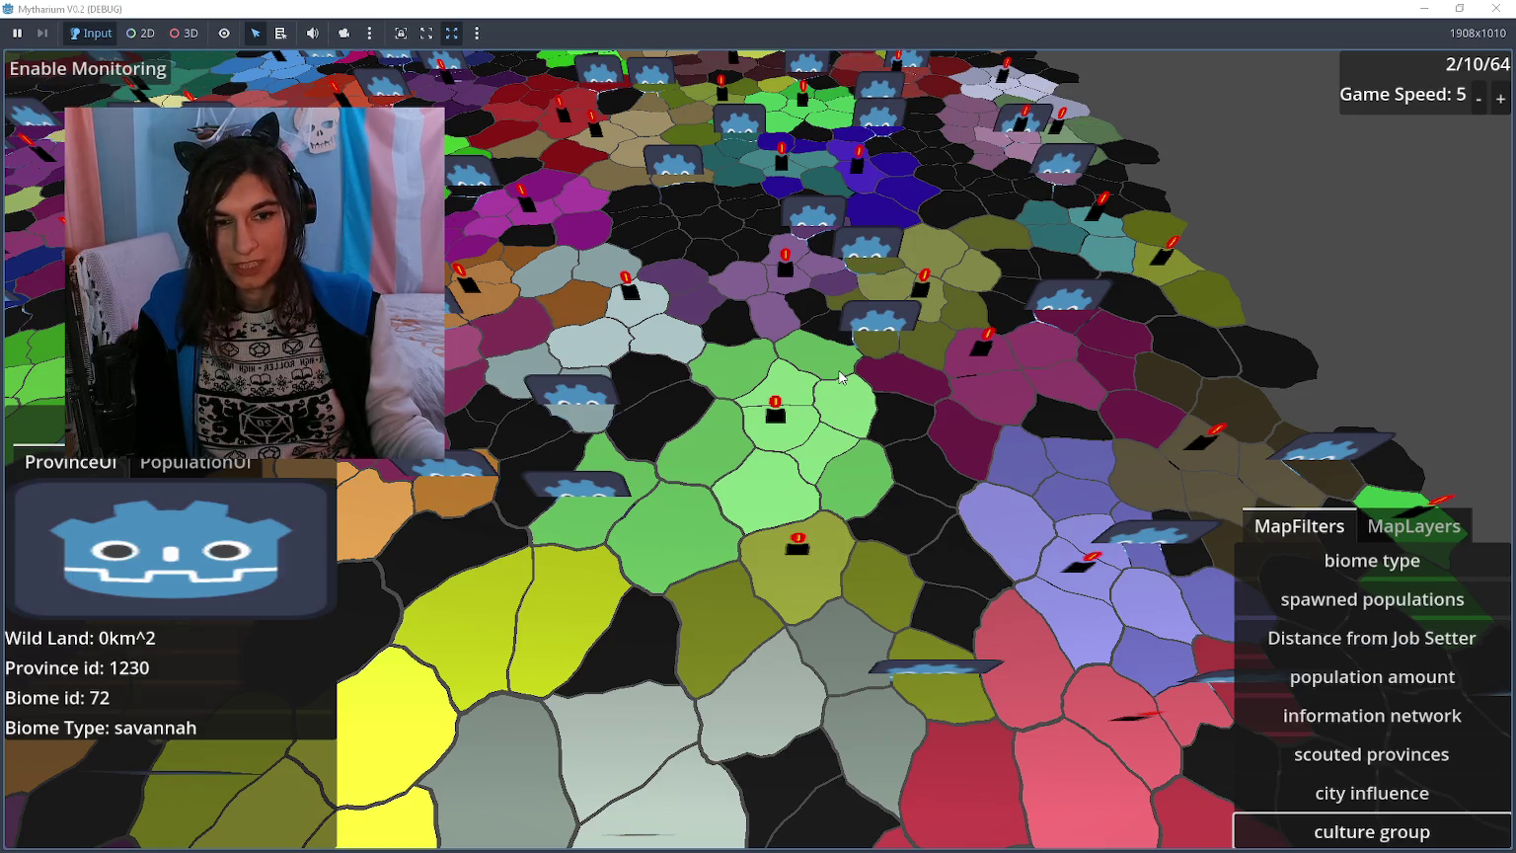
Step: Pan the running game's map view down and to the left
key(a)
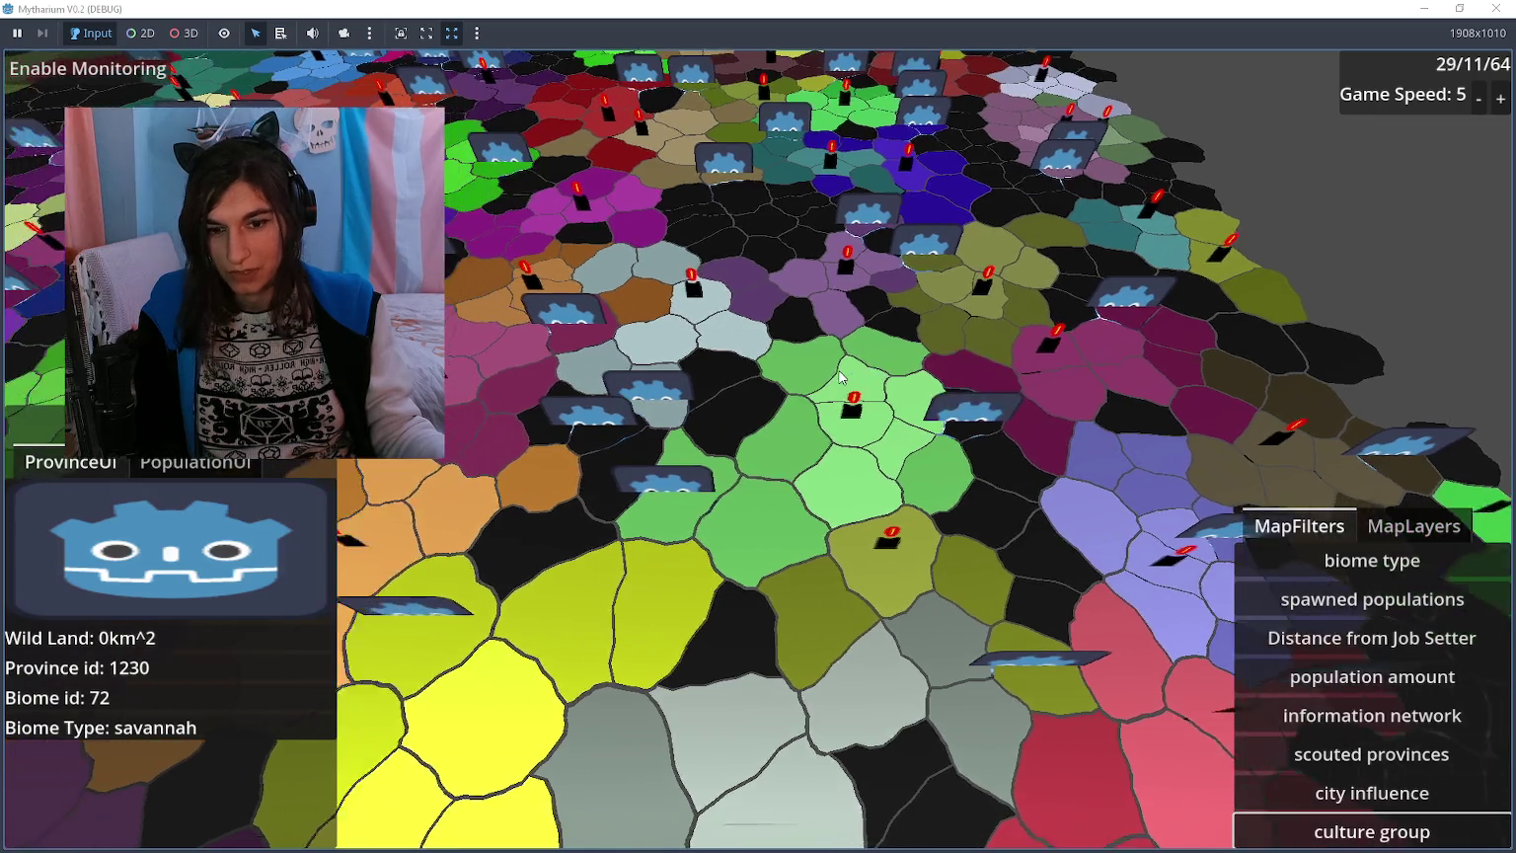
key(a)
key(s)
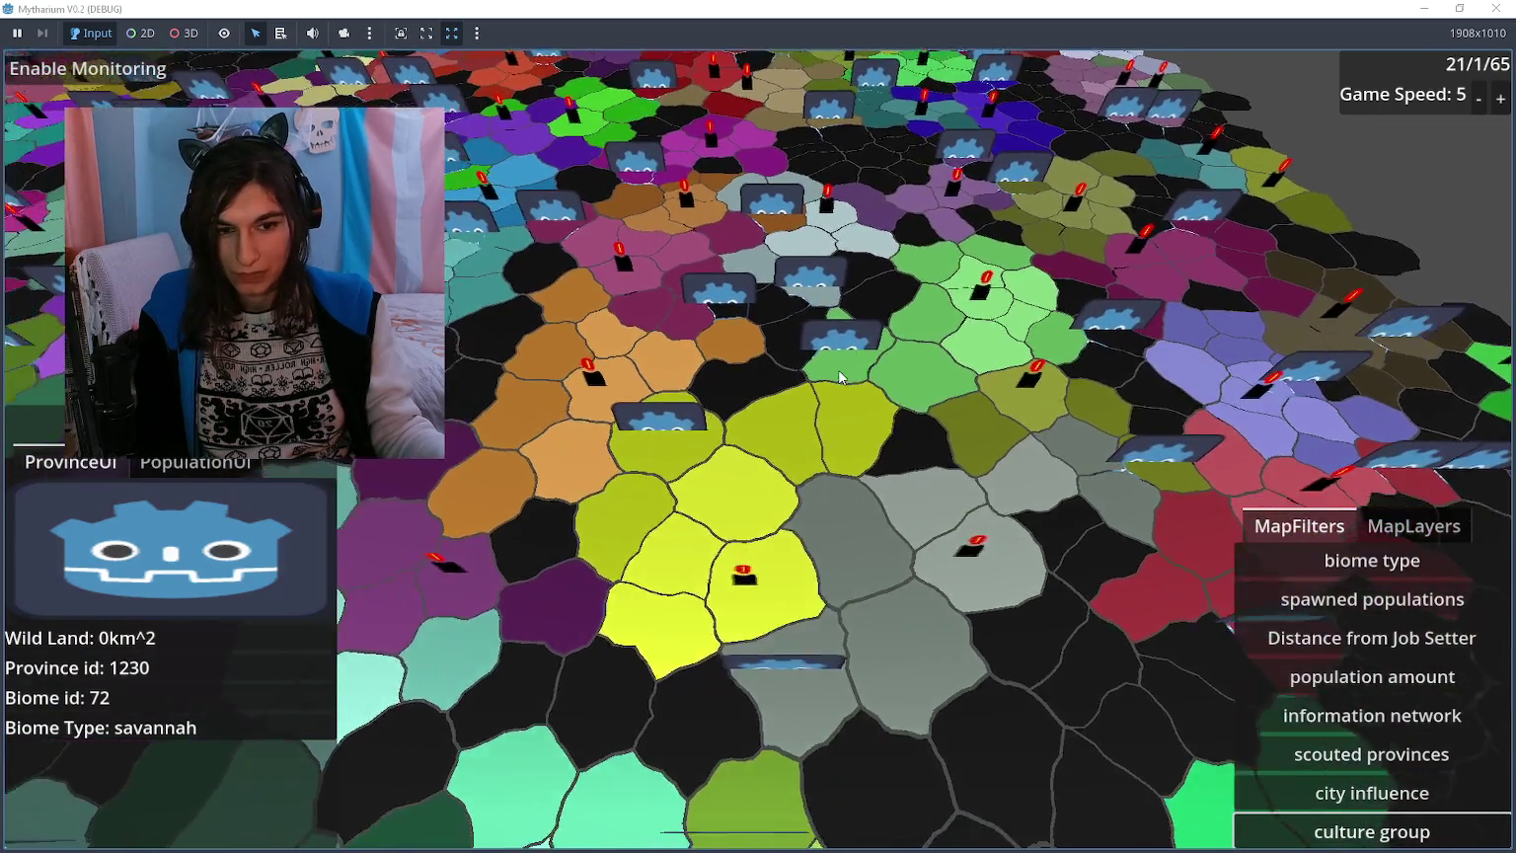
key(s)
key(a)
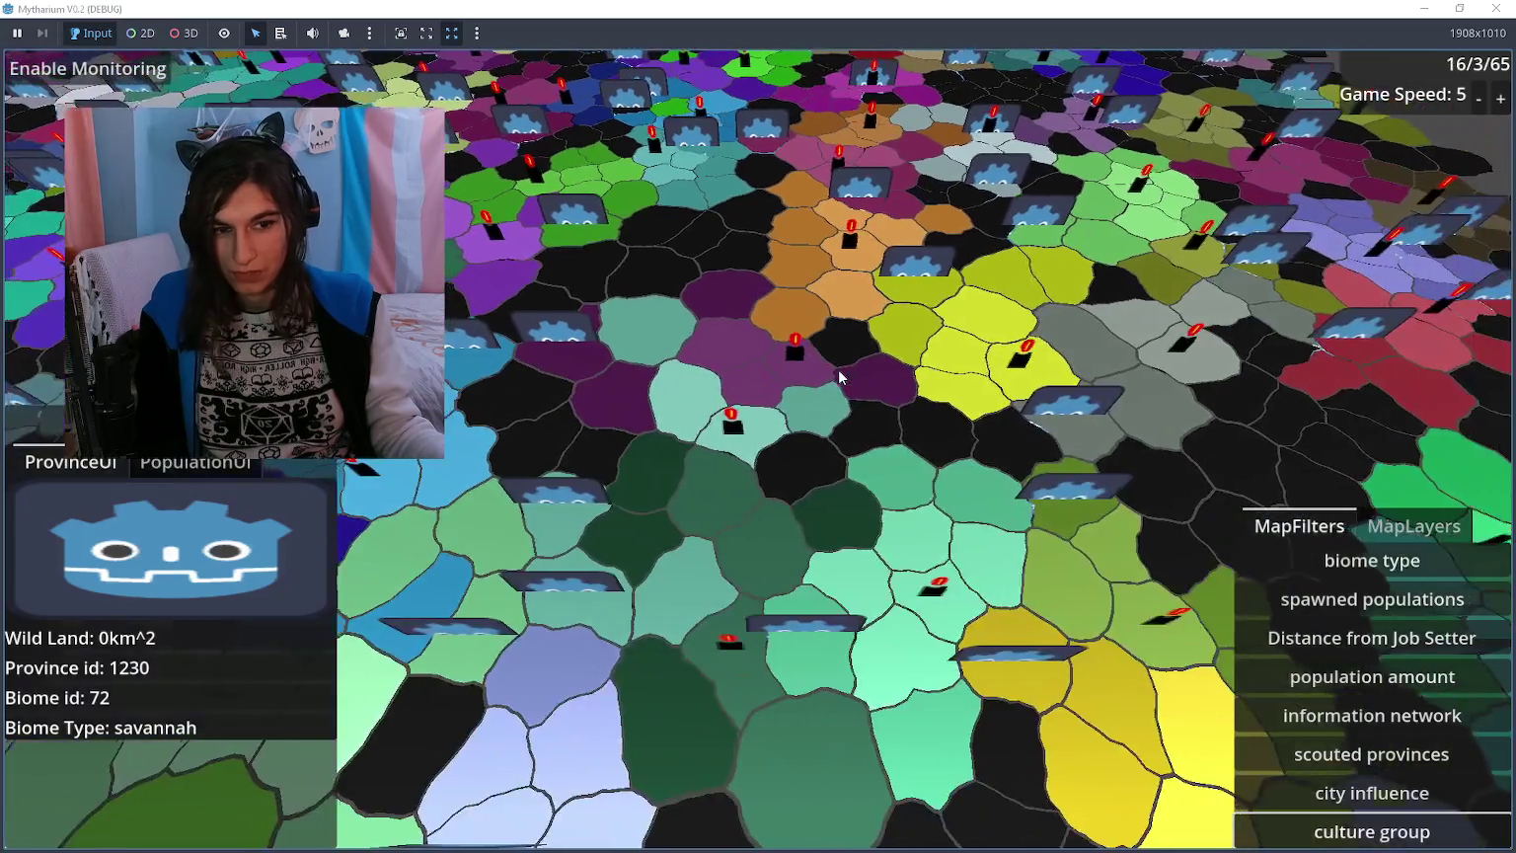
key(s)
key(a)
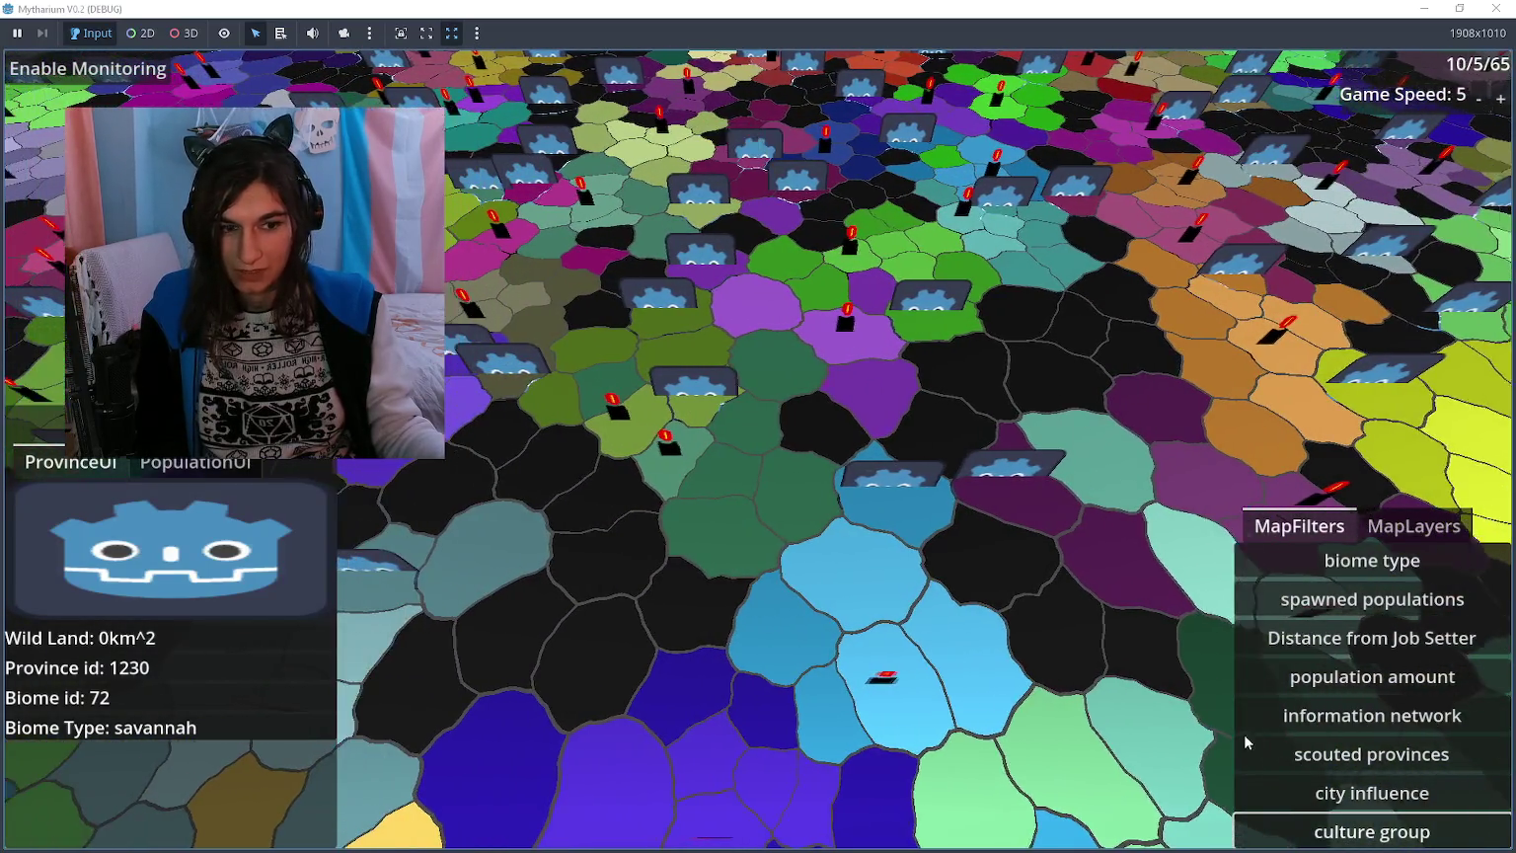
key(a)
Step: Switch the map to the city influence filter, shrink the game window, and select a province
click(1372, 793)
click(1316, 833)
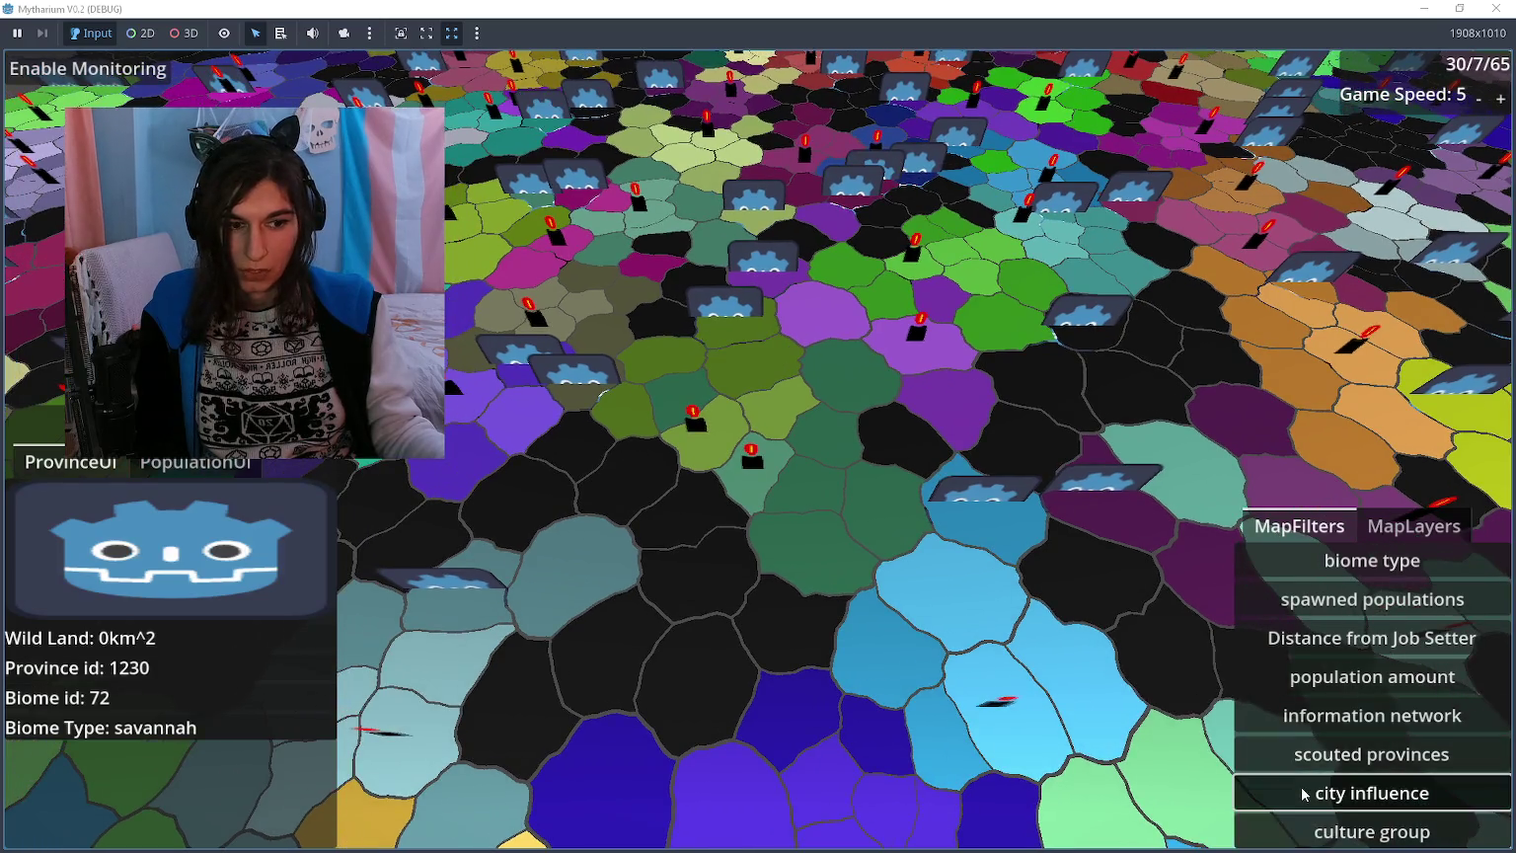
click(1323, 800)
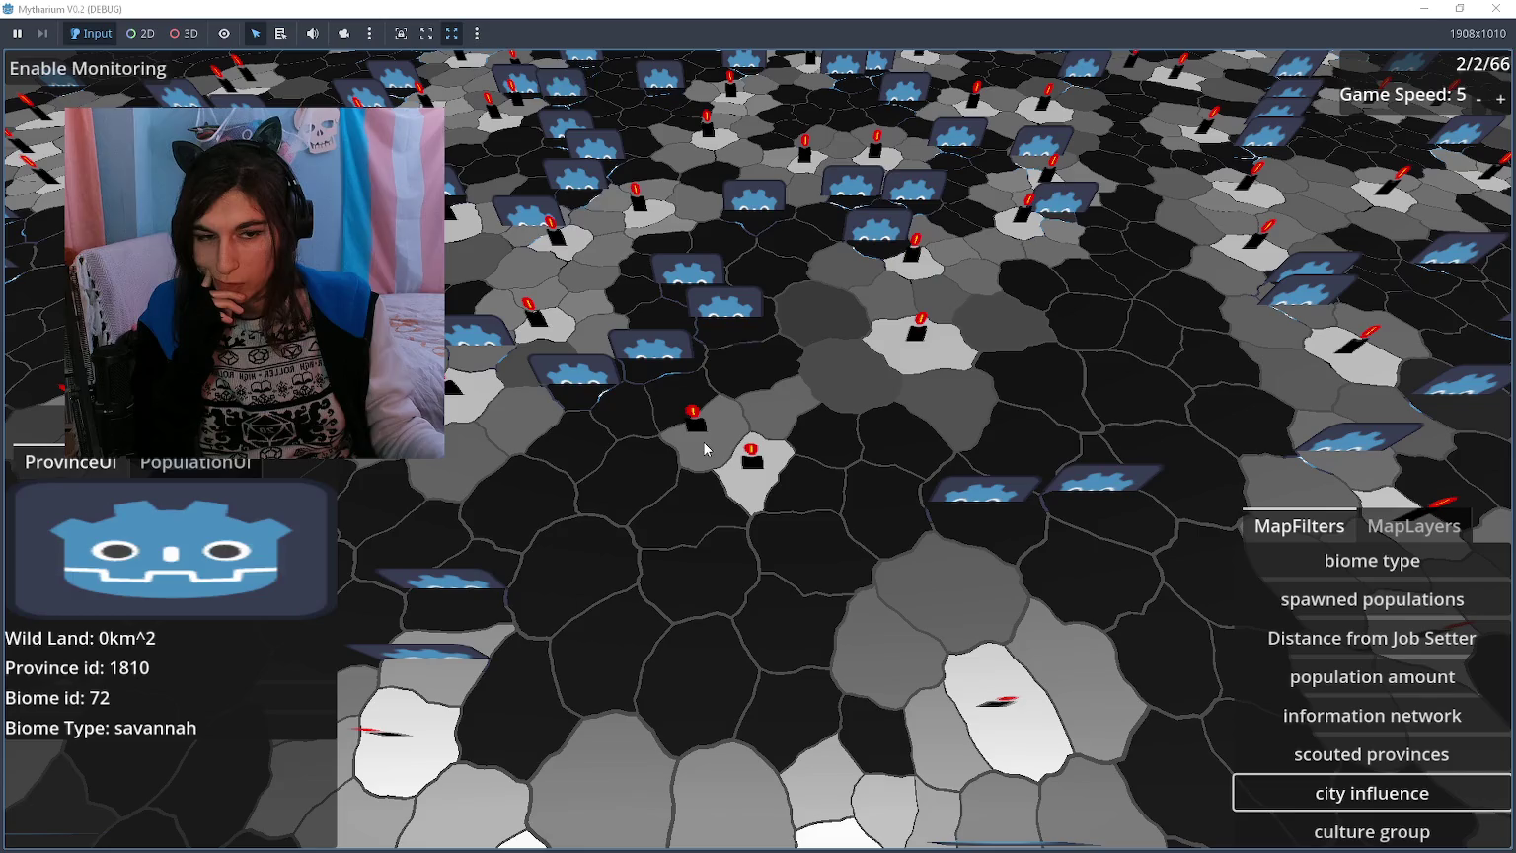
mouse_move(928, 9)
mouse_down()
mouse_move(928, 79)
mouse_move(1013, 48)
mouse_move(969, 50)
mouse_up()
click(953, 415)
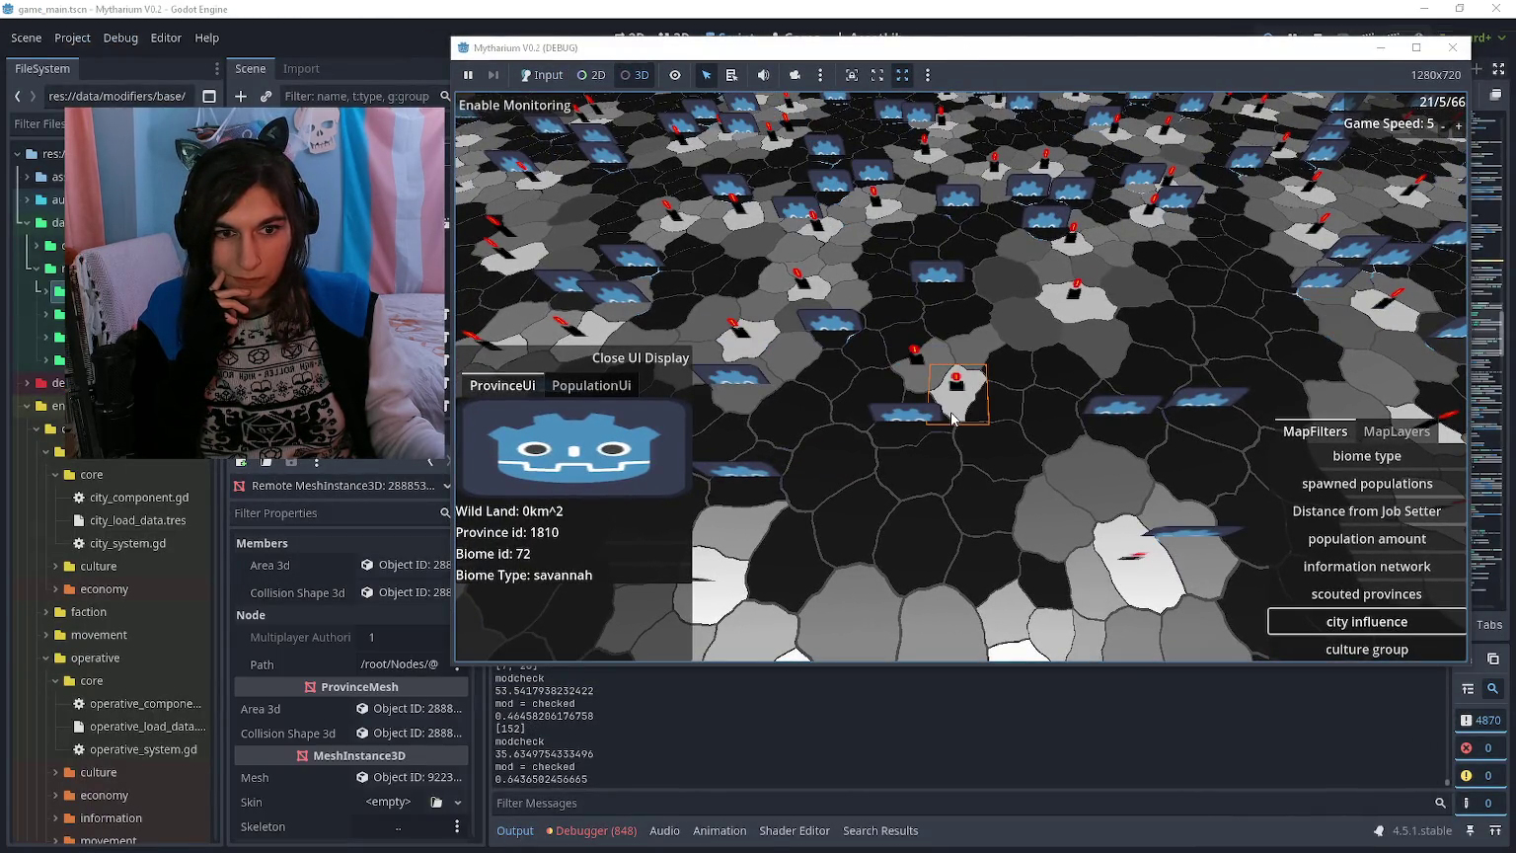
Step: Inspect the province's component and open its population's remote properties
key(alt+Tab)
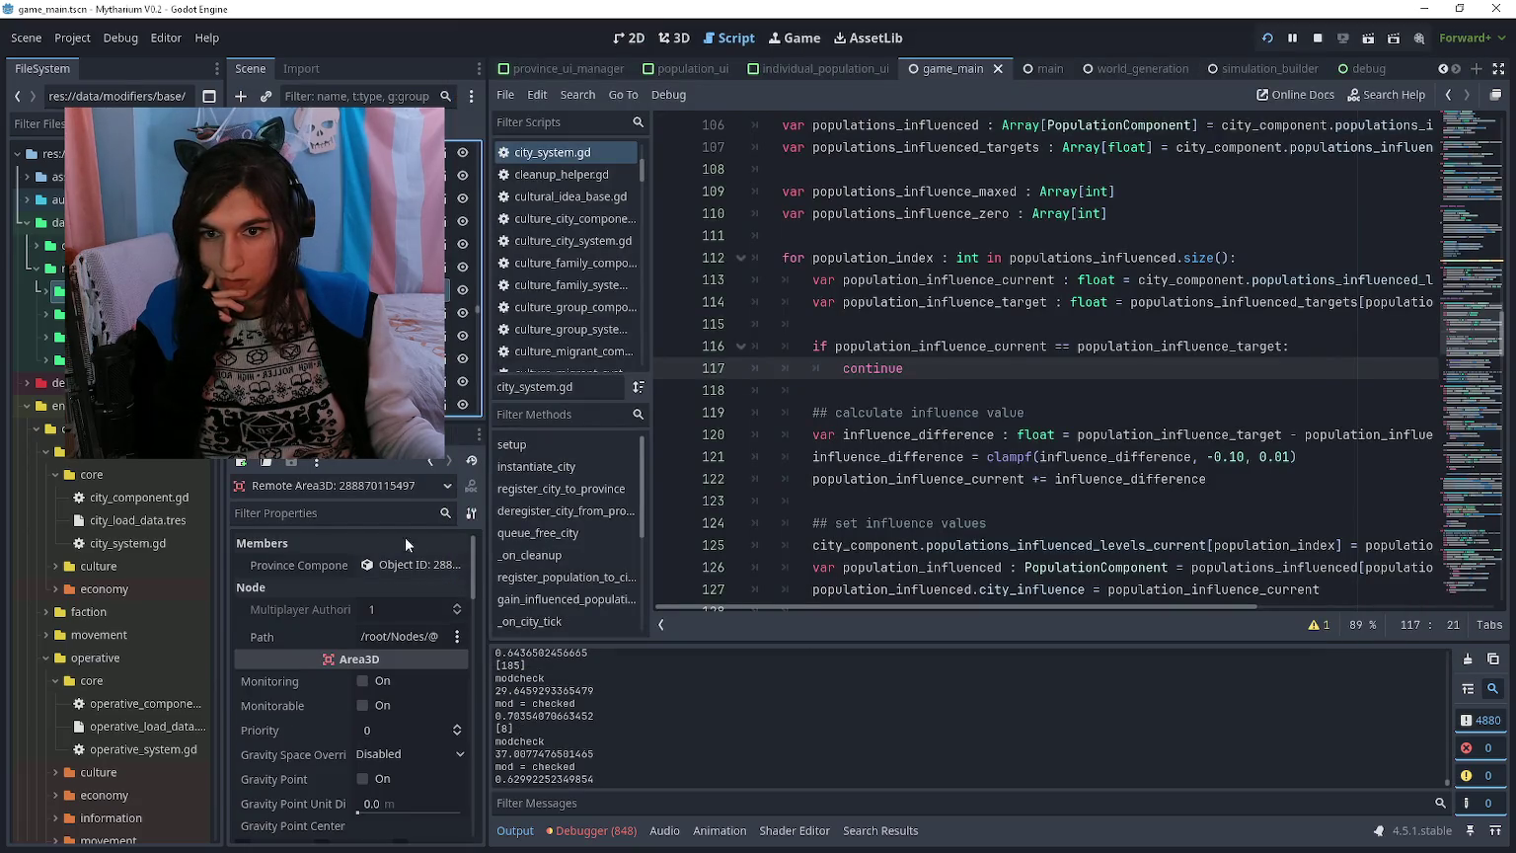
click(405, 568)
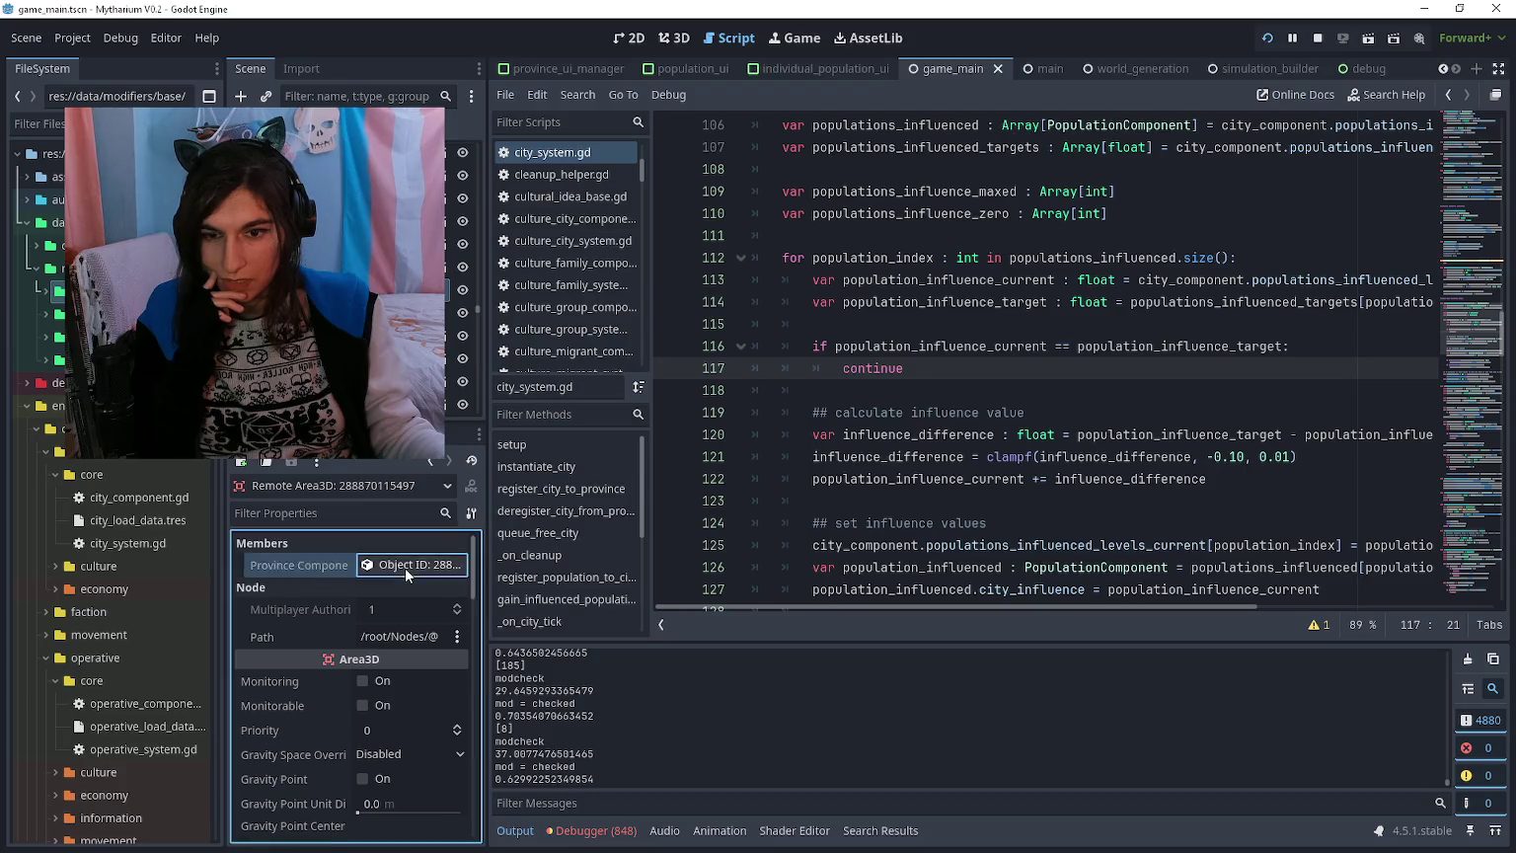
scroll(415, 592, down, 3)
scroll(428, 616, down, 1)
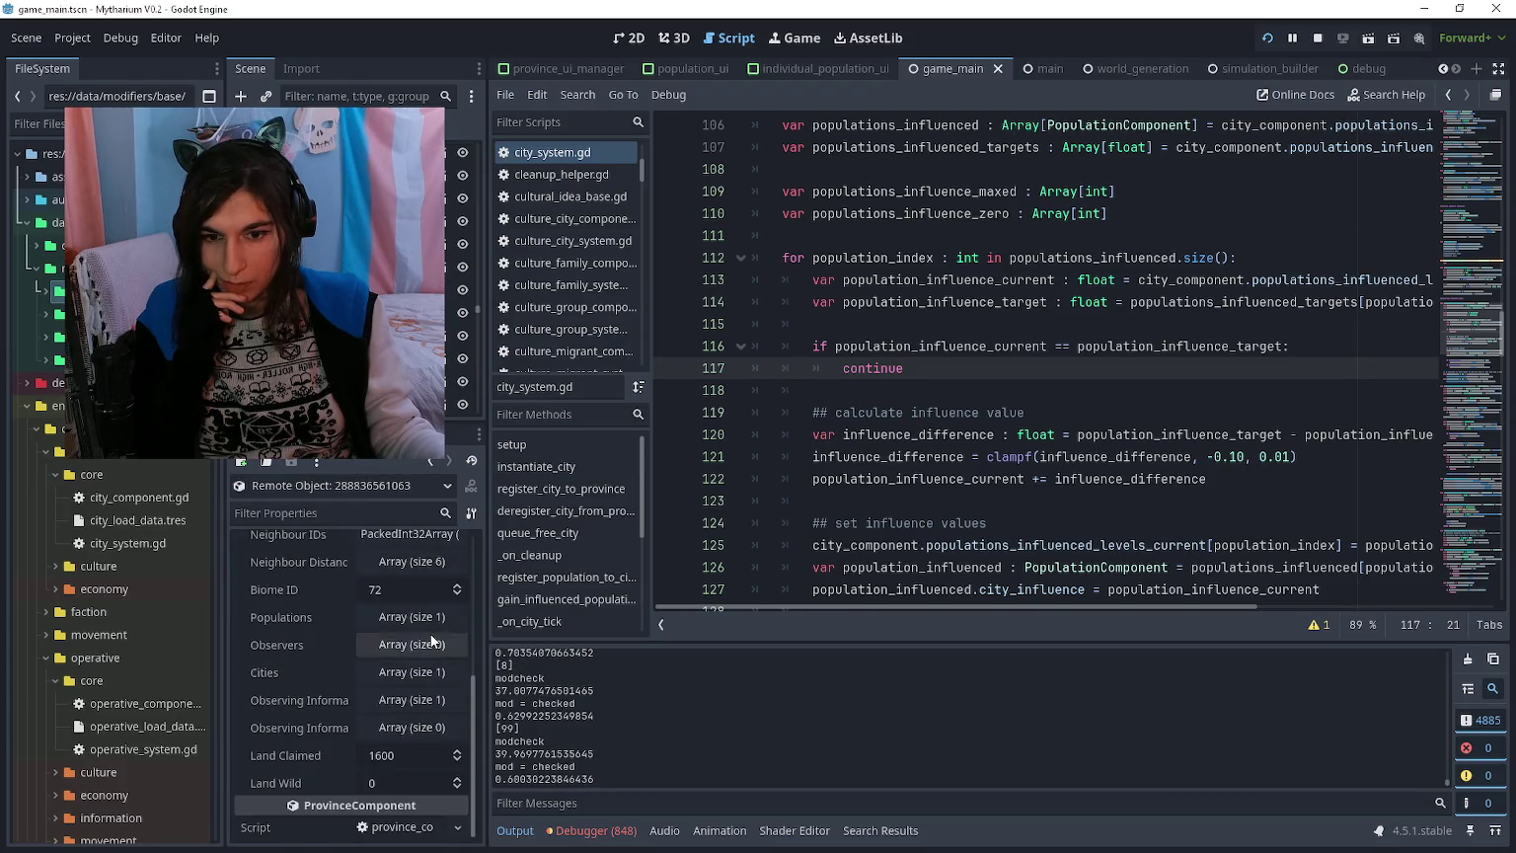
click(429, 616)
click(421, 671)
scroll(404, 662, down, 10)
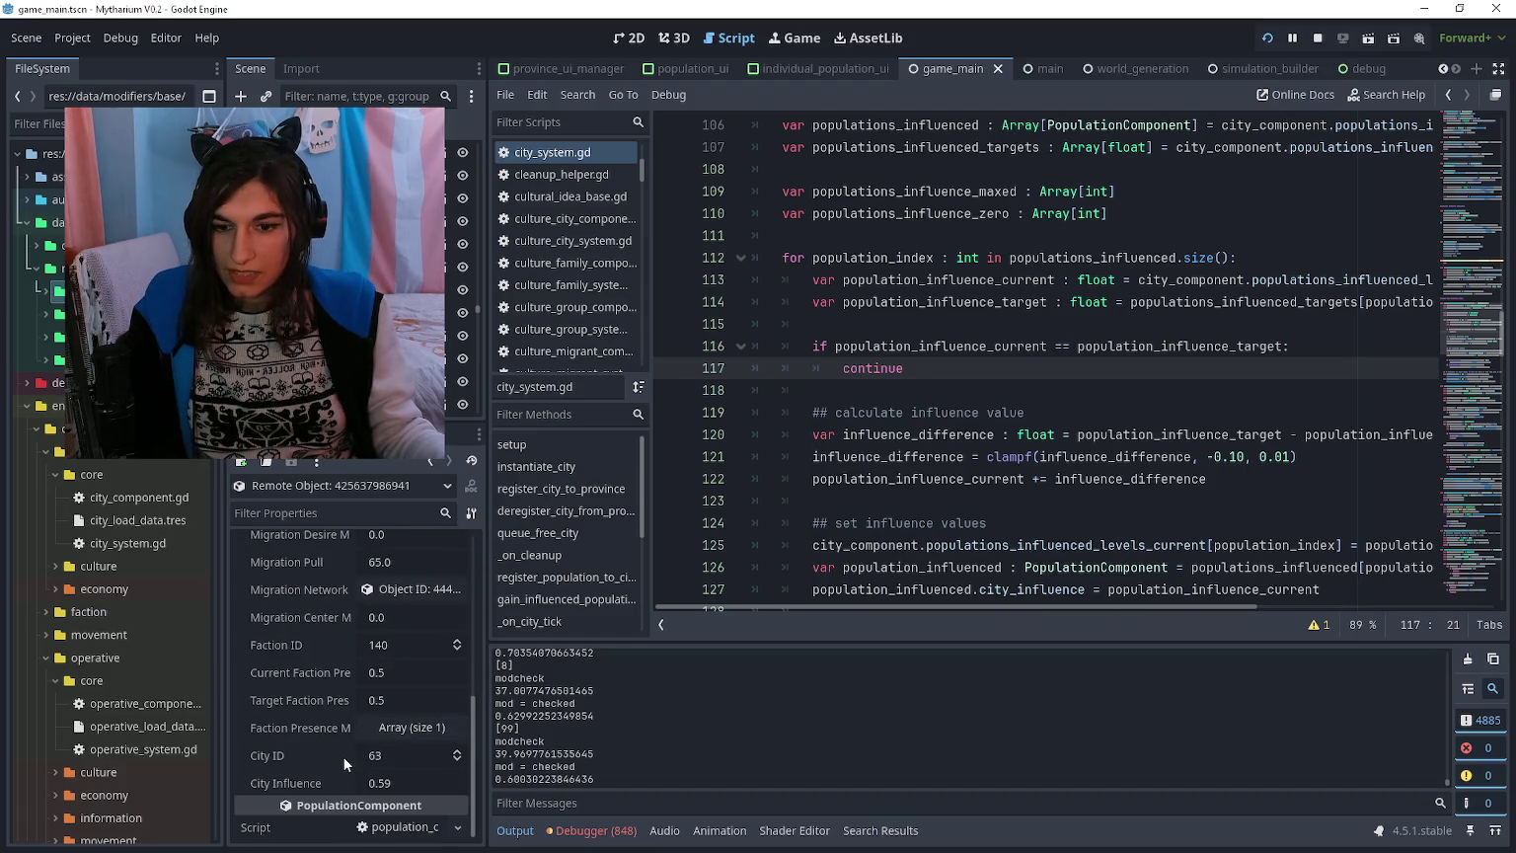
scroll(331, 630, up, 5)
Step: Step back through the inspected objects to the province mesh
key(alt+Tab)
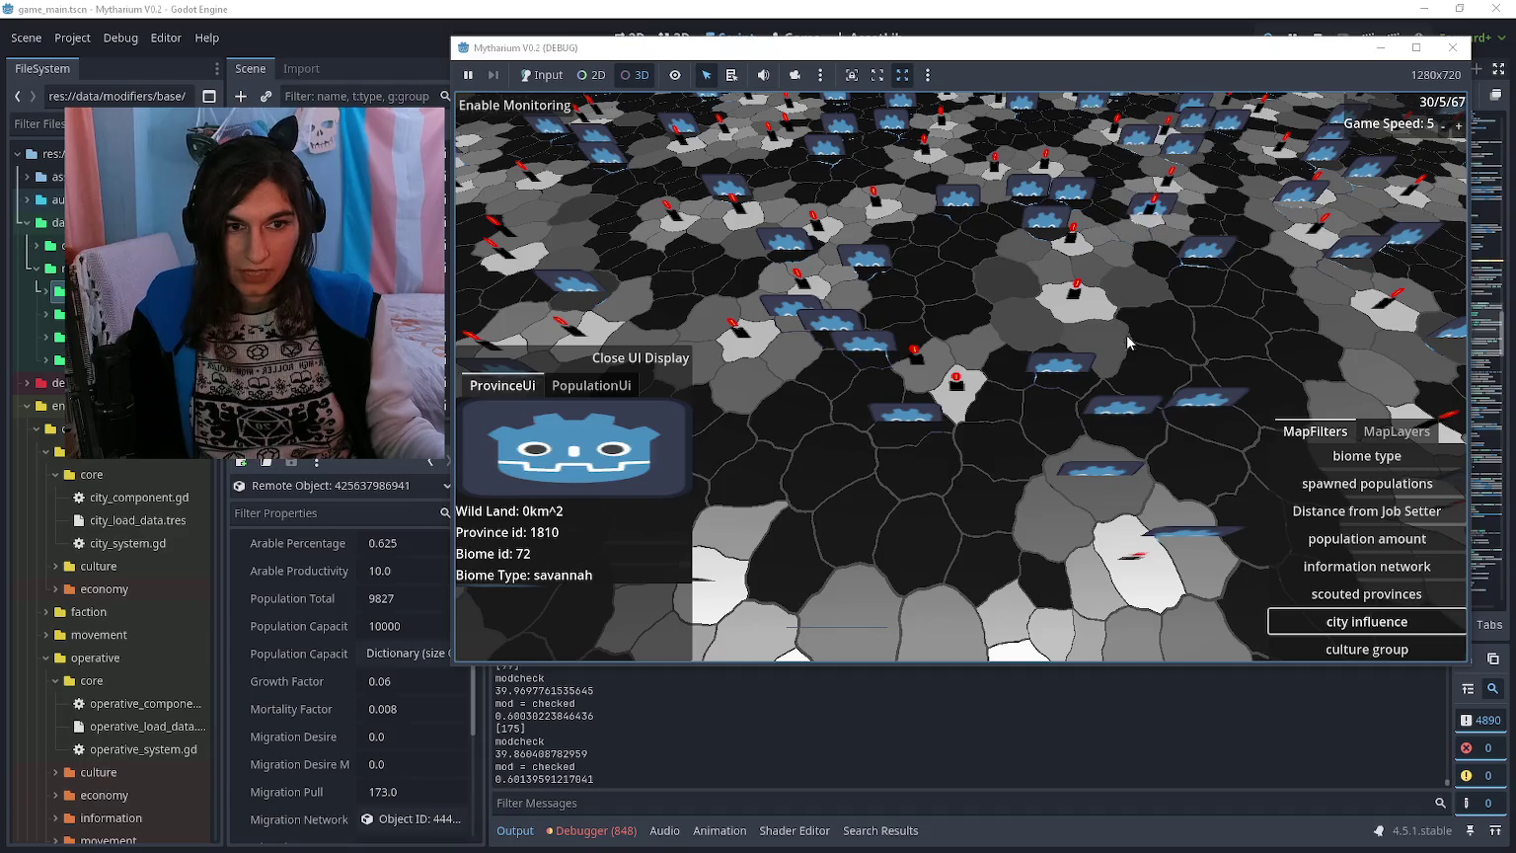
key(alt+Tab)
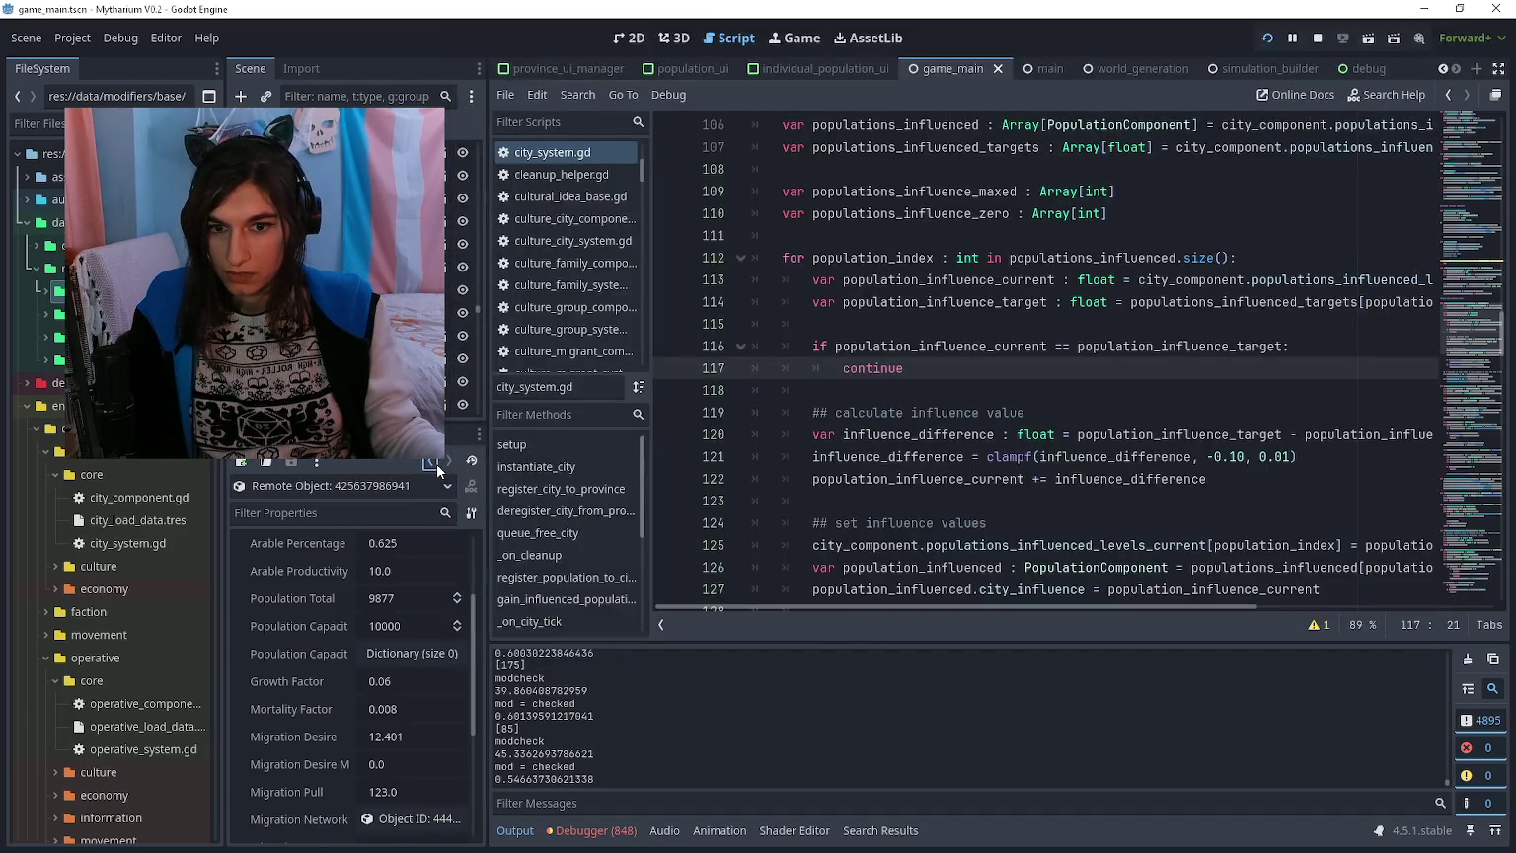
click(432, 460)
click(433, 461)
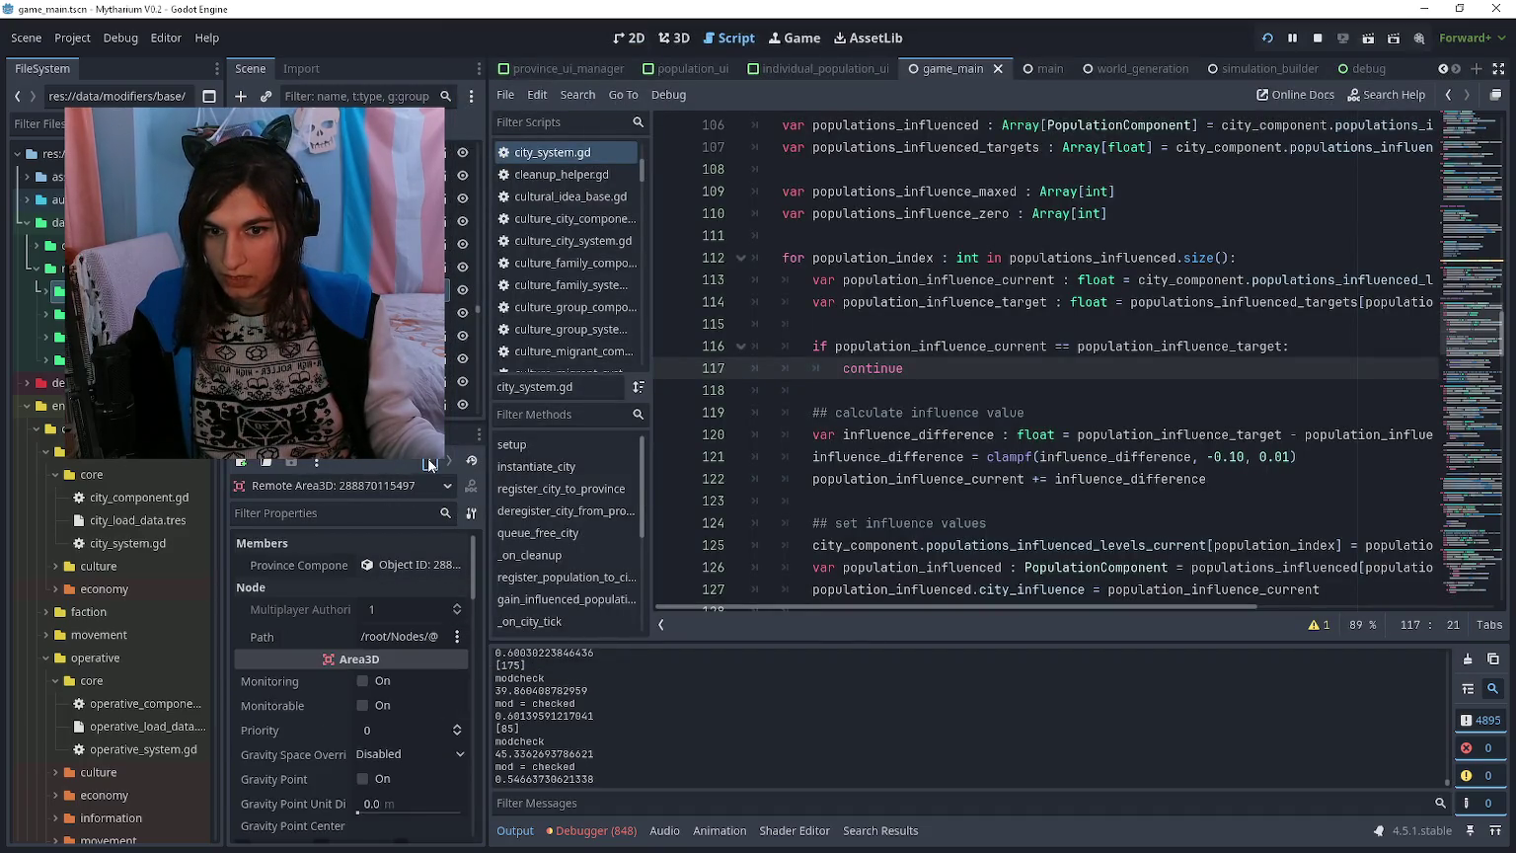
click(432, 461)
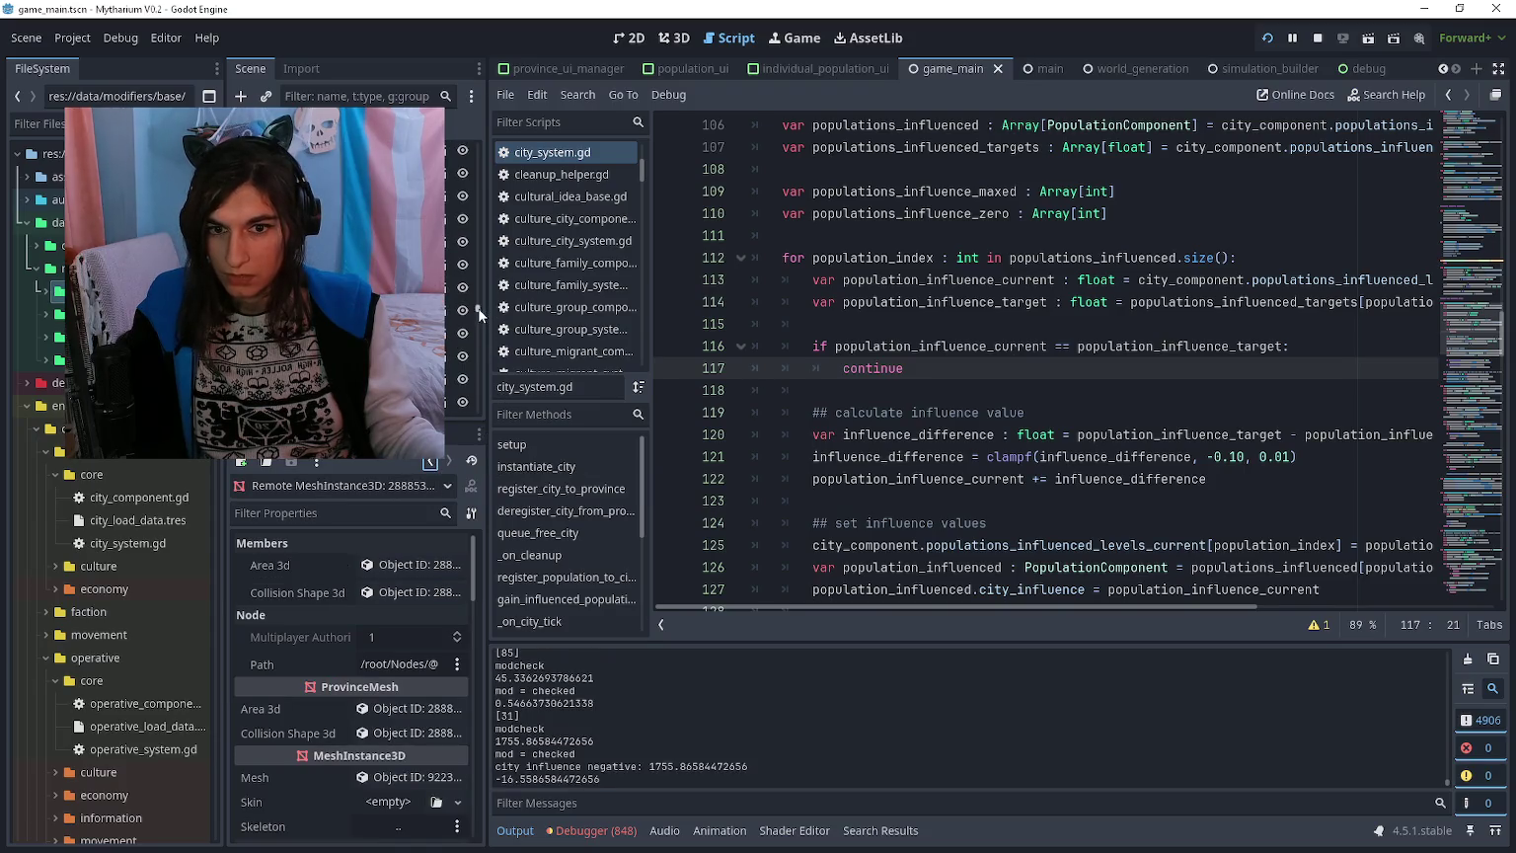
Step: Open the City system's City Components, go to page 4, and open city component 63
click(431, 461)
scroll(384, 691, down, 5)
click(384, 753)
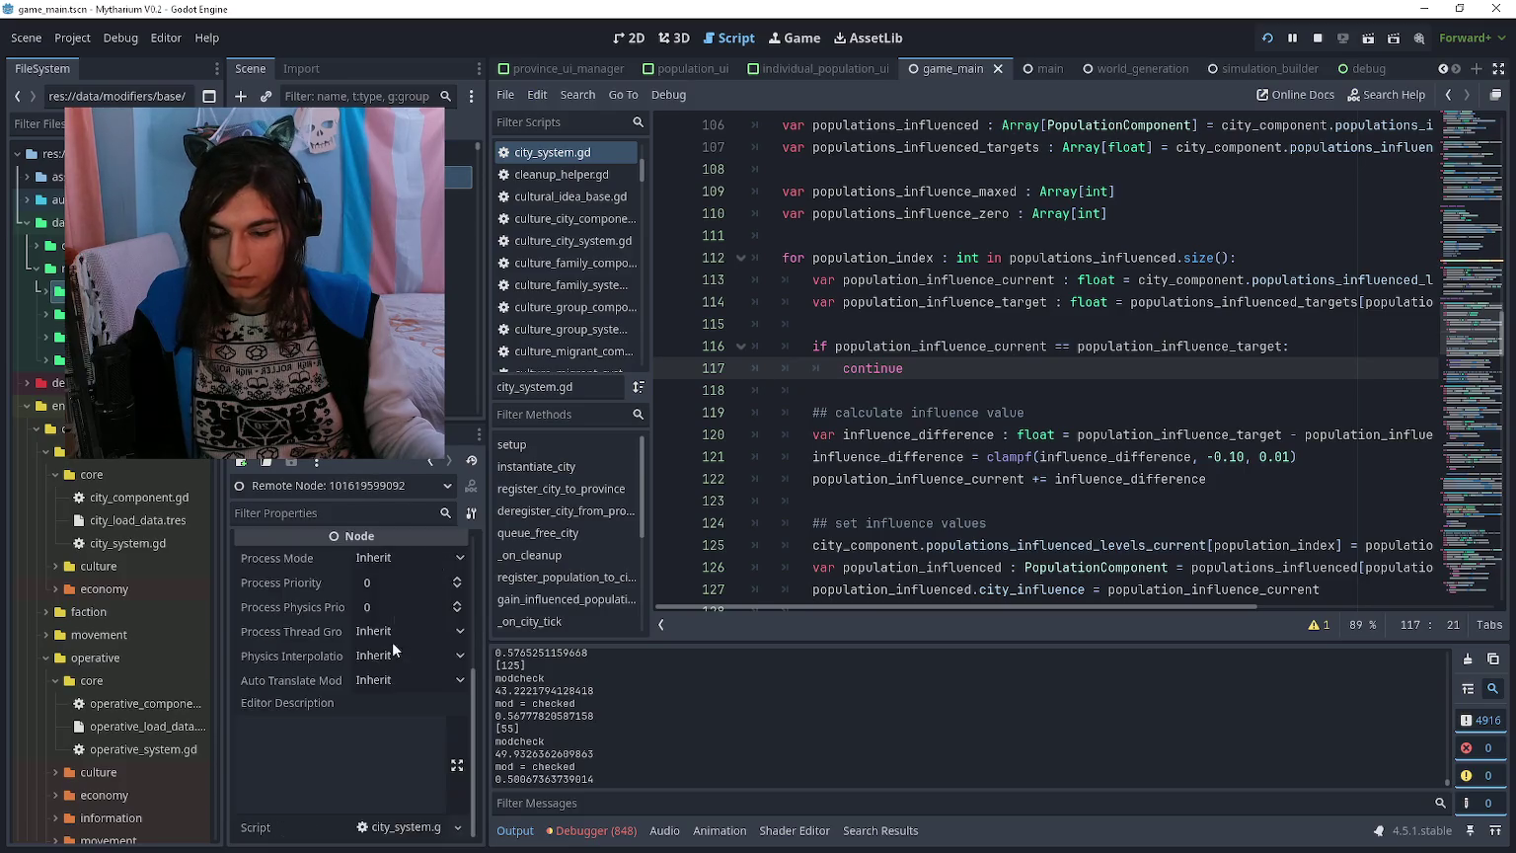
scroll(395, 652, up, 5)
click(415, 563)
scroll(413, 592, down, 5)
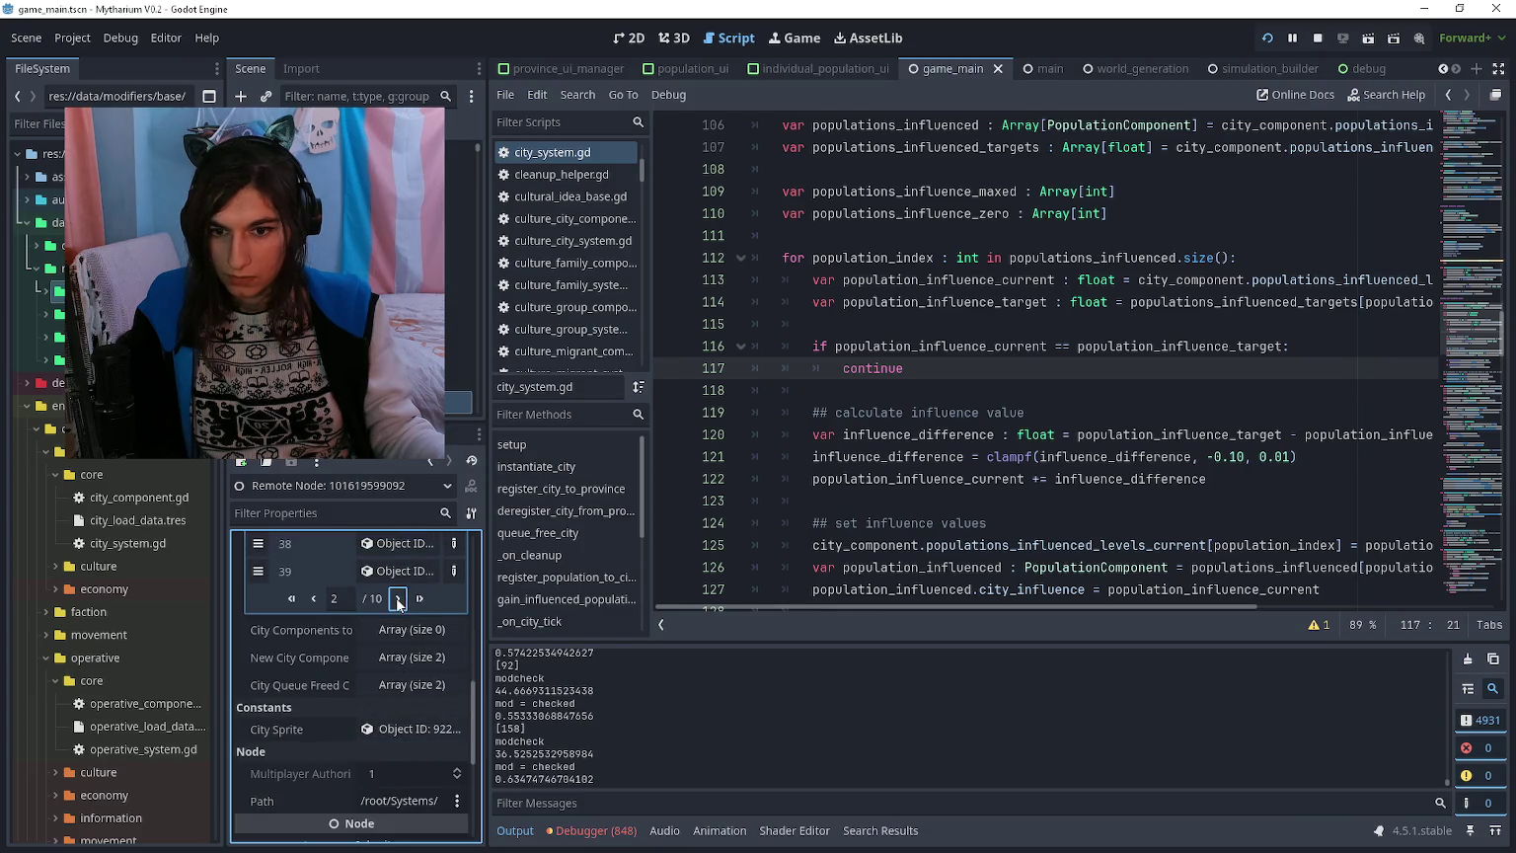
click(399, 600)
scroll(401, 608, up, 5)
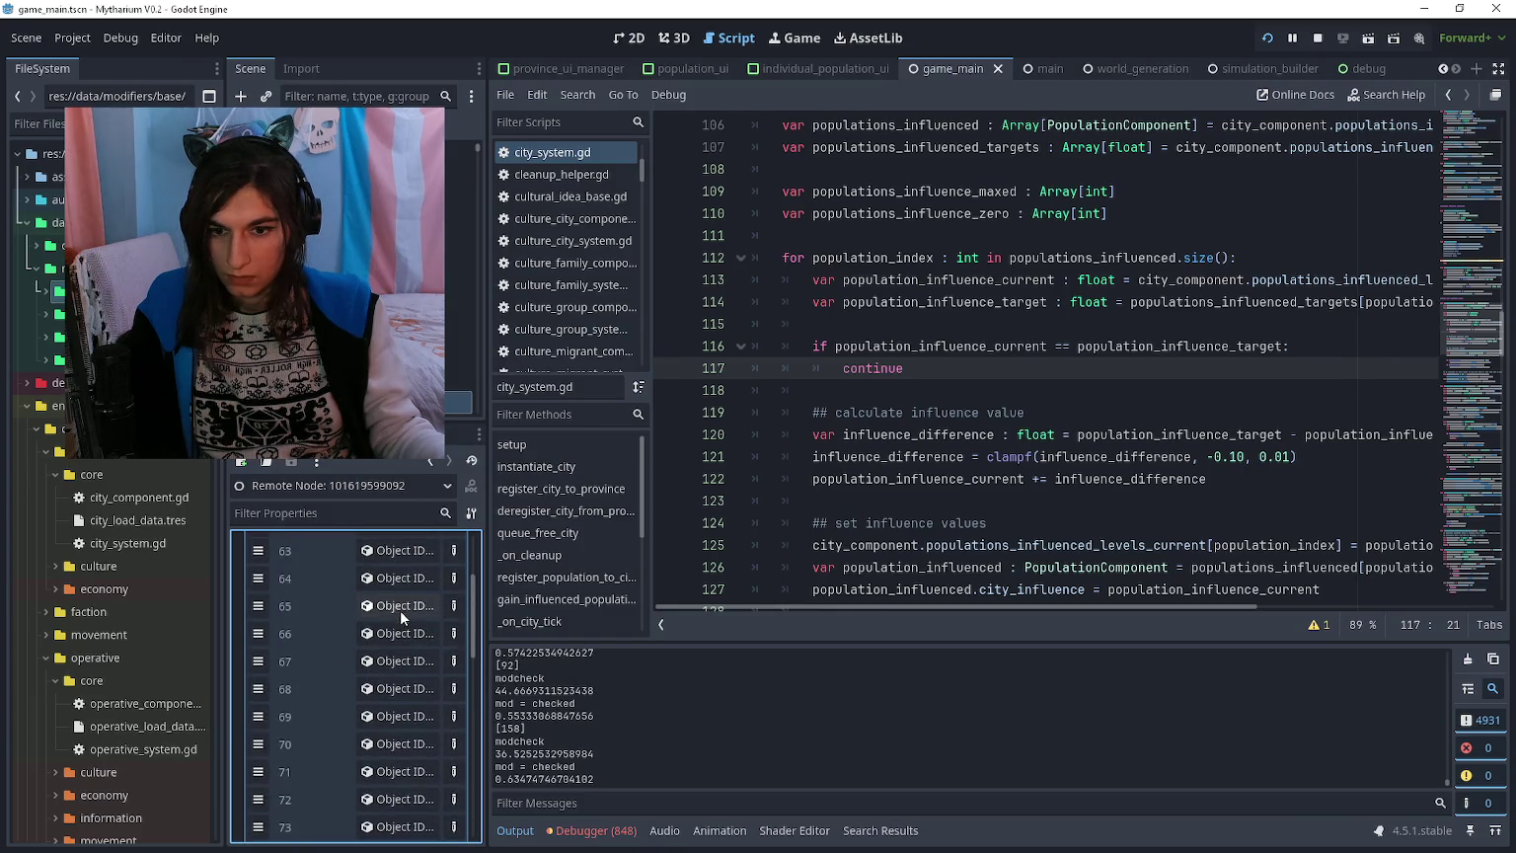
click(392, 587)
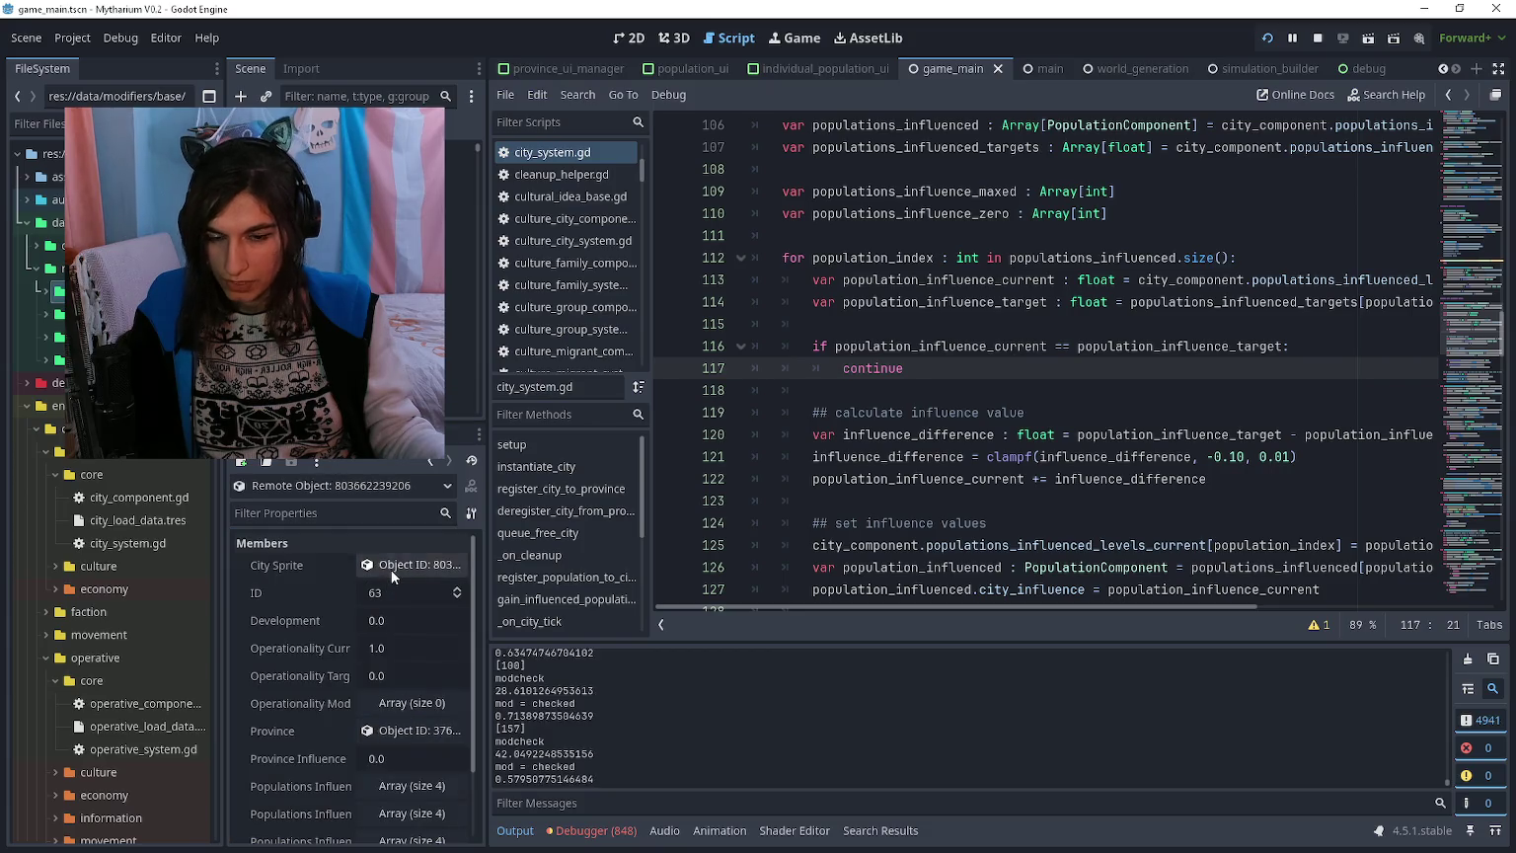
click(390, 570)
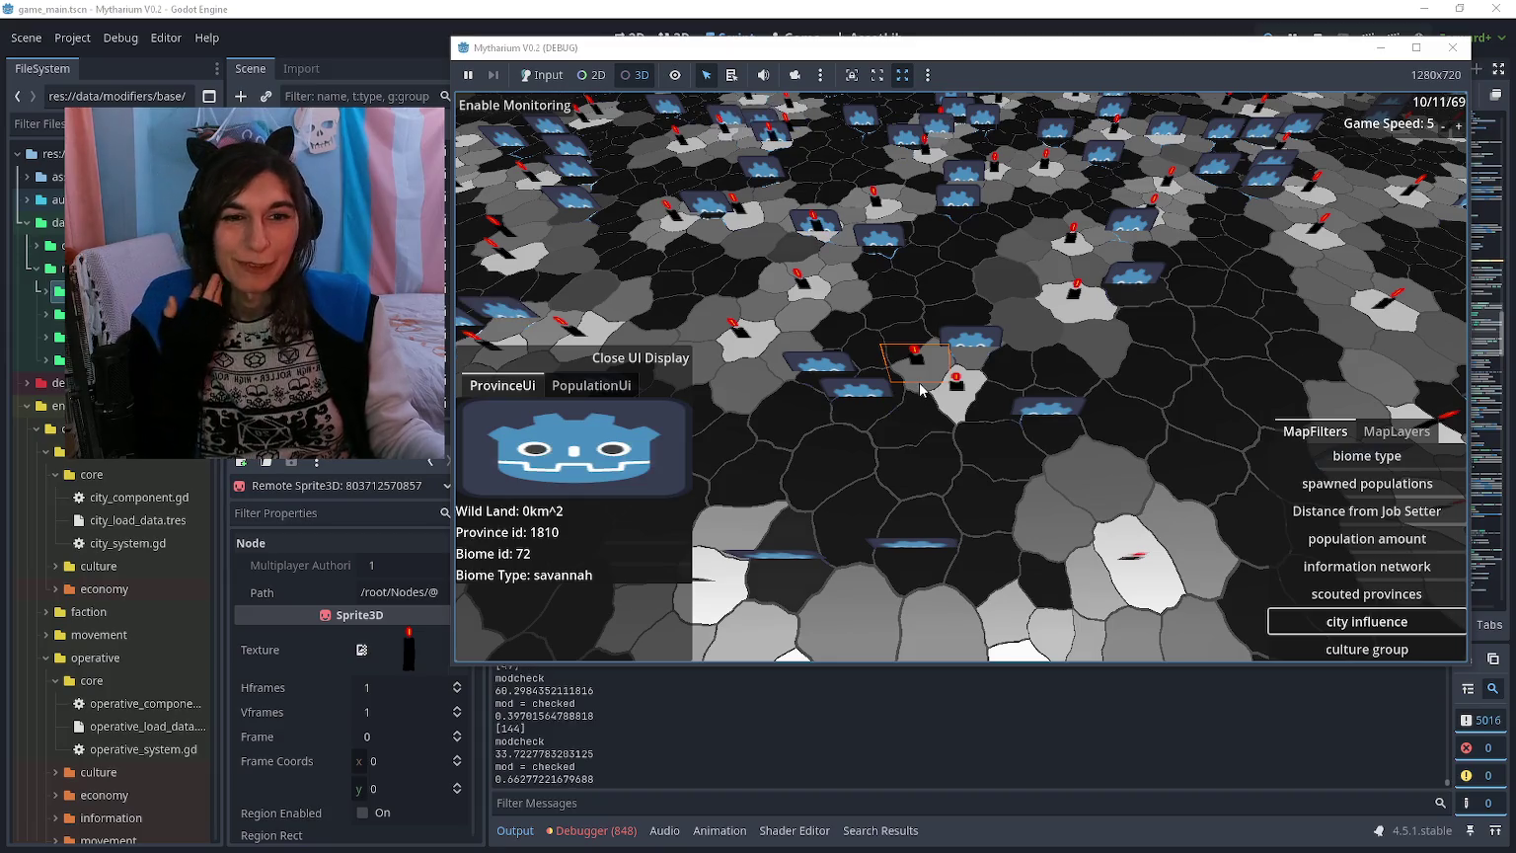
Step: Pick province 1810's CollisionShape3D in the game, then return to city_system.gd
click(920, 391)
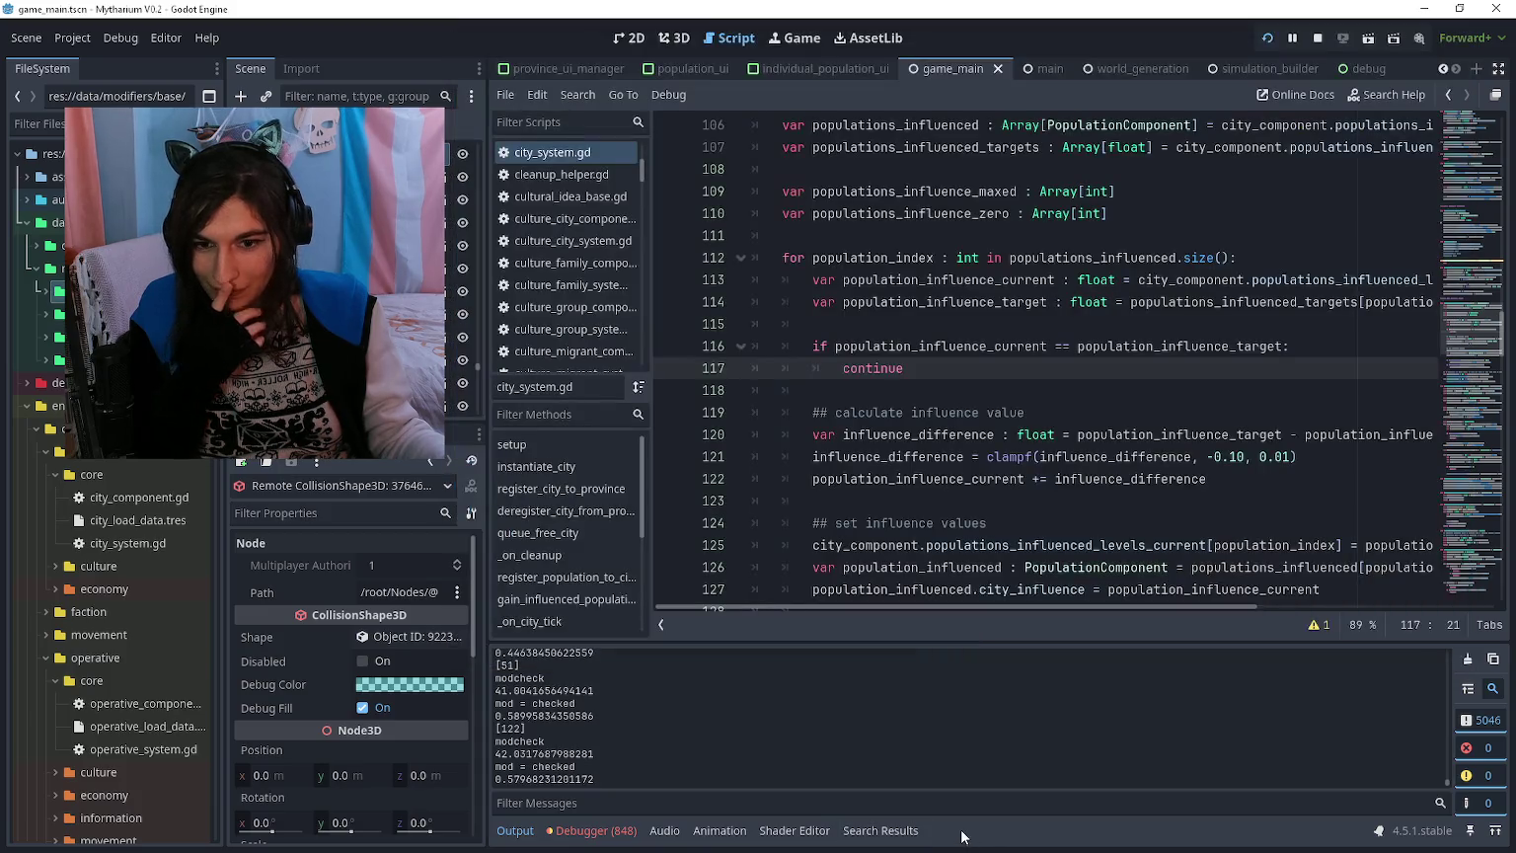
click(825, 793)
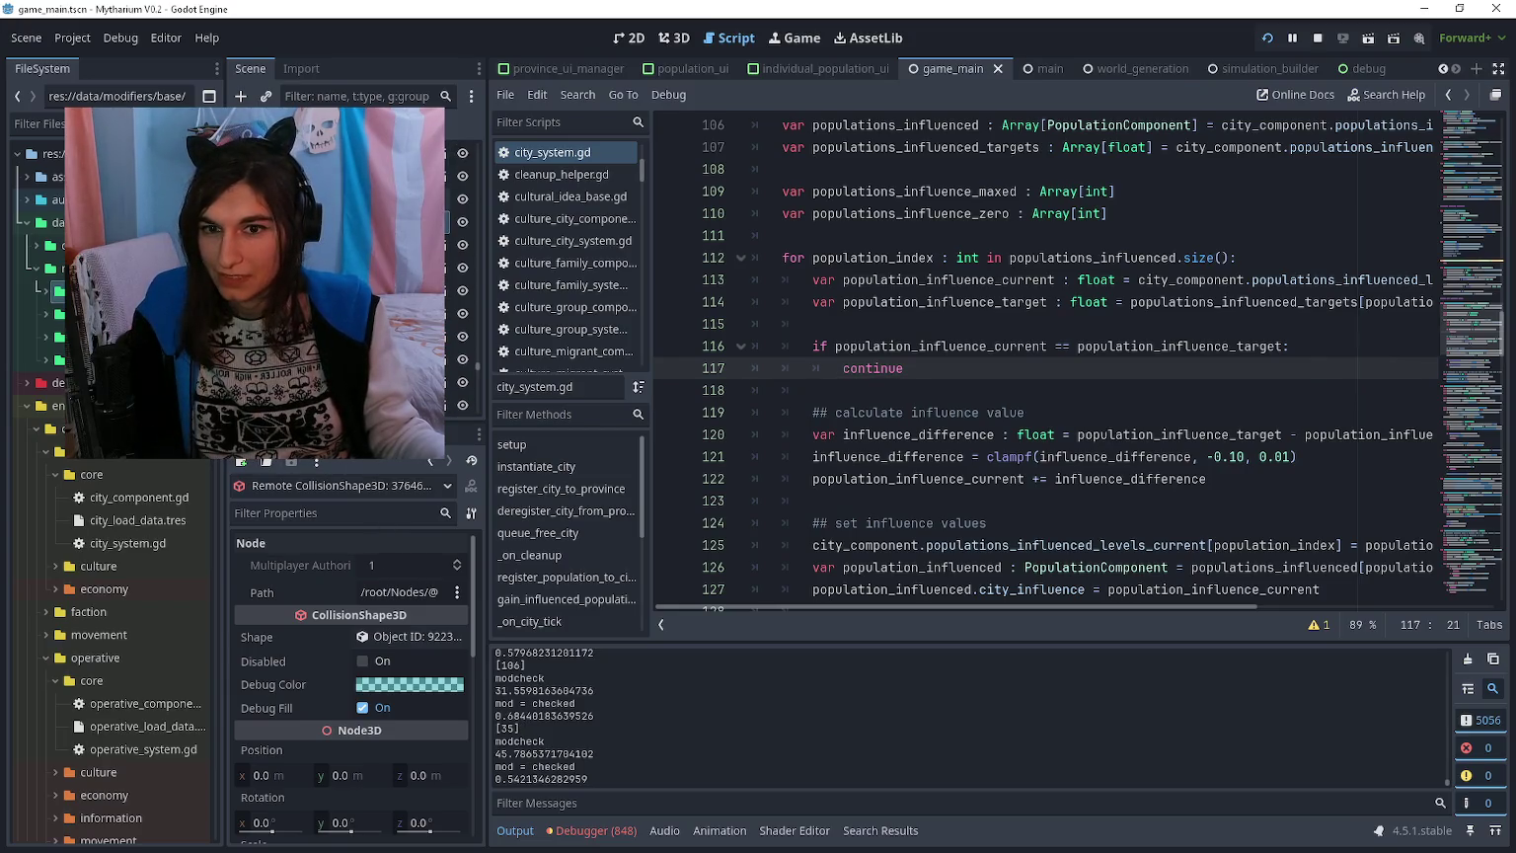
Step: Open the province component's properties and scroll through the city_system.gd code
click(404, 570)
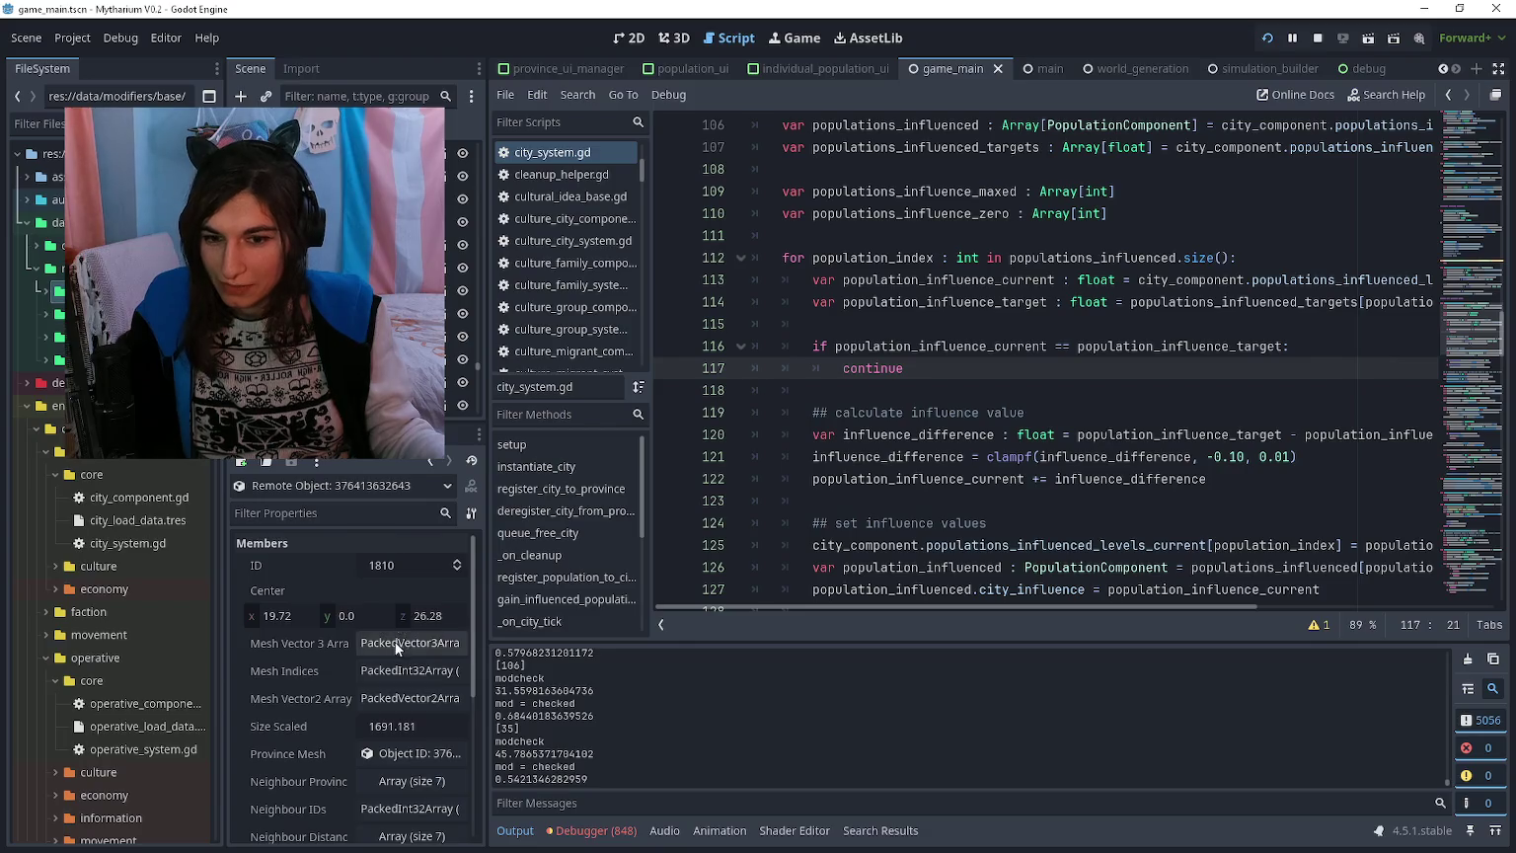
scroll(399, 643, down, 2)
scroll(399, 643, down, 1)
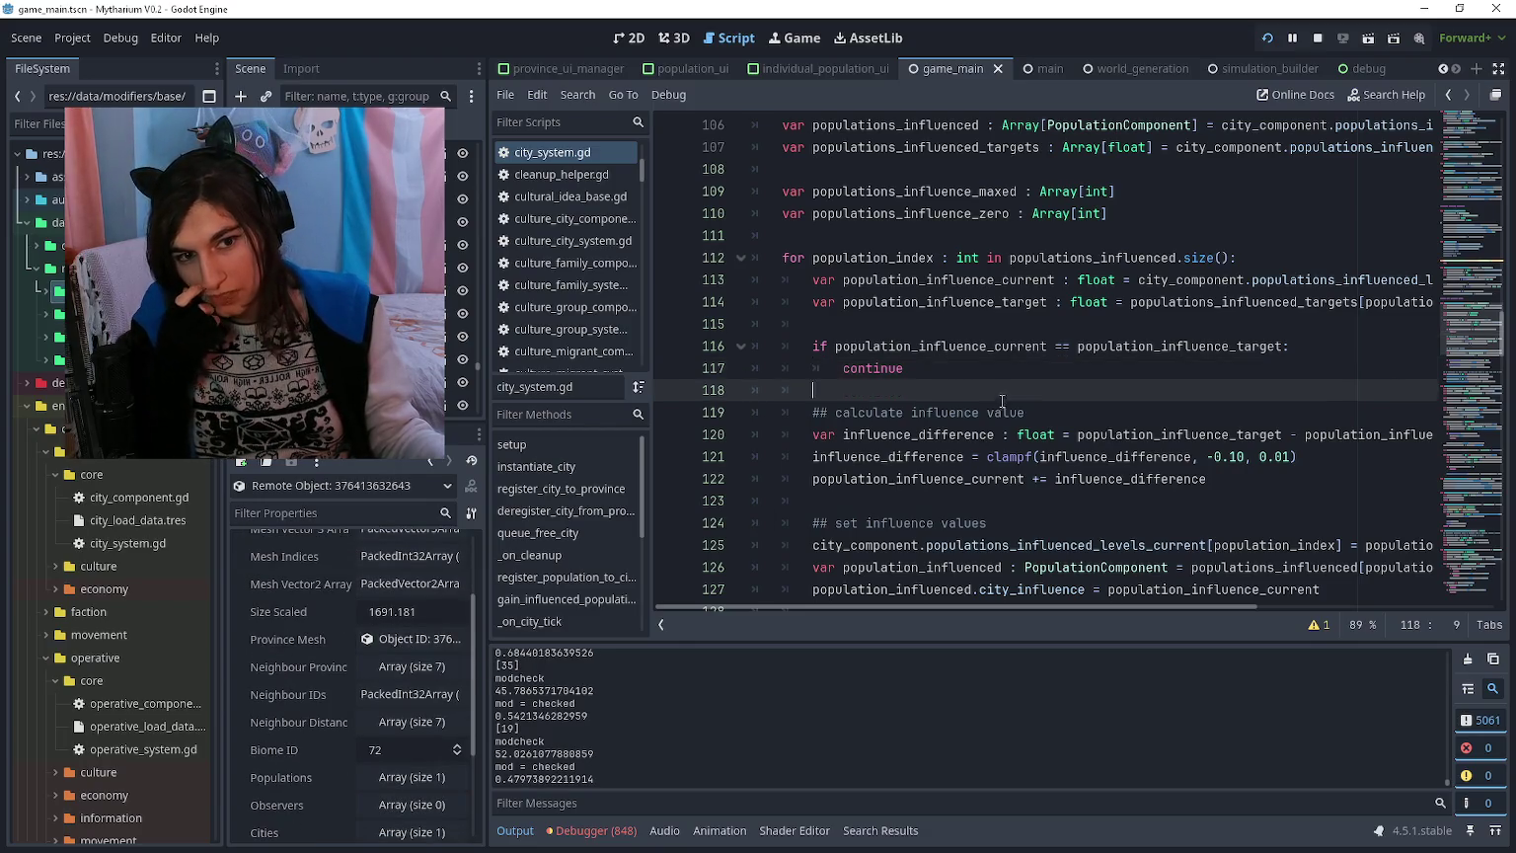
scroll(1040, 367, down, 6)
scroll(1040, 367, down, 20)
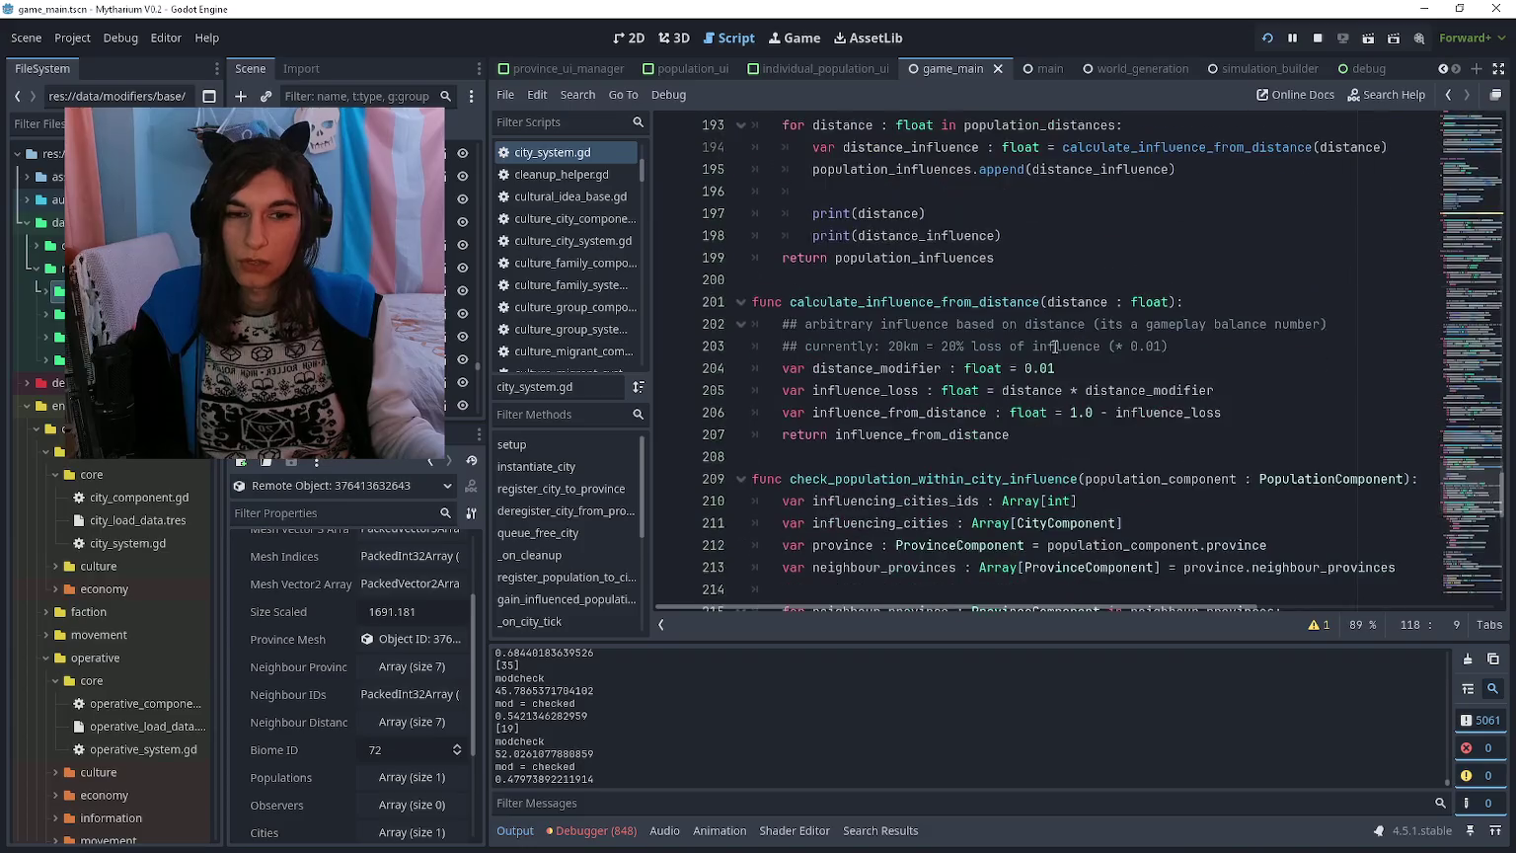
scroll(1056, 342, down, 10)
scroll(1194, 557, up, 6)
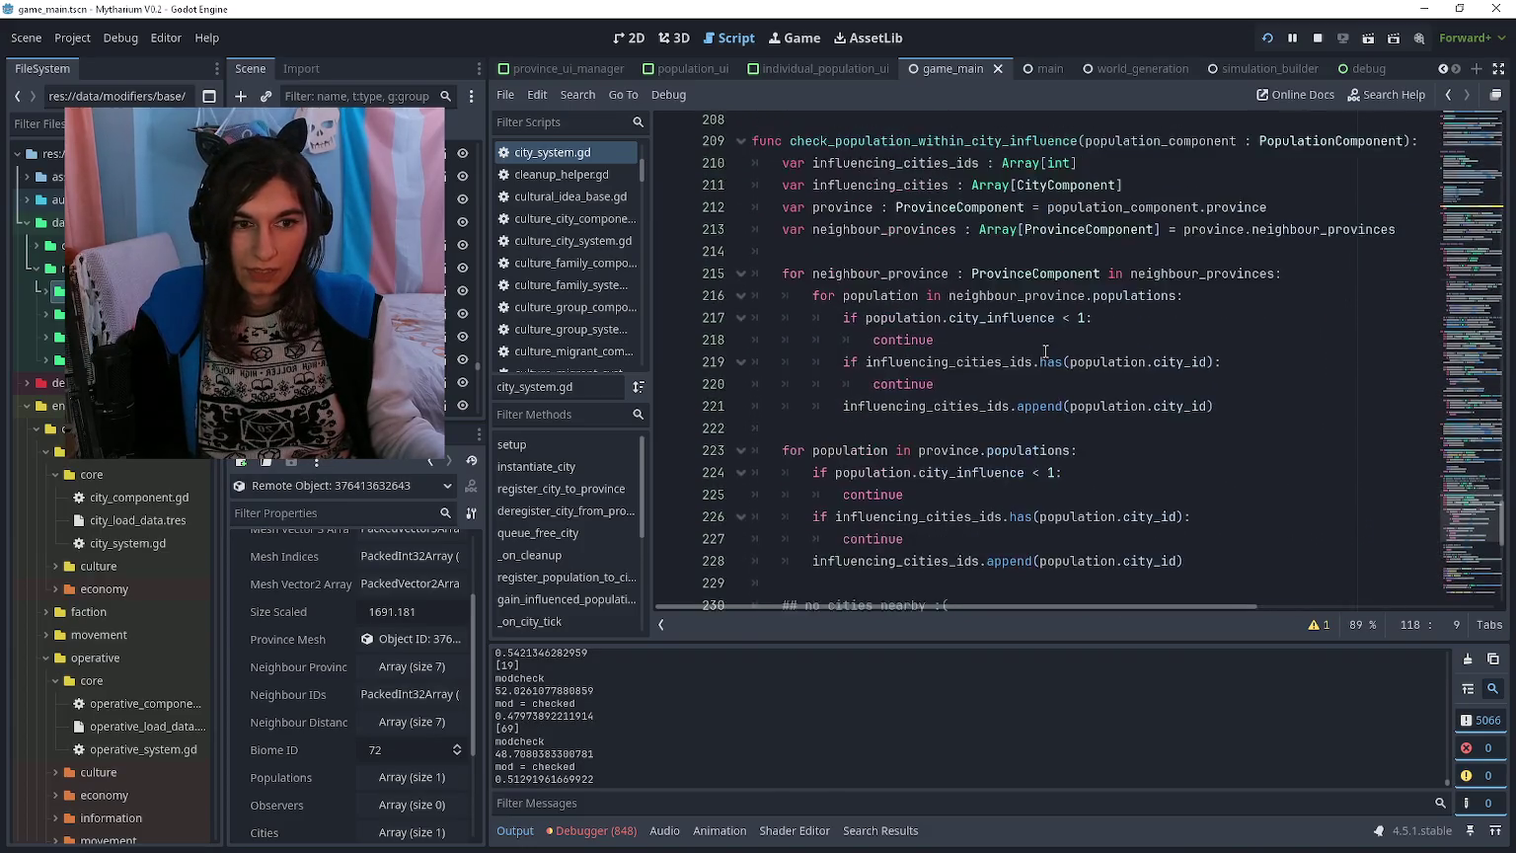
Step: Paste the own-province population loop above the neighbour loop and remove the extra blank line
mouse_move(1193, 557)
mouse_down()
mouse_move(810, 543)
mouse_move(752, 457)
mouse_up()
key(ctrl+c)
key(BackSpace)
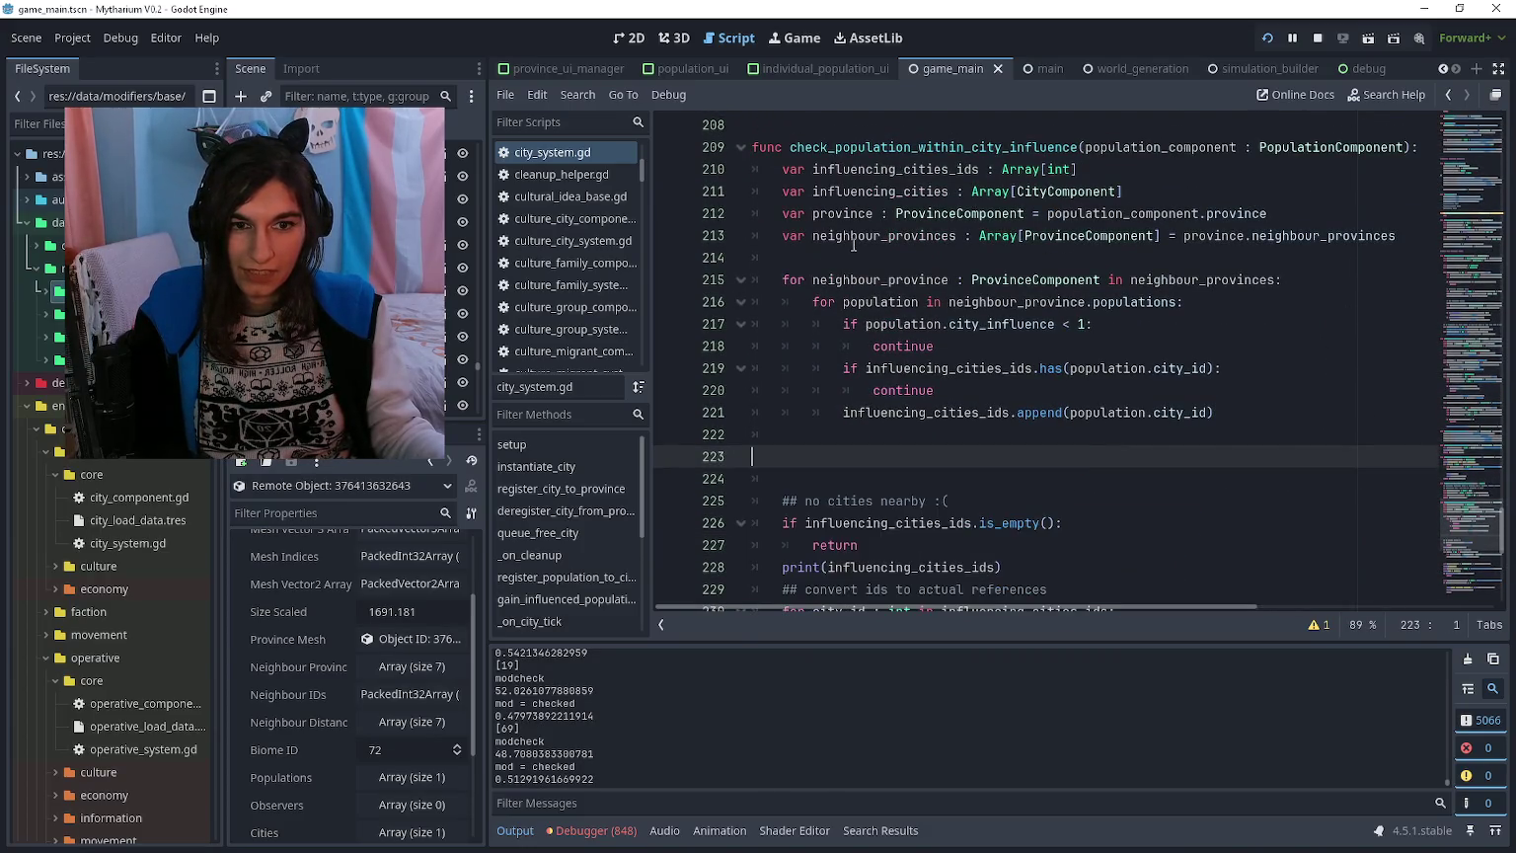
click(849, 253)
key(Return)
key(ctrl+v)
key(Up)
key(Up)
key(Up)
key(Up)
key(Up)
scroll(867, 294, down, 5)
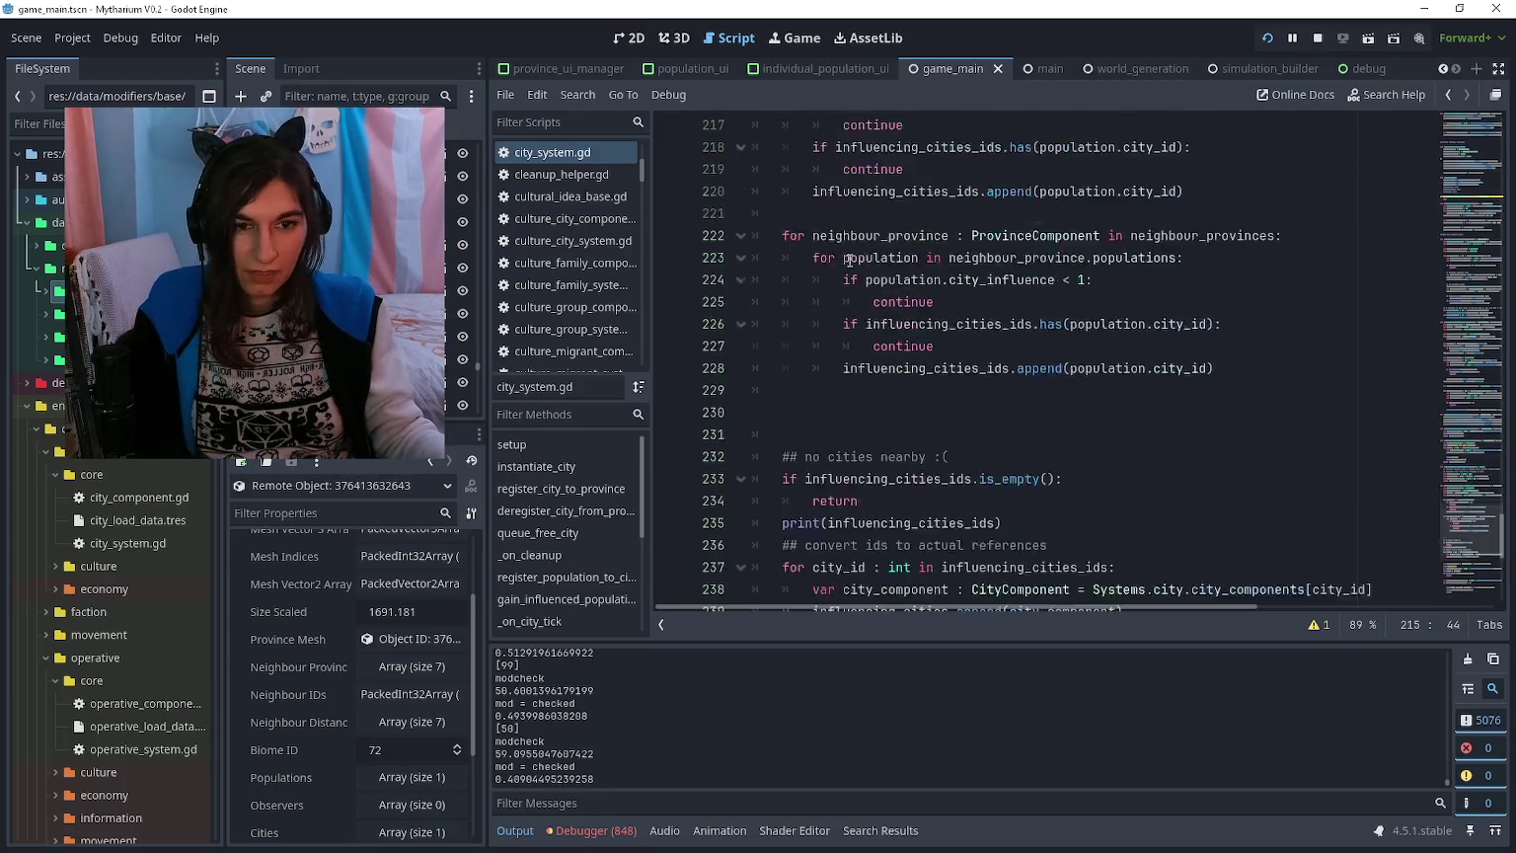
click(867, 294)
key(BackSpace)
scroll(869, 296, down, 2)
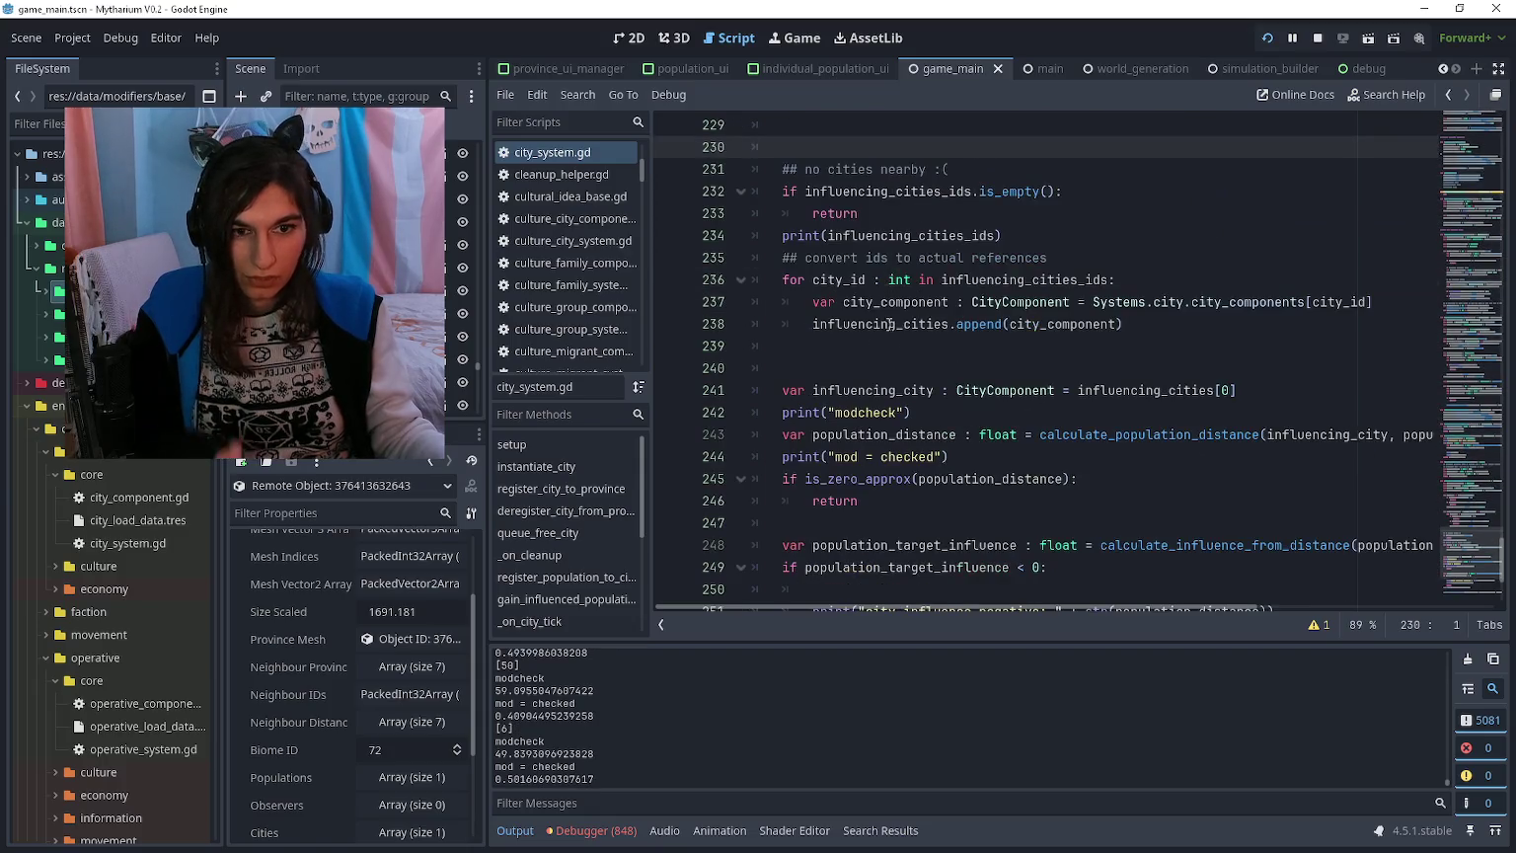
click(897, 368)
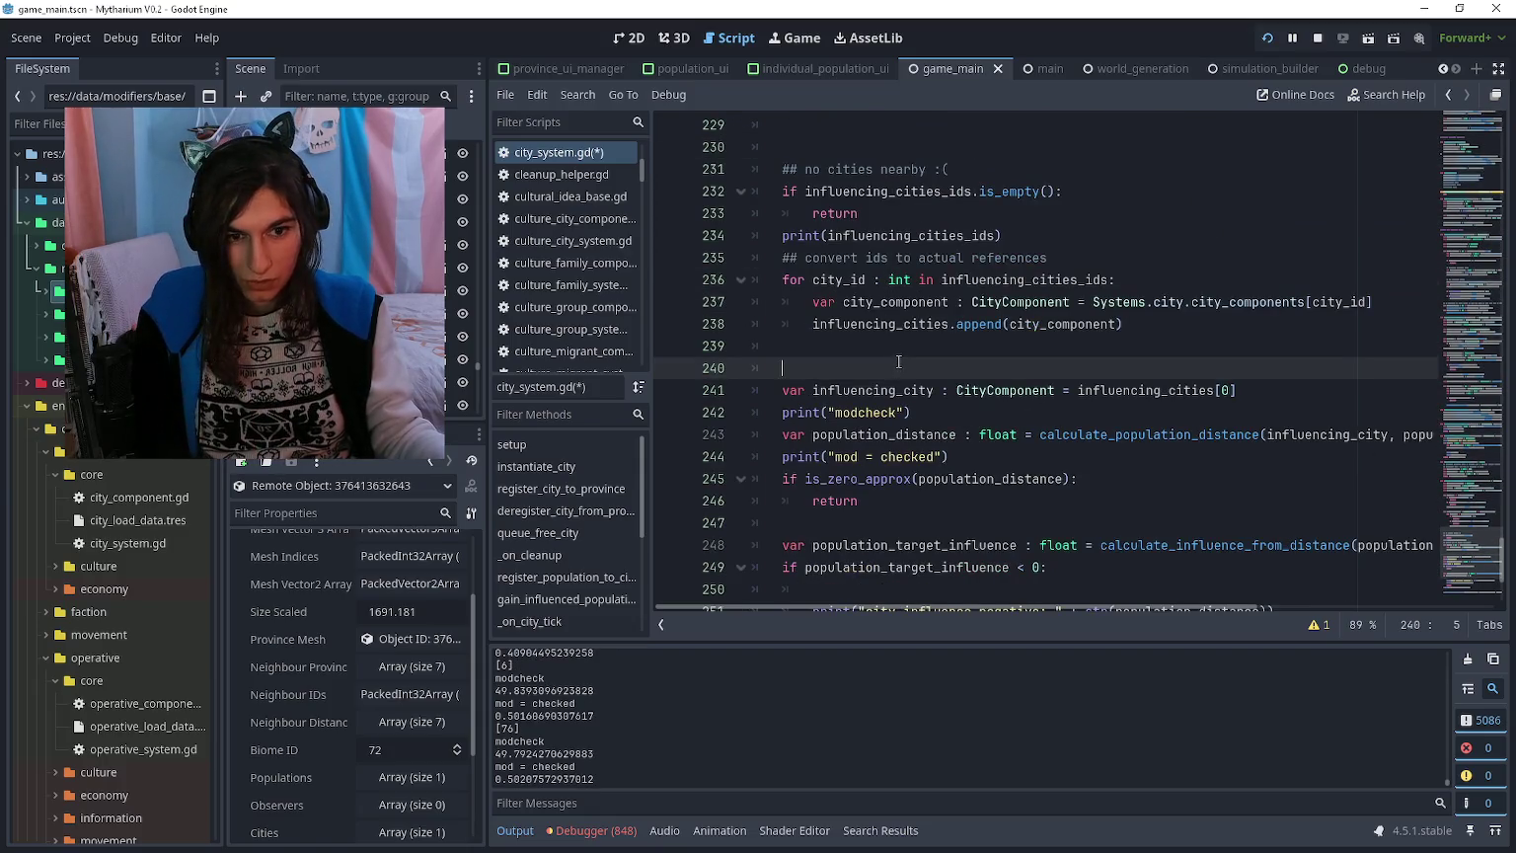
Step: Delete the city influence negative print line and clear the Output panel
scroll(929, 510, down, 2)
click(965, 478)
scroll(958, 476, down, 1)
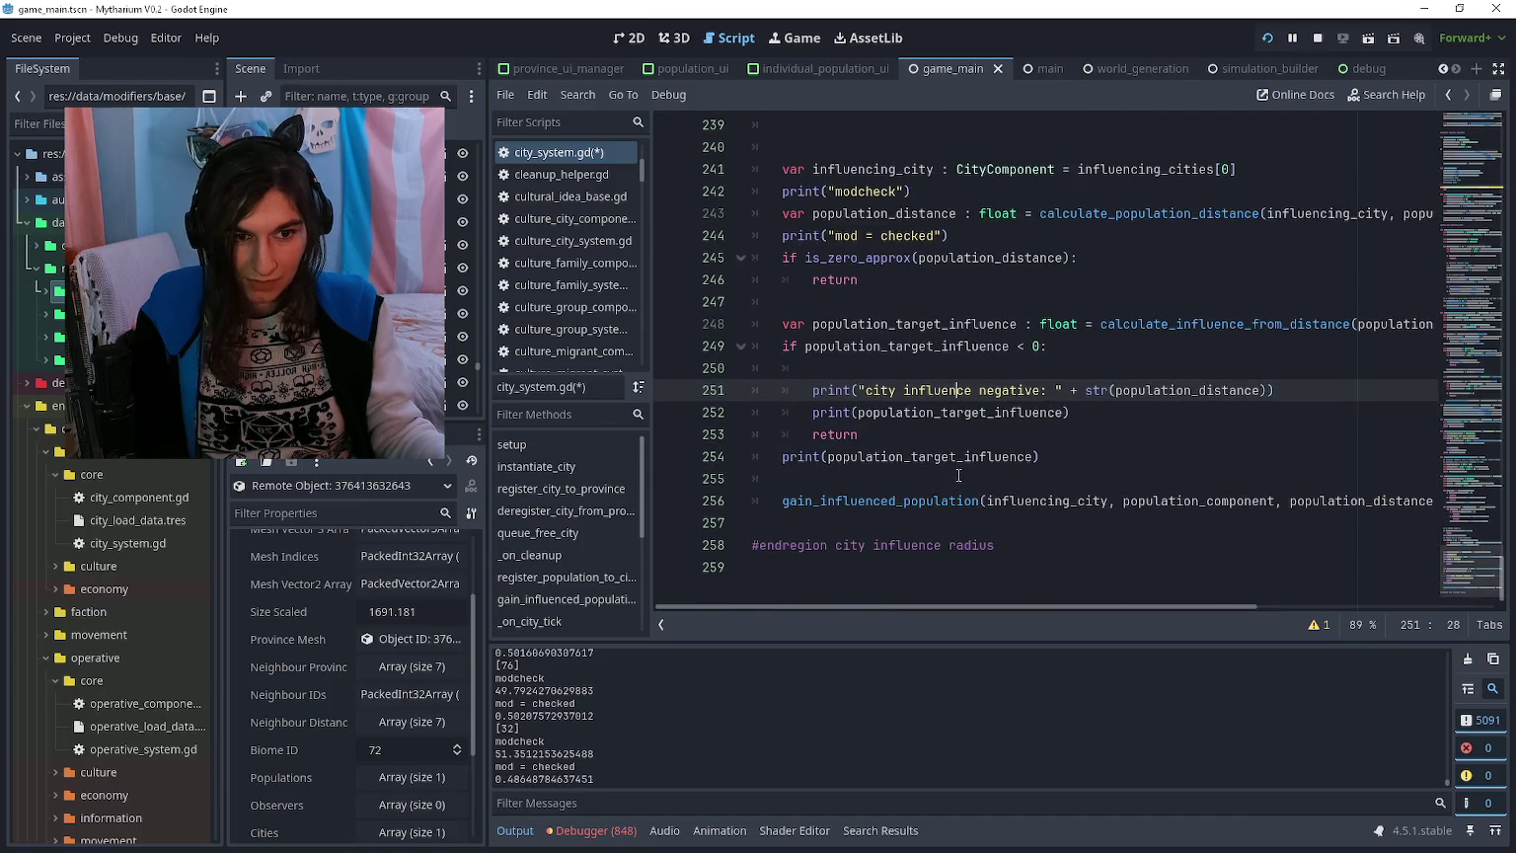
click(1097, 307)
click(971, 459)
click(1016, 390)
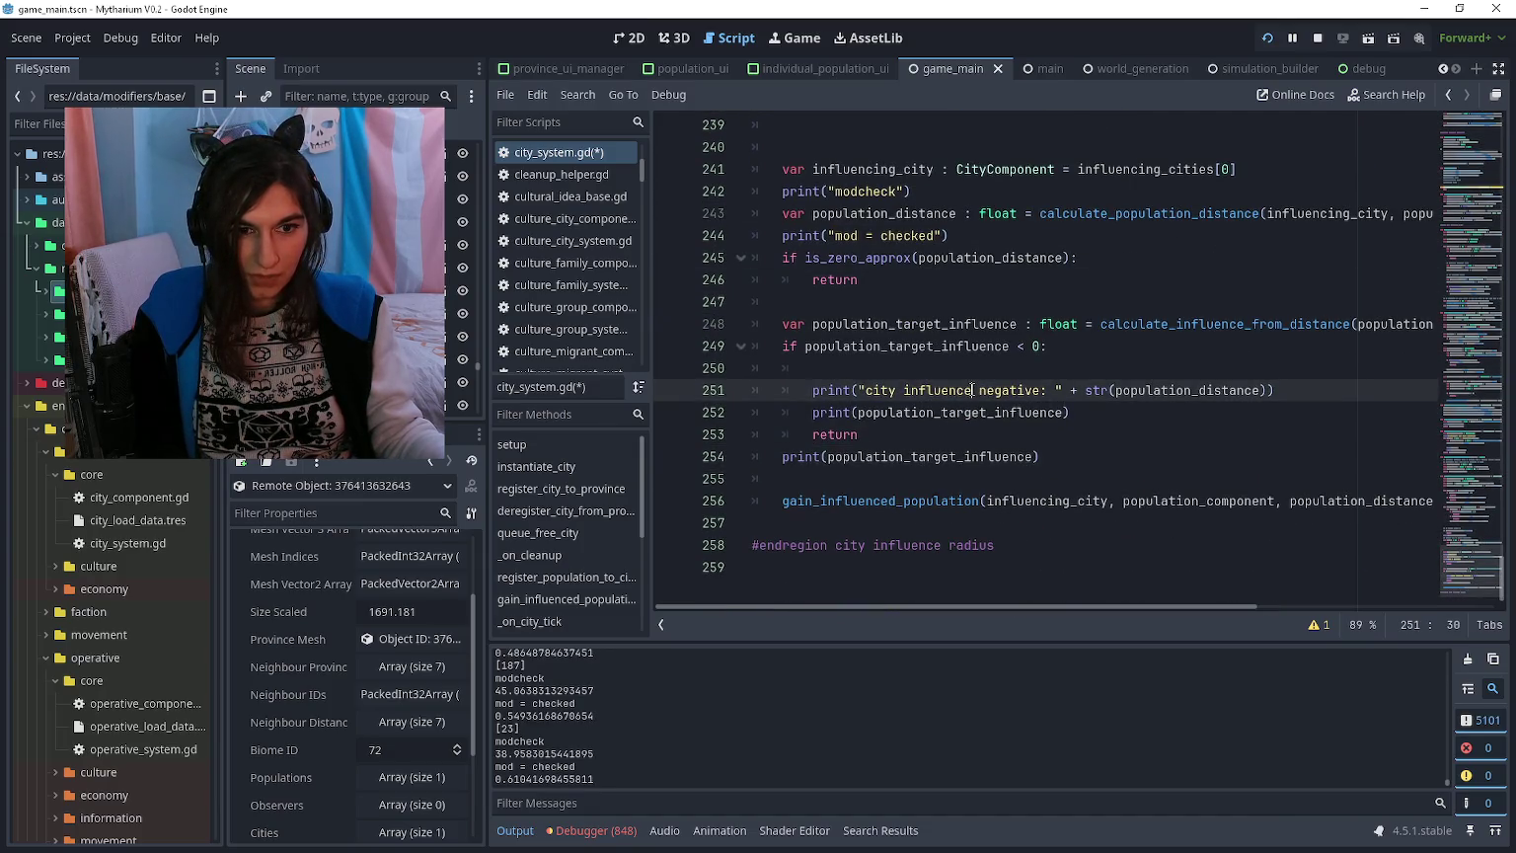
key(ctrl+shift+k)
click(1468, 659)
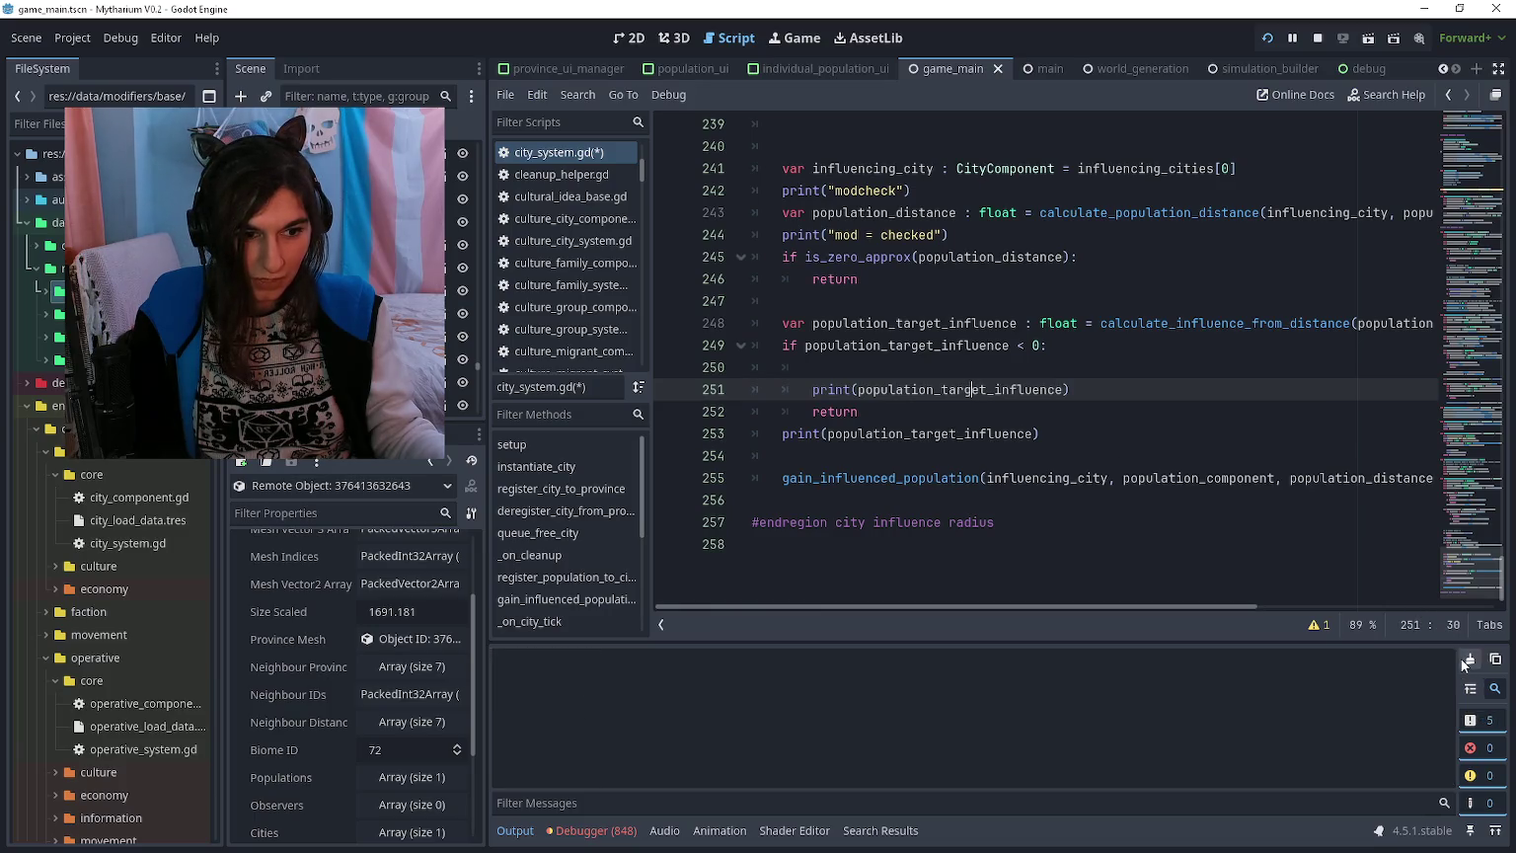
Step: Delete the modcheck and target influence debug print lines
click(952, 234)
key(ctrl+shift+k)
click(938, 190)
key(ctrl+shift+k)
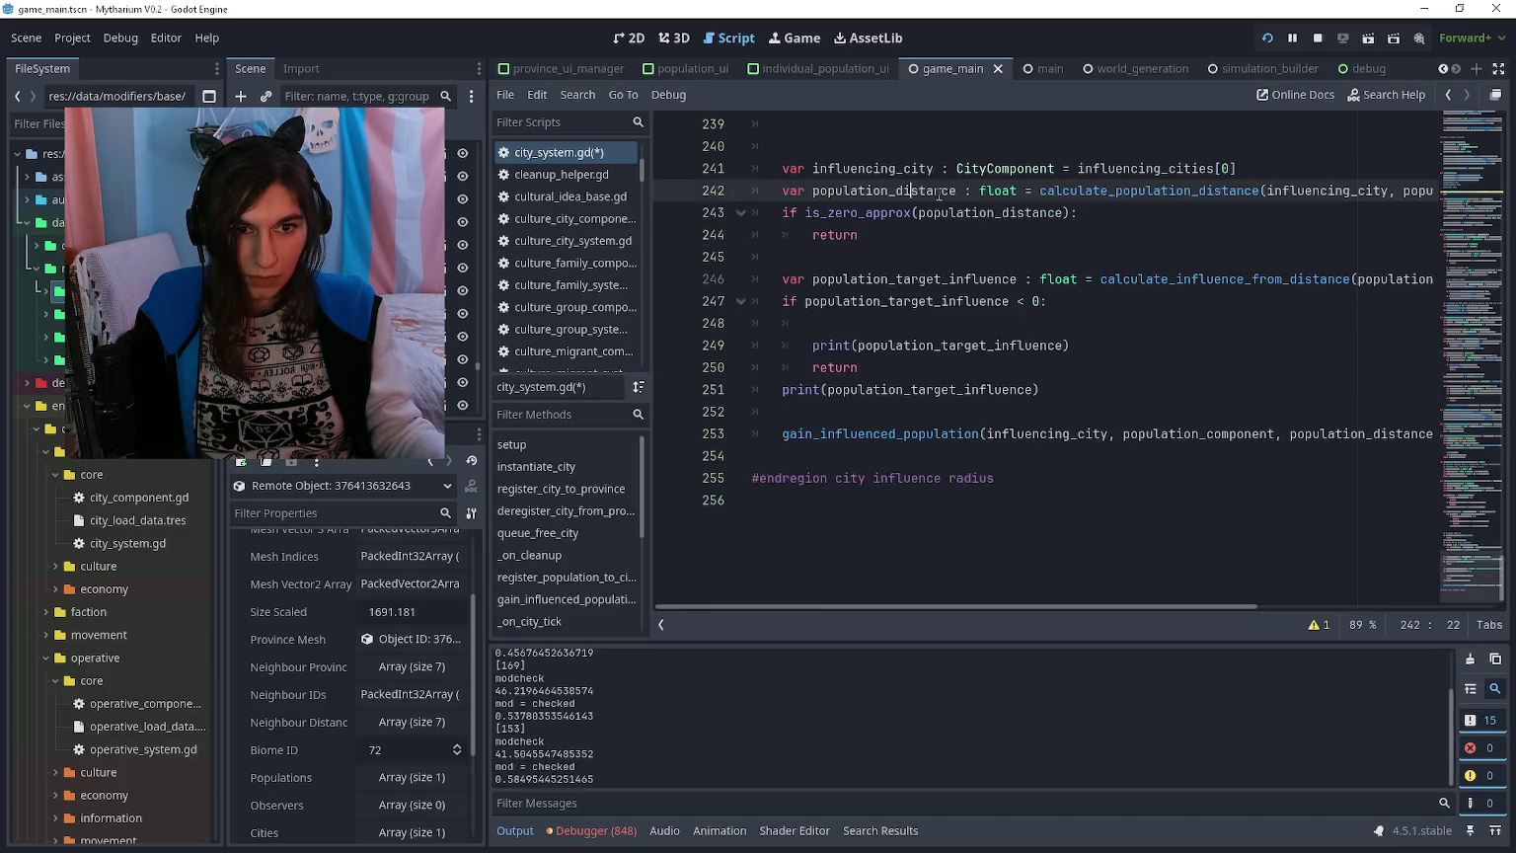
click(974, 345)
key(ctrl+shift+k)
click(975, 367)
key(ctrl+shift+k)
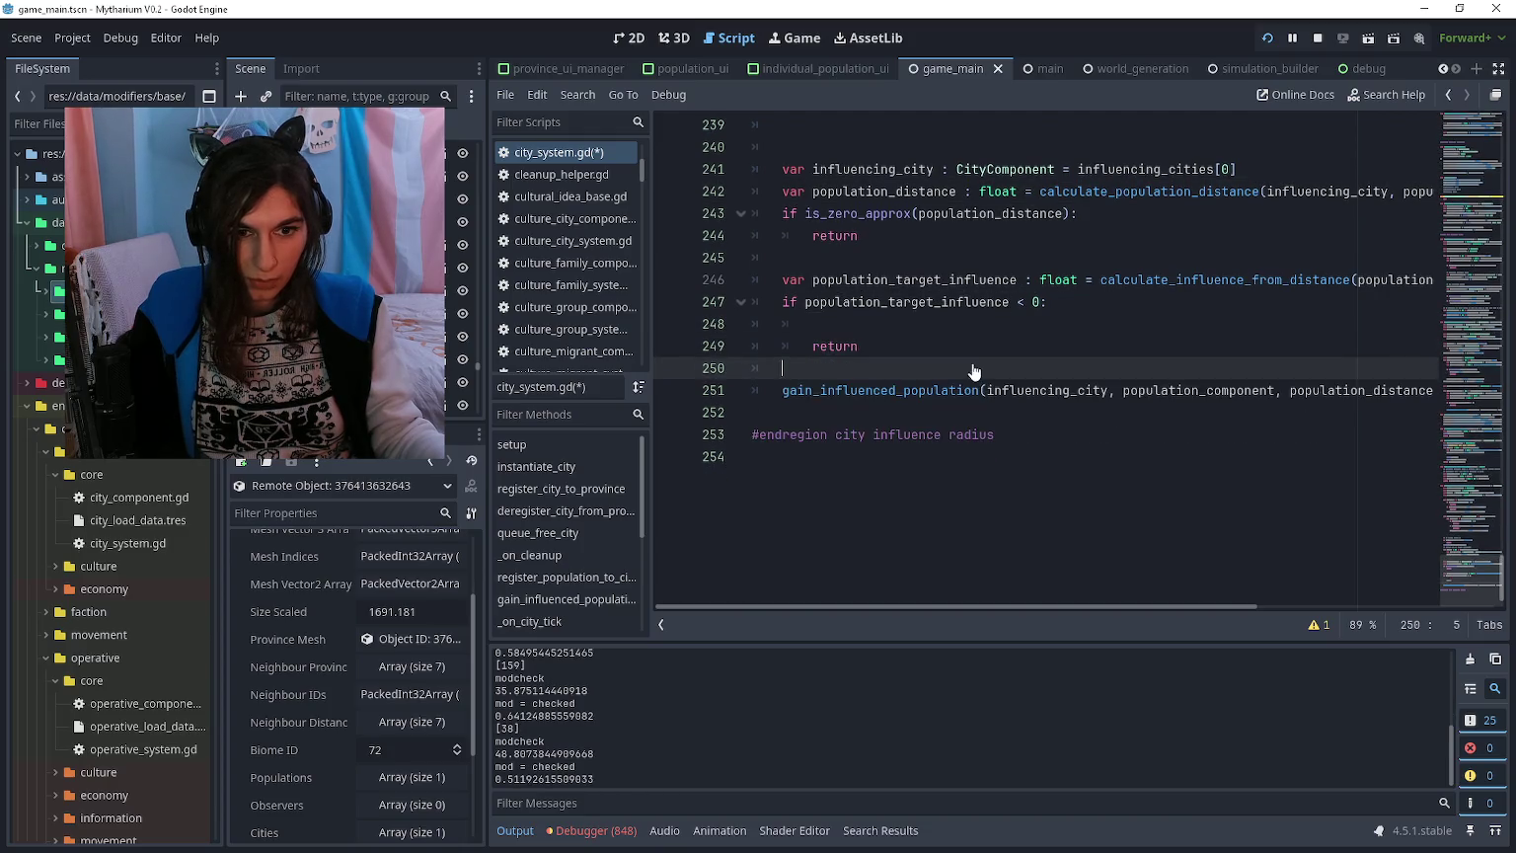
Step: Save city_system.gd with the cursor placed after the city list loop
scroll(973, 343, up, 6)
scroll(988, 467, down, 3)
click(1012, 373)
key(ctrl+s)
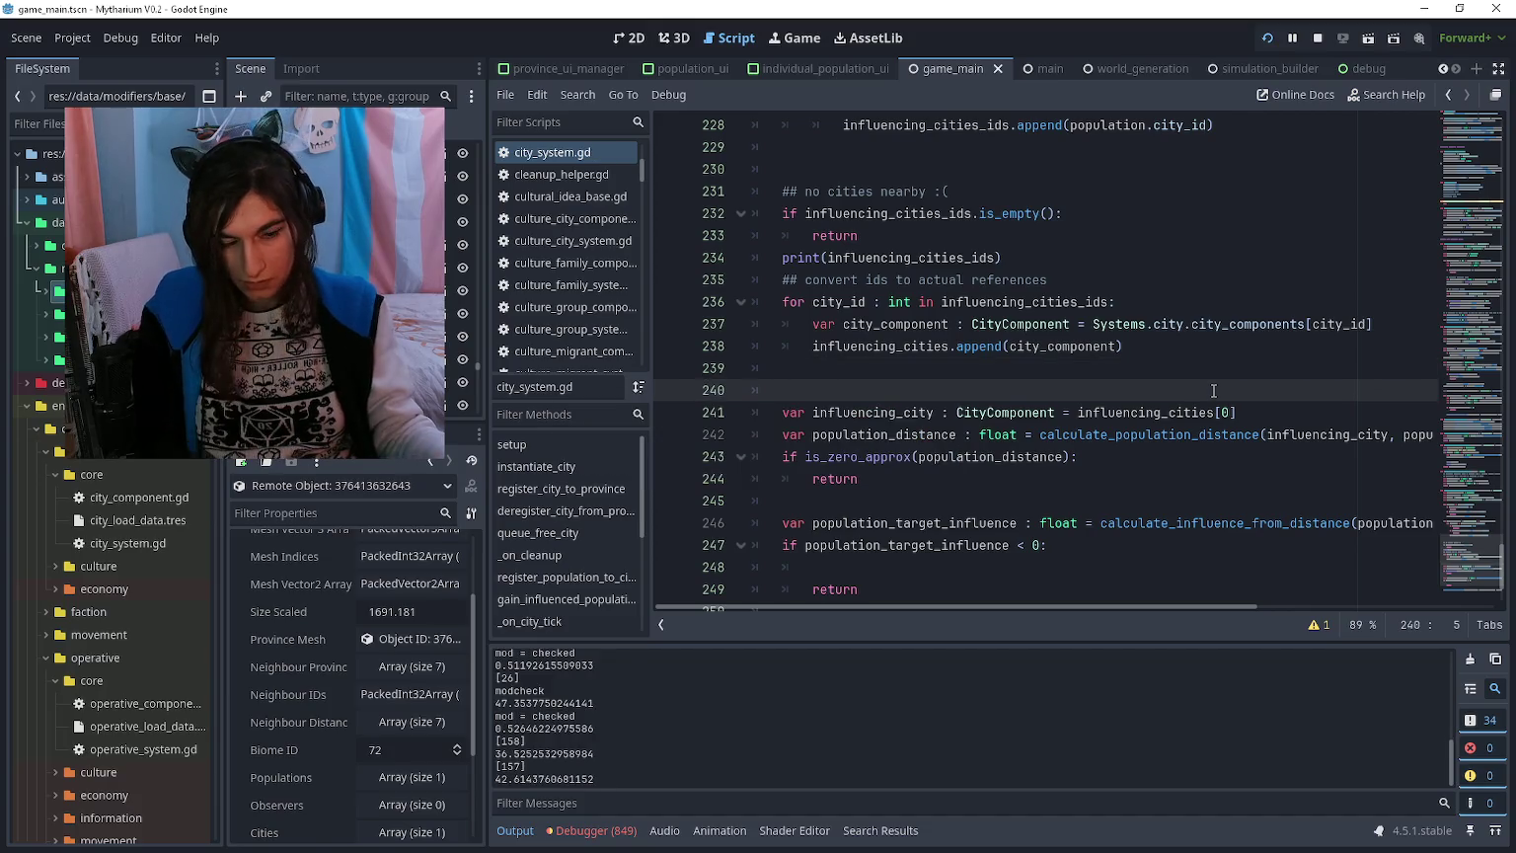
Step: Add a '## find closest city' comment declaring influencing_city : CityComponent and influencing_city_distance : float
key(Return)
key(Return)
key(Up)
text(find)
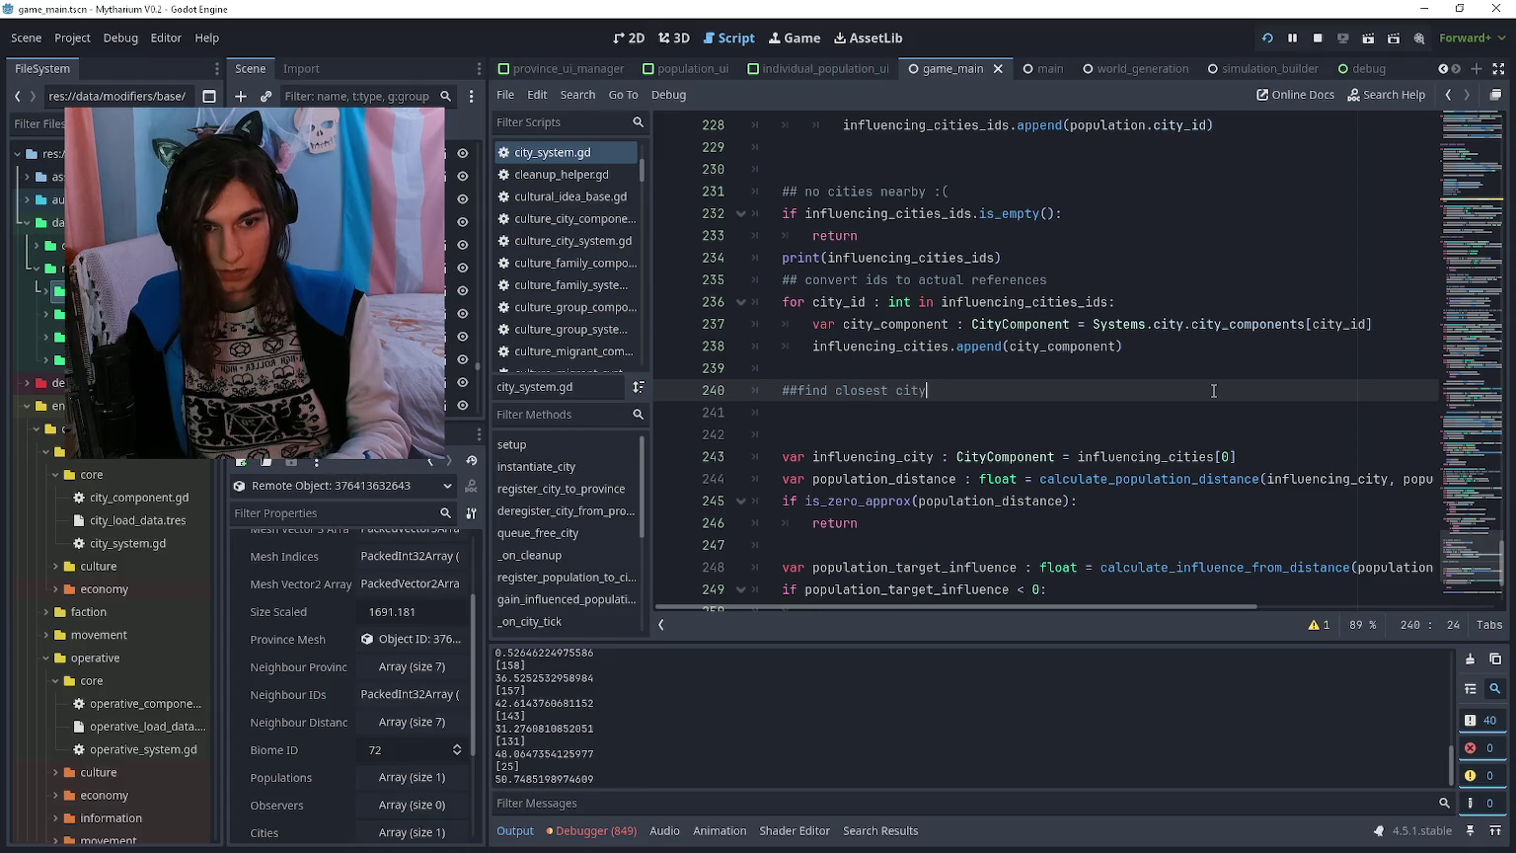
key(Home)
key(Right)
key(Right)
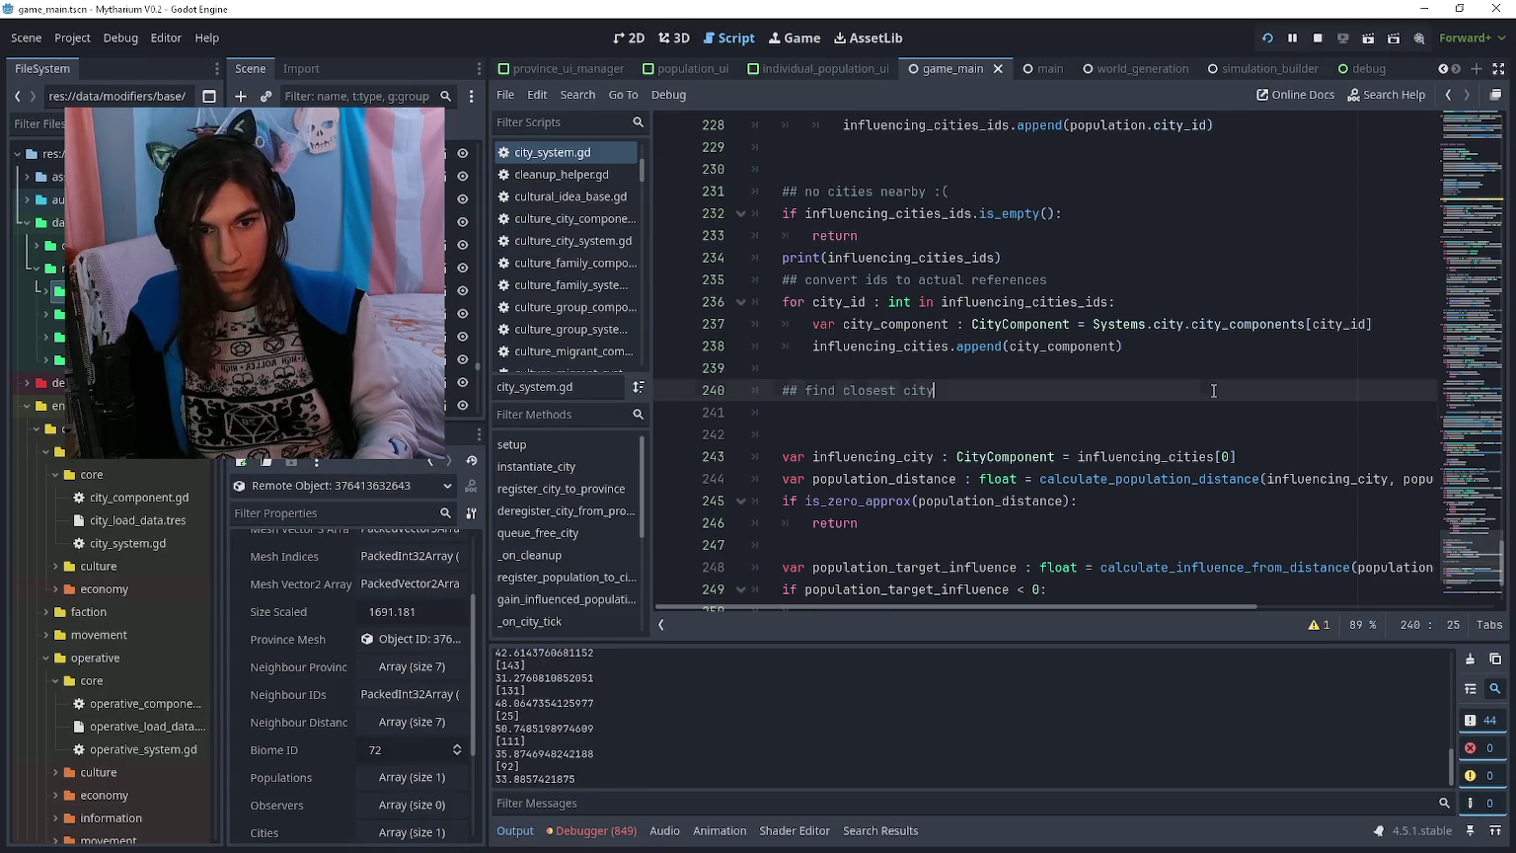
key(Down)
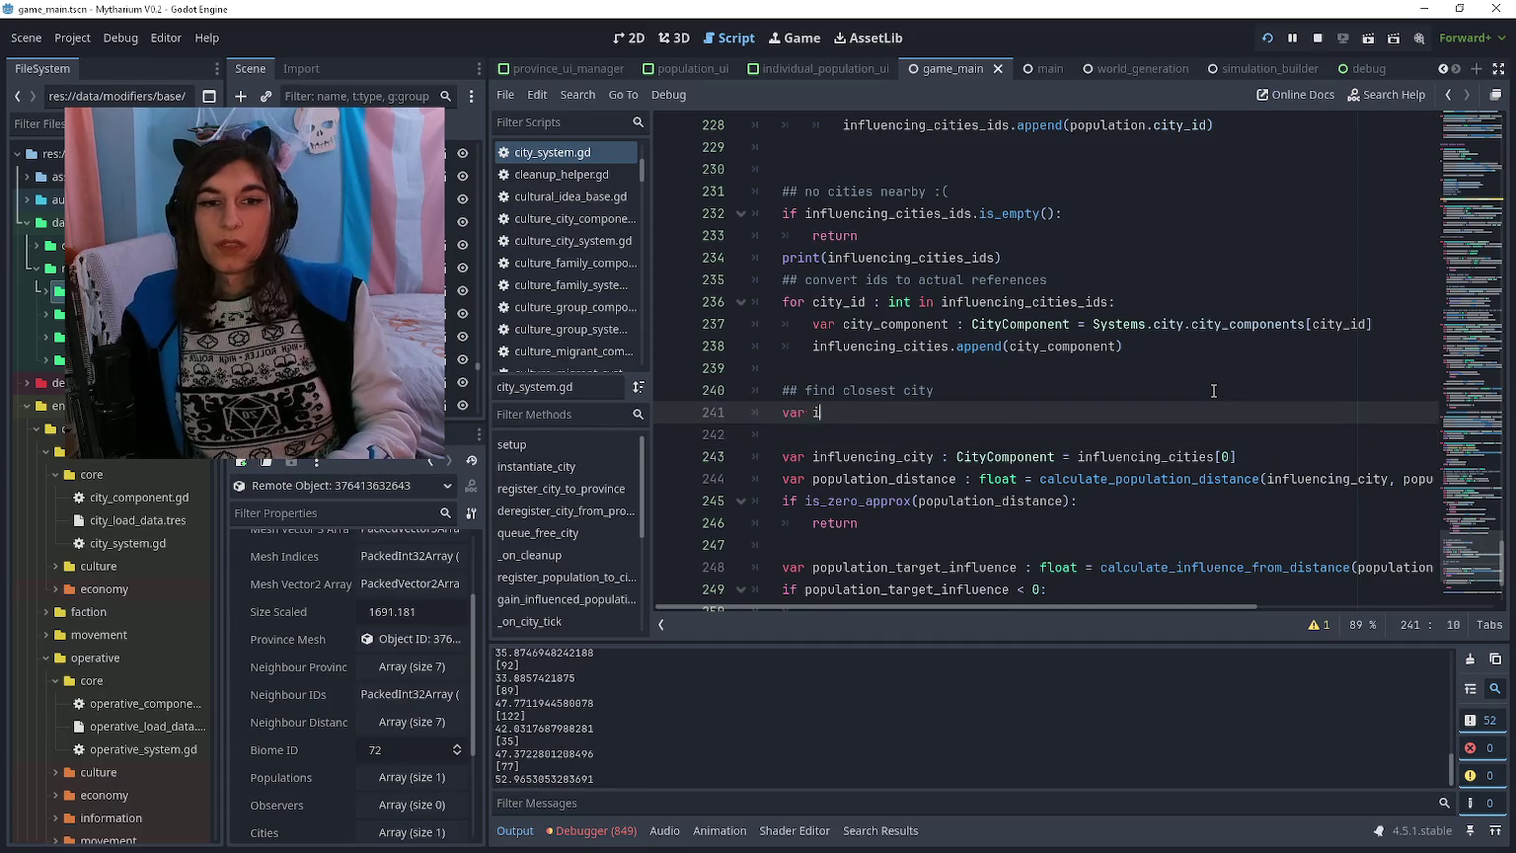
text(luencing_city : CityCompoen)
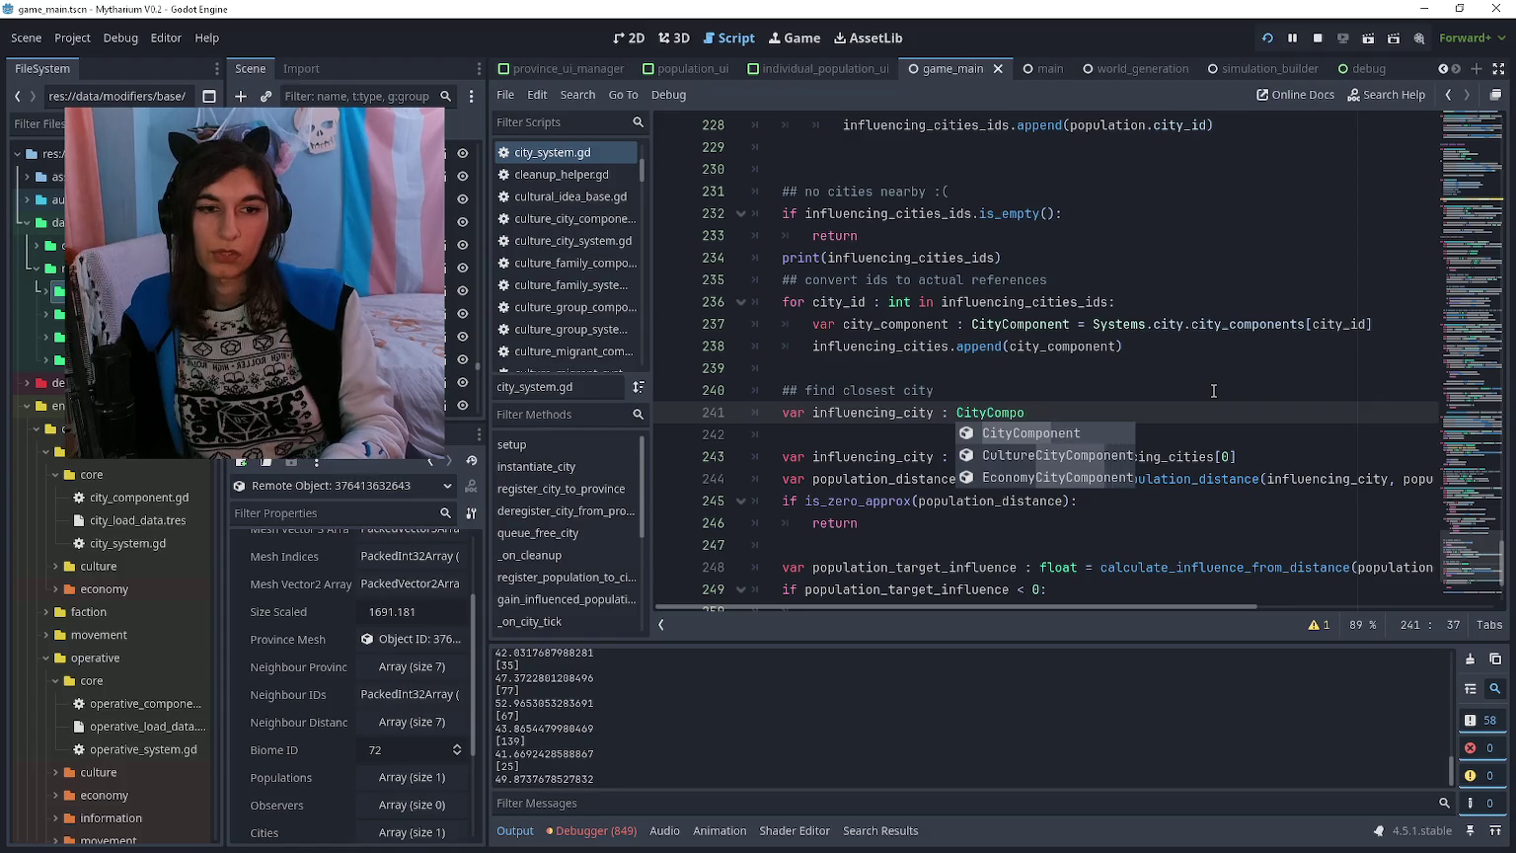
key(Return)
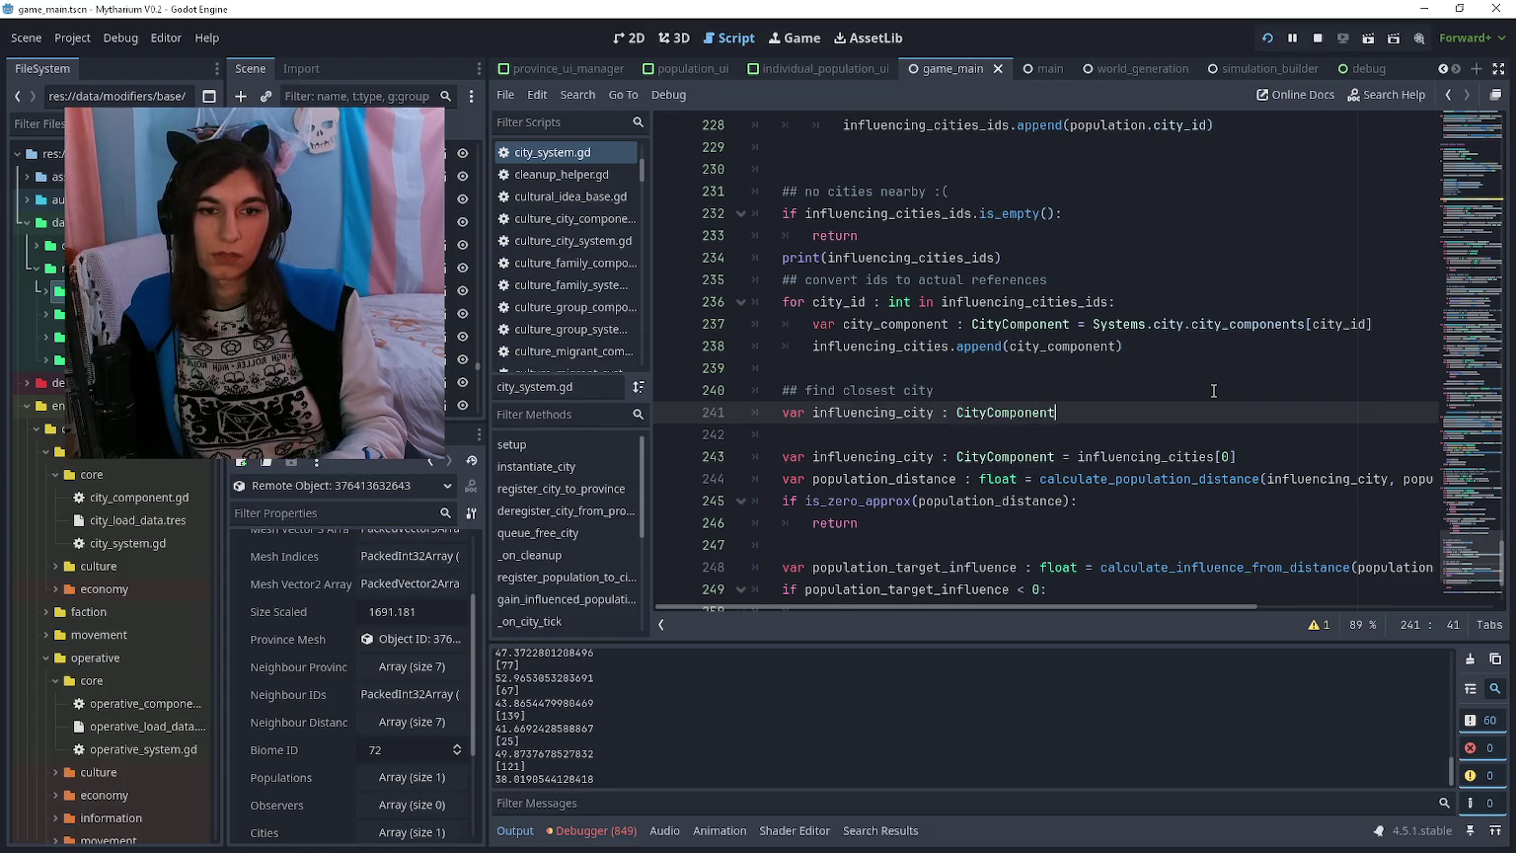
key(Return)
text(var influ)
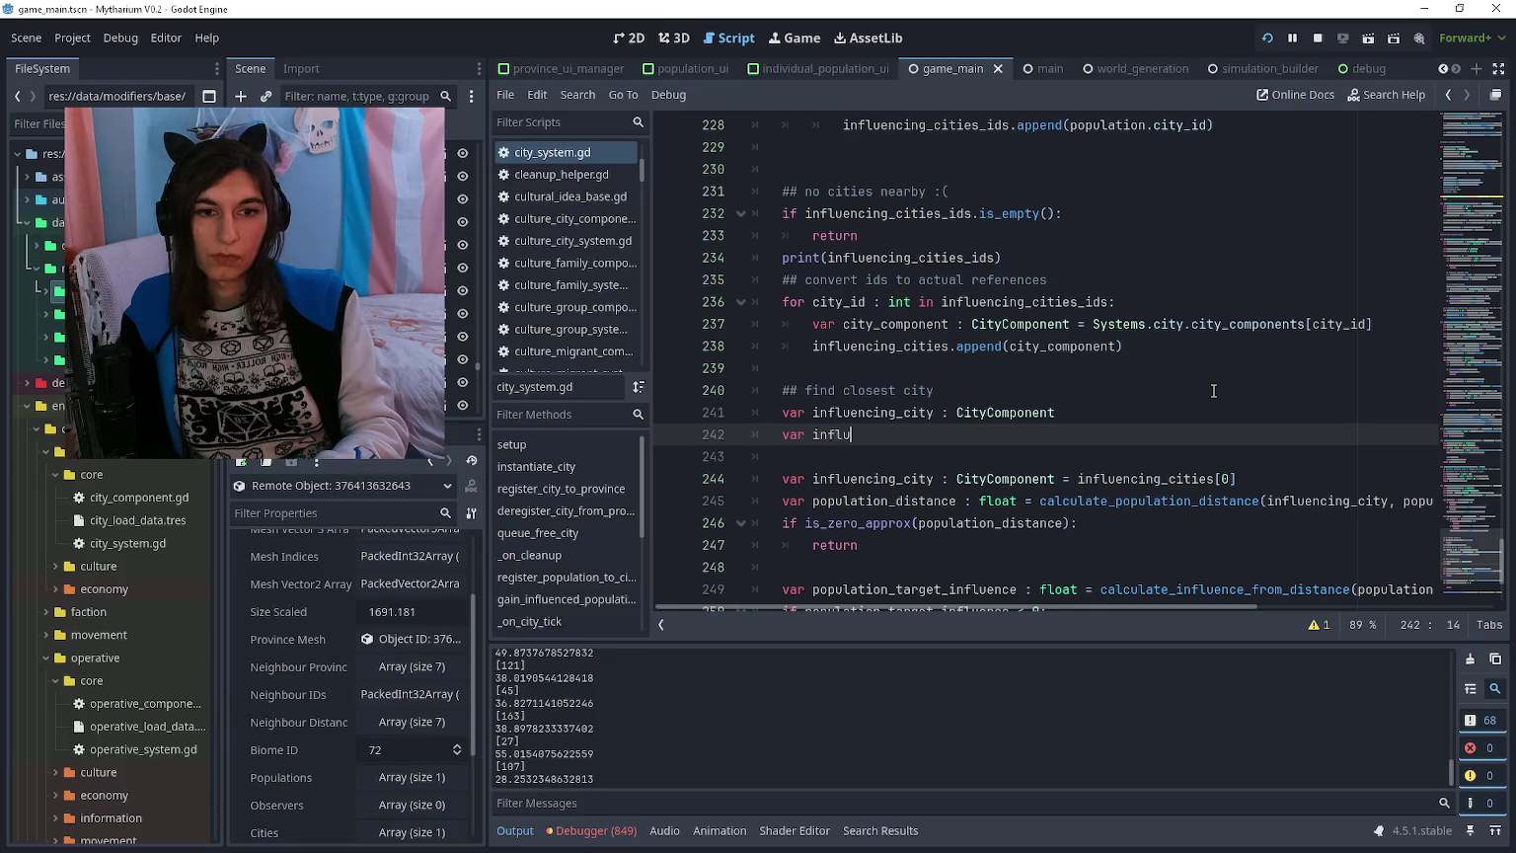
text(encing_city_distan)
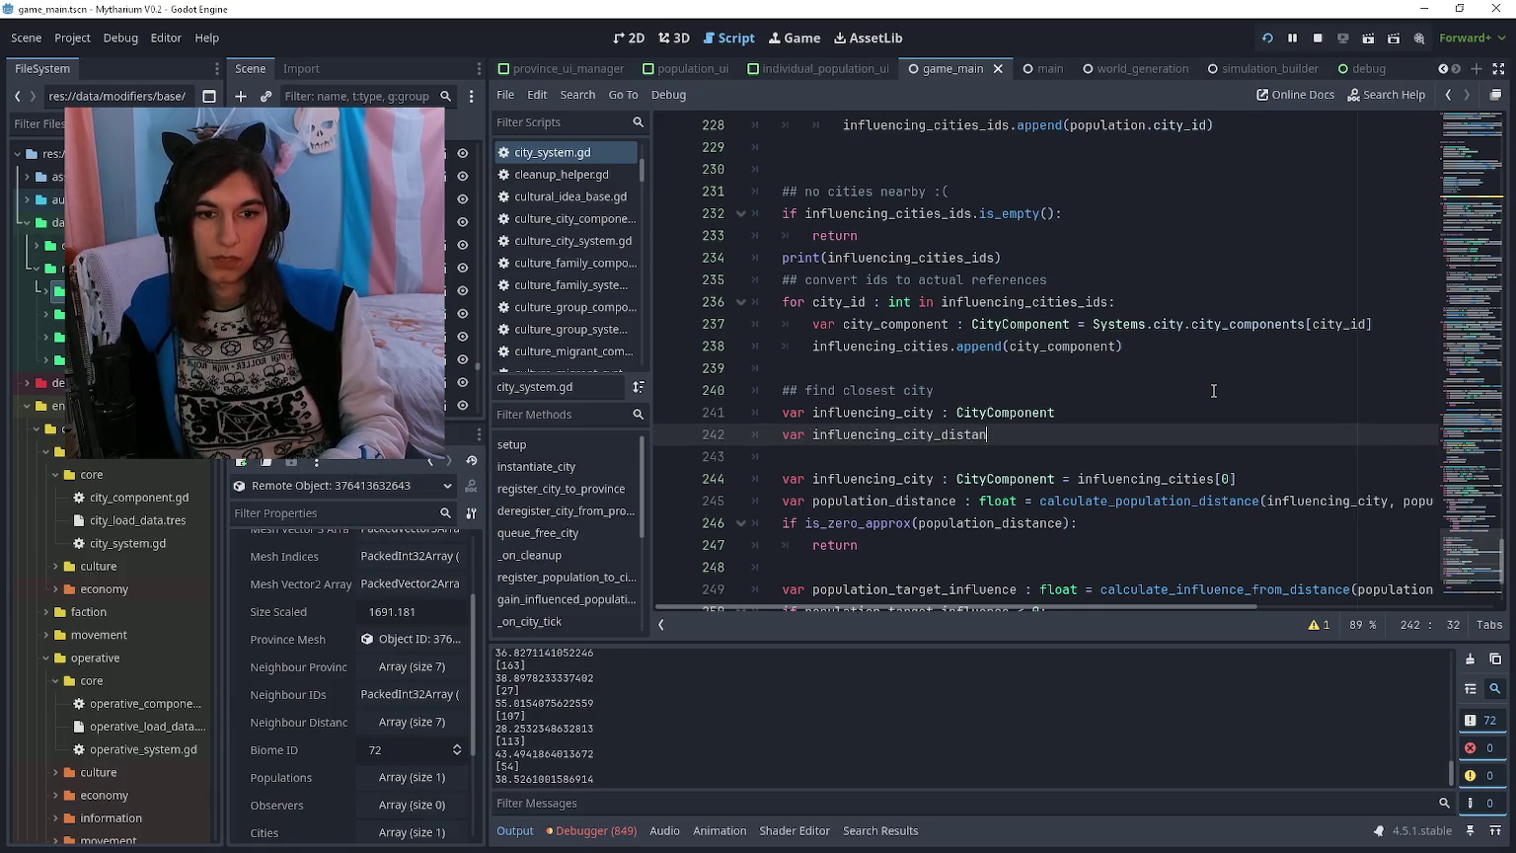
text(ce : float)
key(Return)
Step: Start a 'for city : CityComponent in influencing_cities:' loop
text(for )
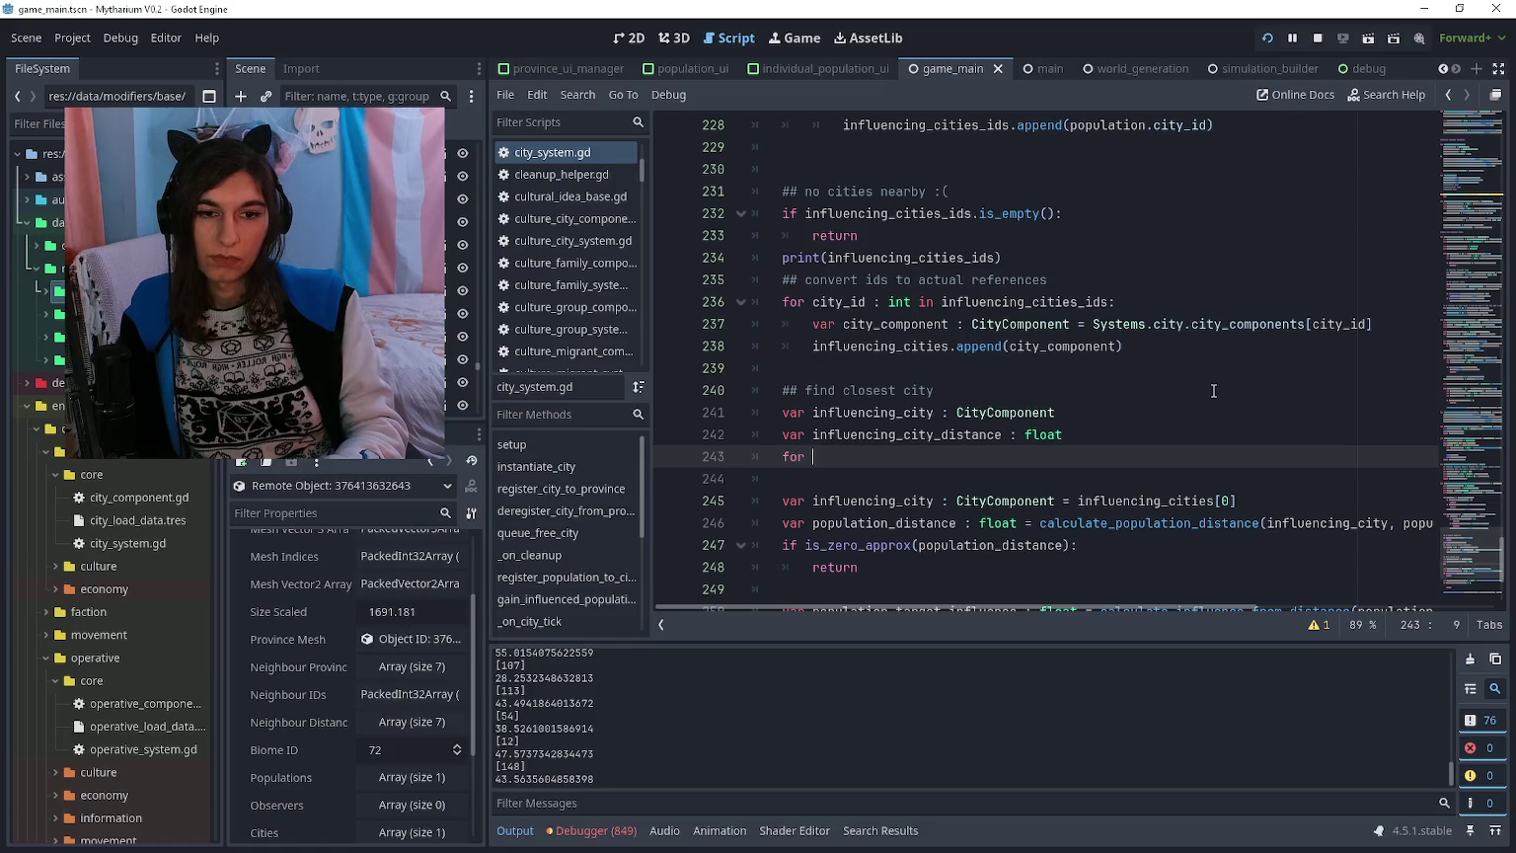
text(citiy)
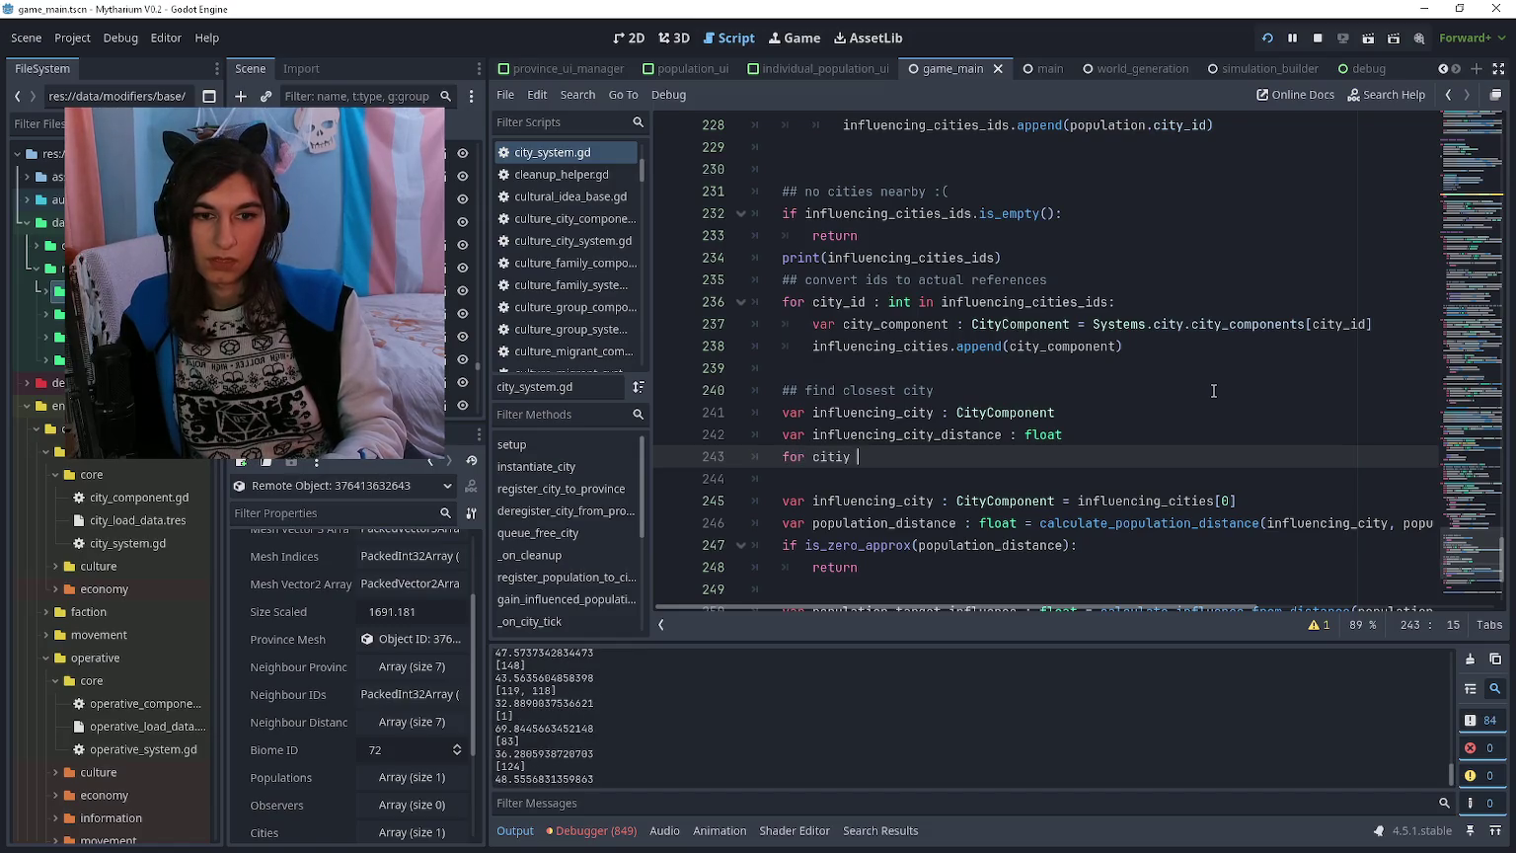
key(BackSpace)
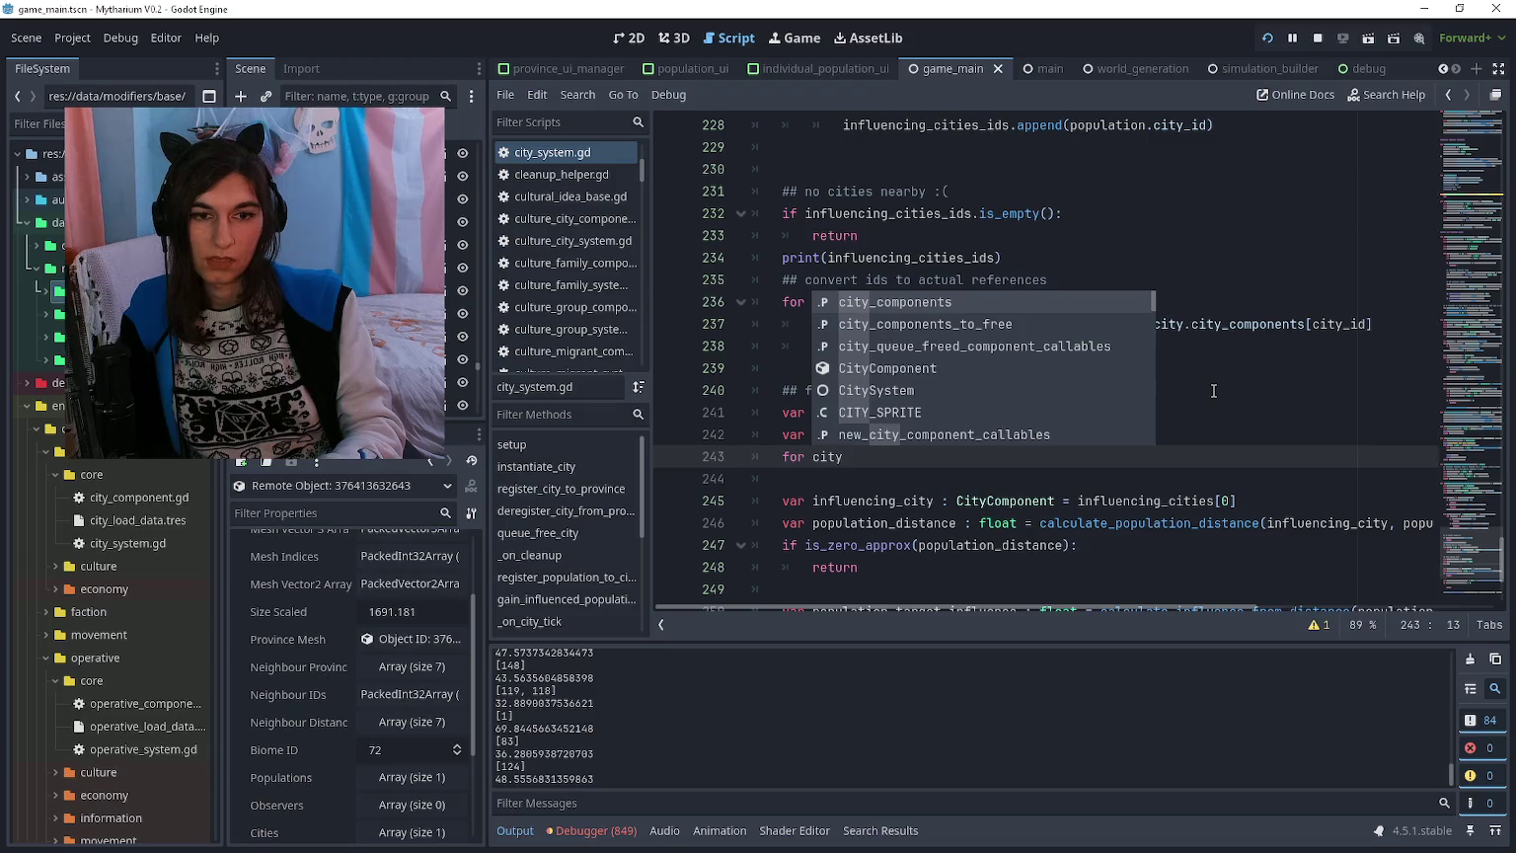
text( : CityCom)
key(Return)
text(in influencin)
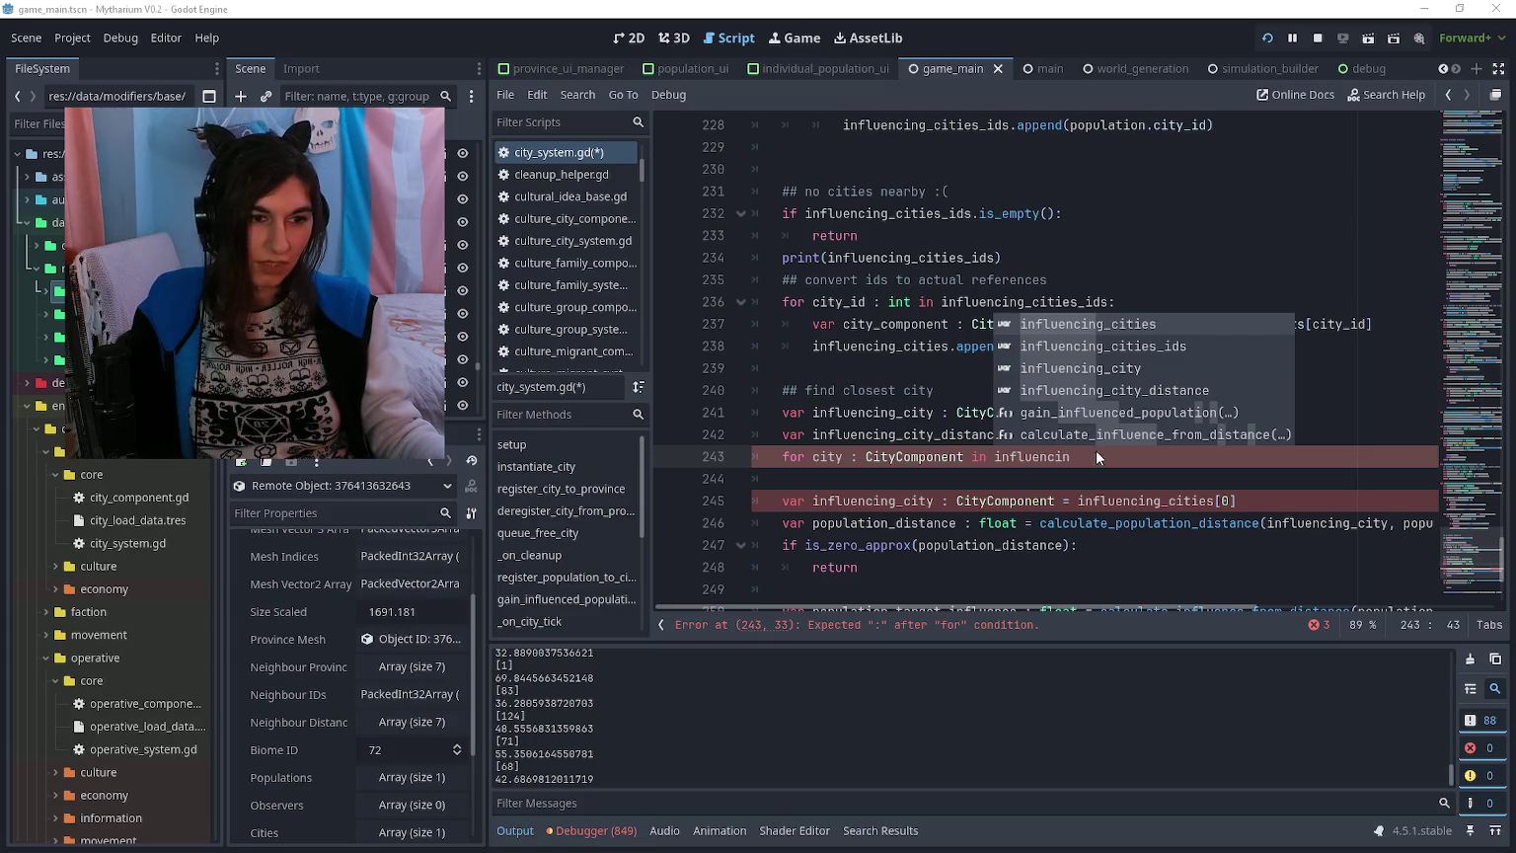
click(1103, 456)
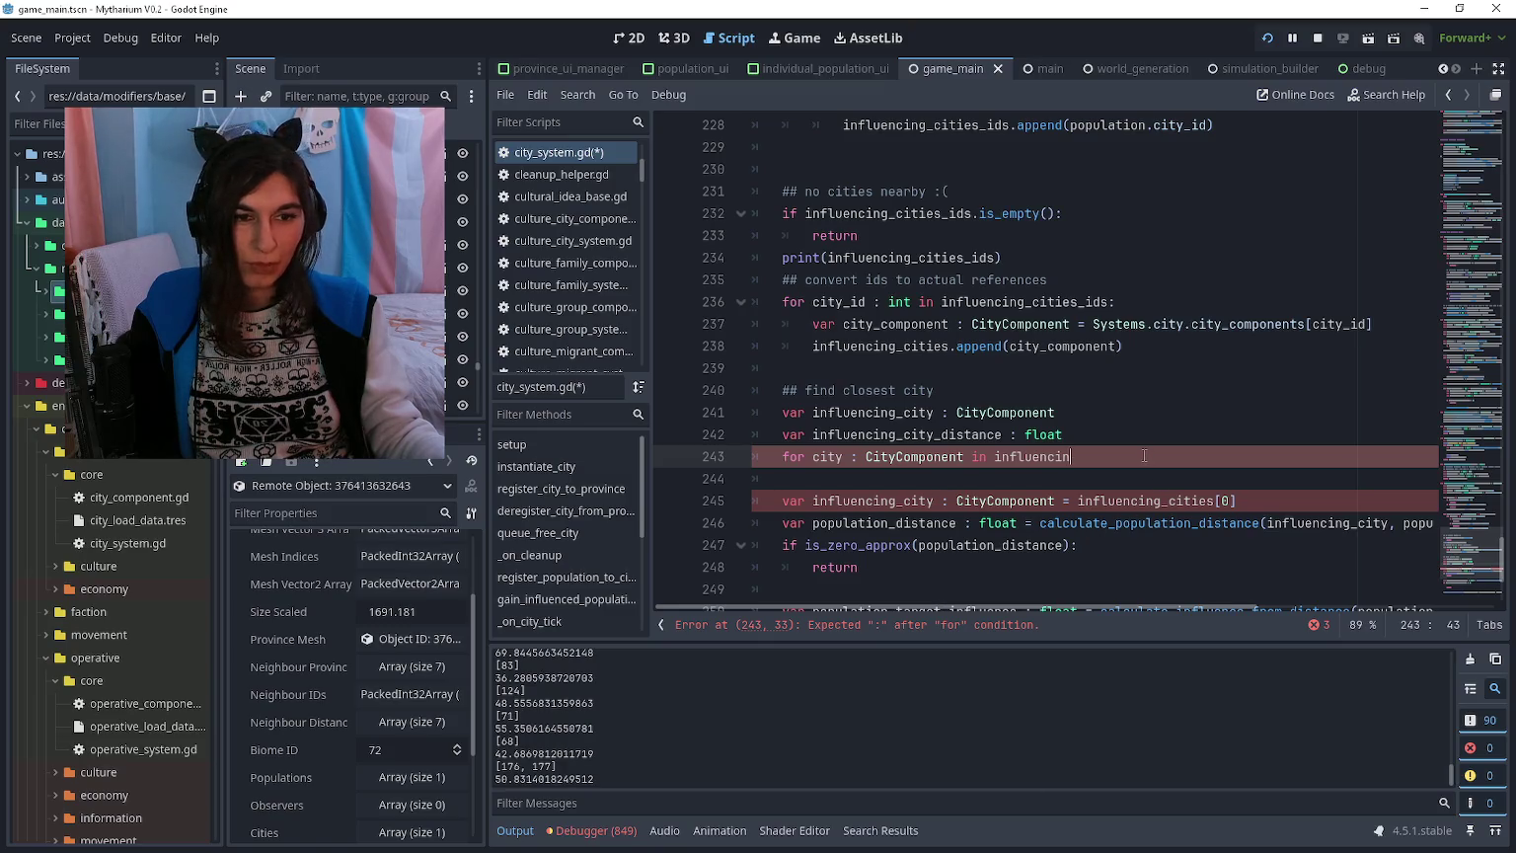
scroll(1144, 456, down, 1)
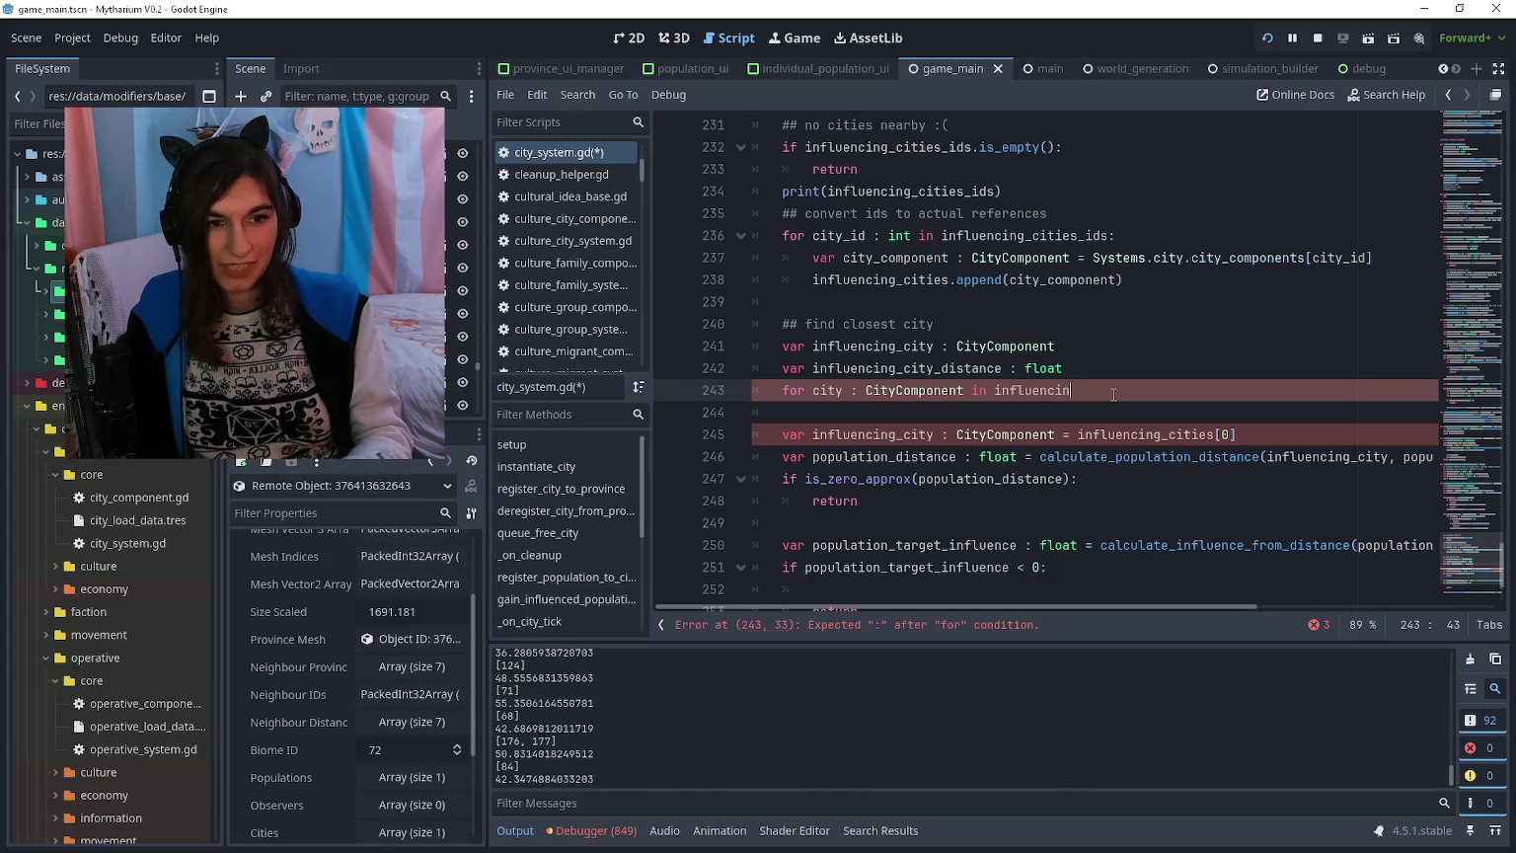
text(_cities)
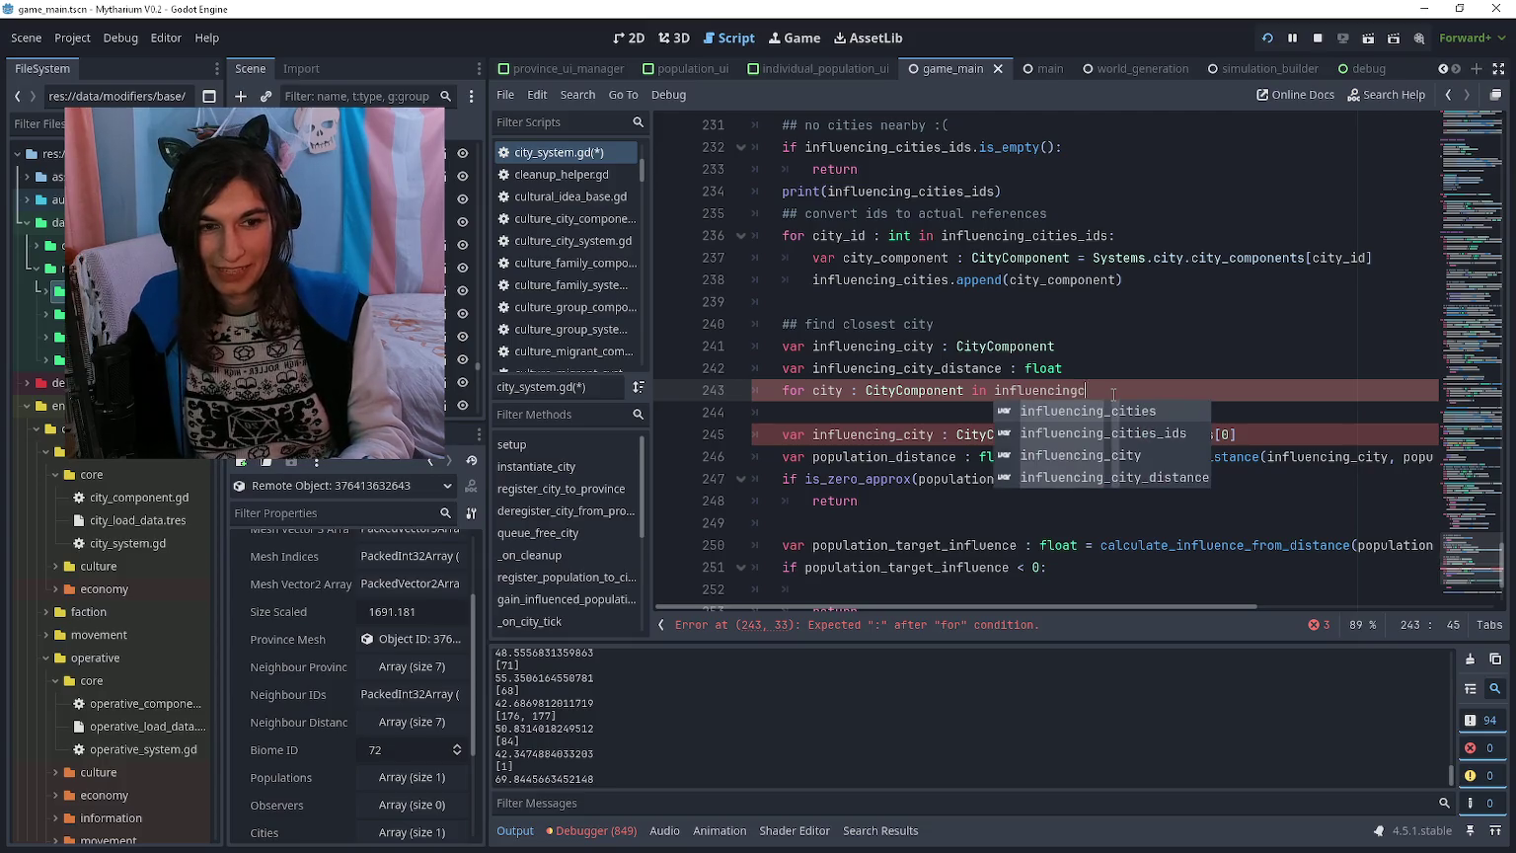
text(:)
key(Return)
Step: Declare city_distance as calculate_population_distance(city, population_component) inside the loop
text(var )
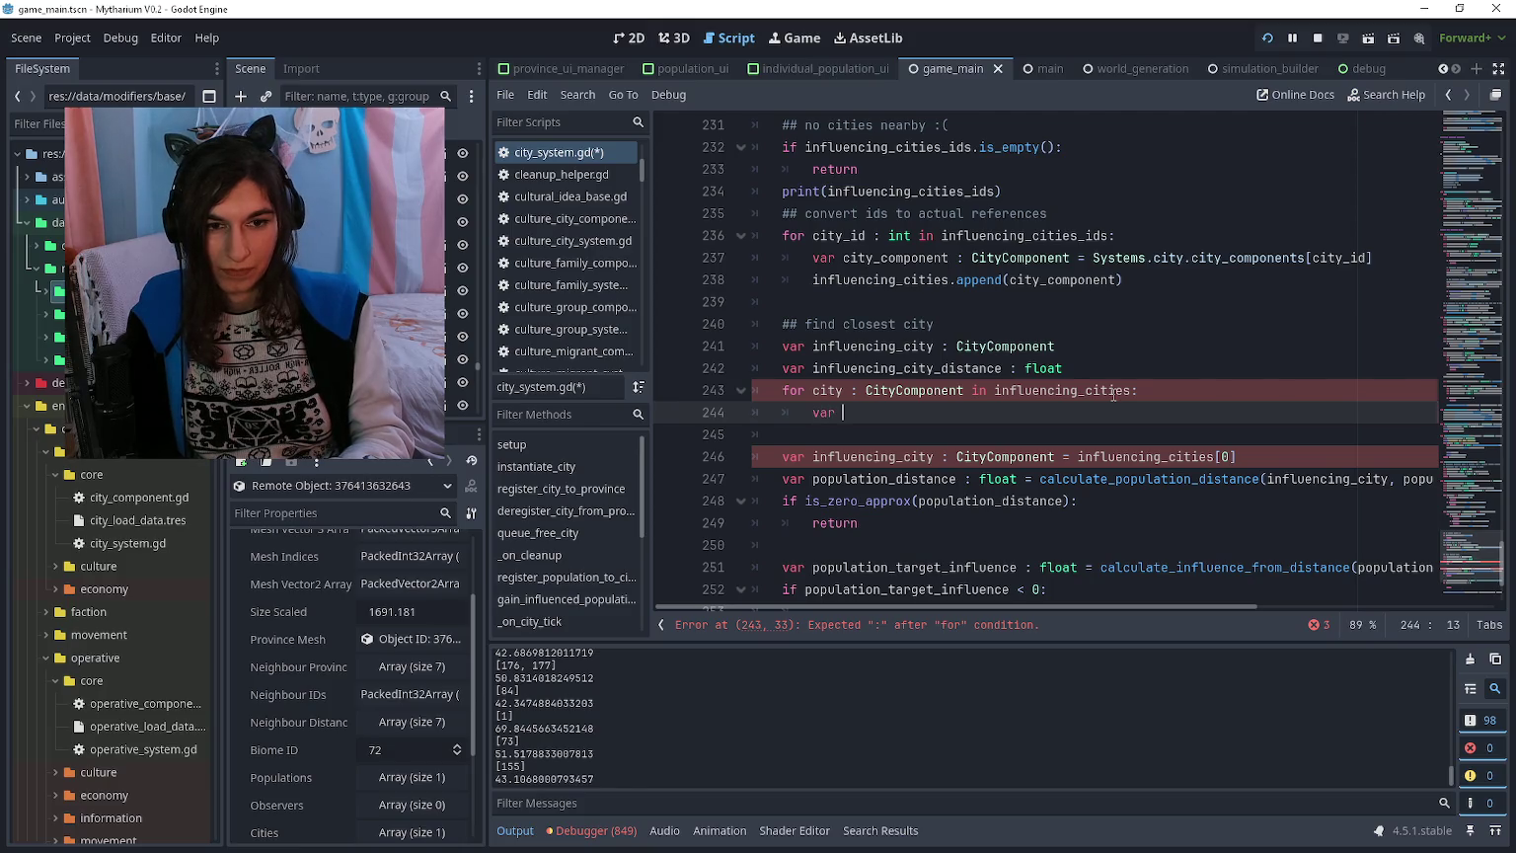
text(city_d)
key(BackSpace)
text(tance )
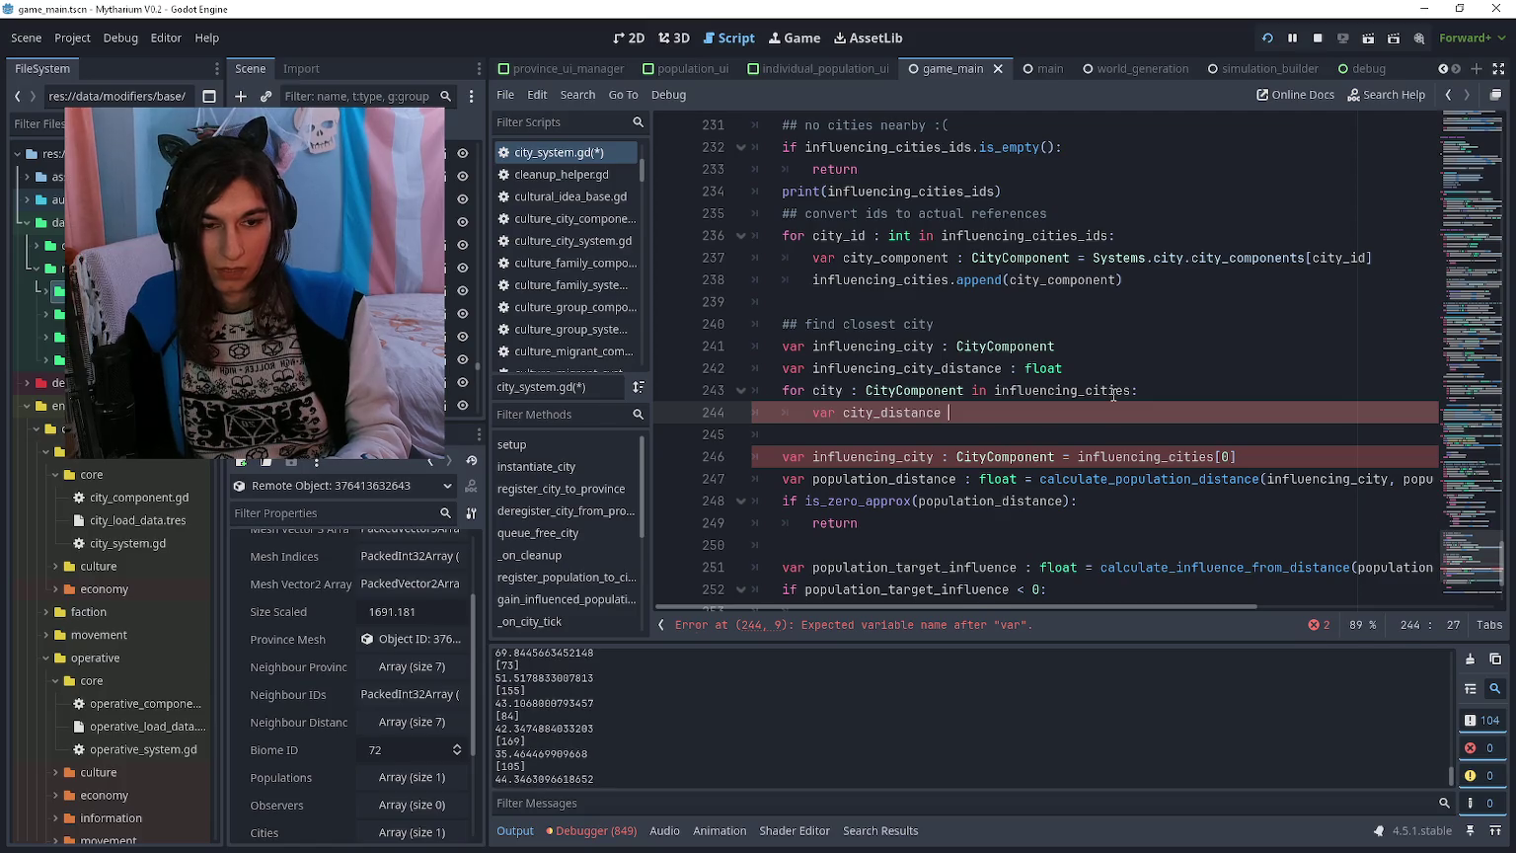
text(: float = )
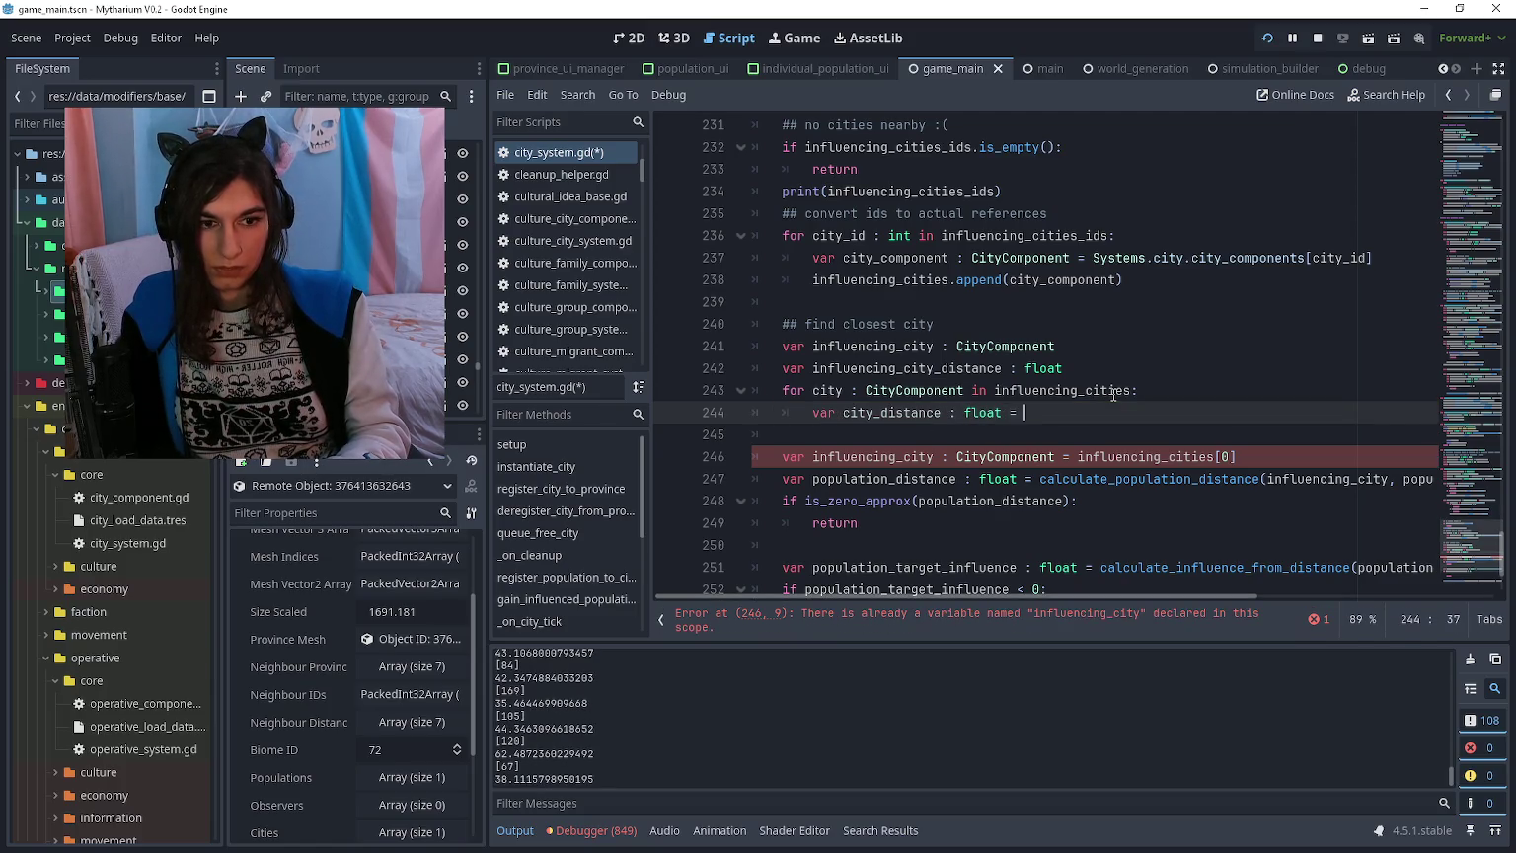
text(calculate)
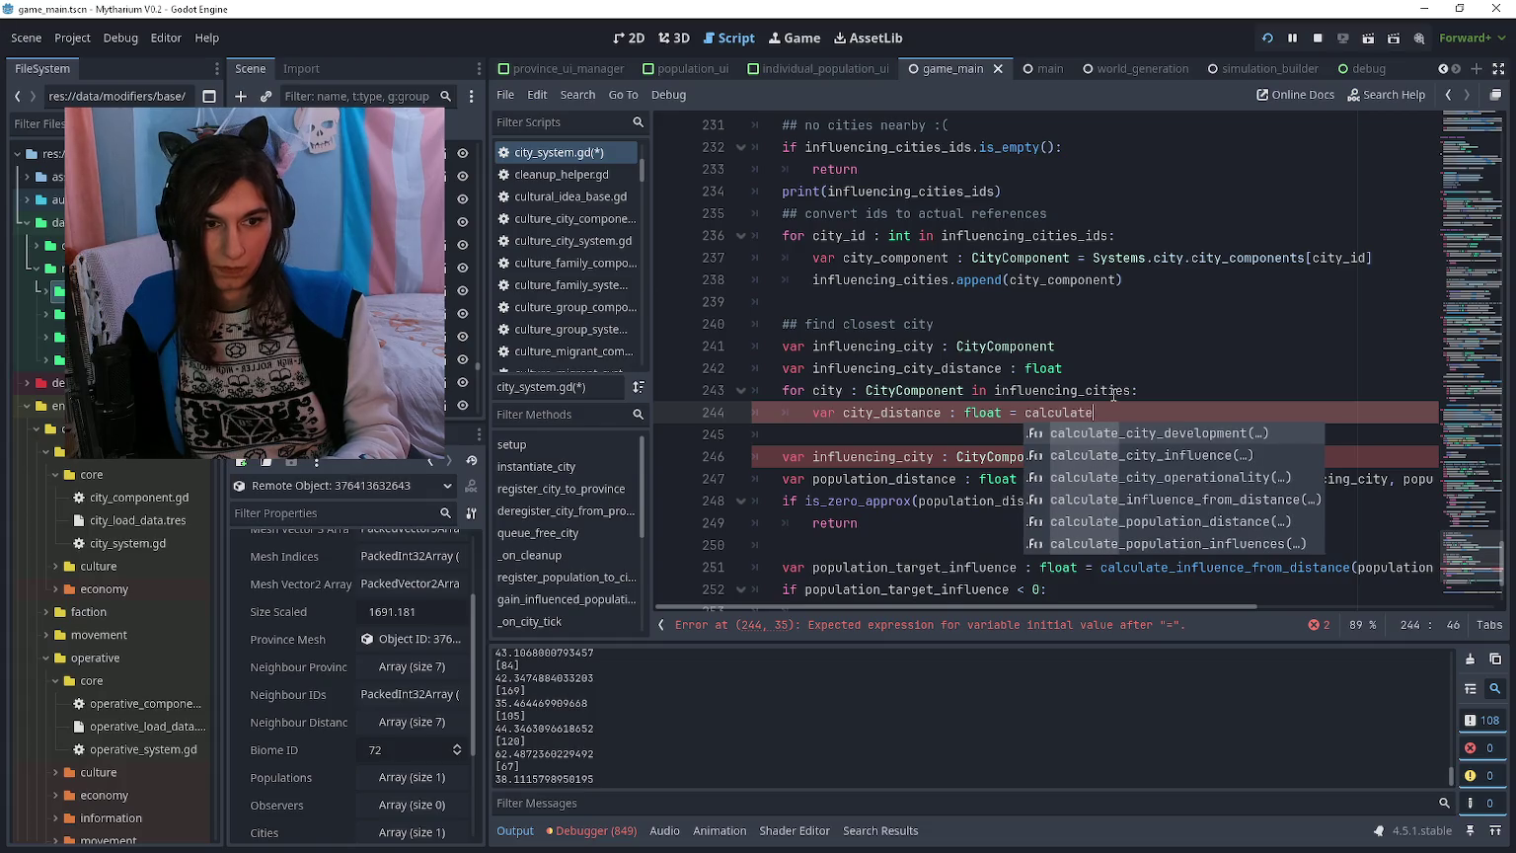
text(d)
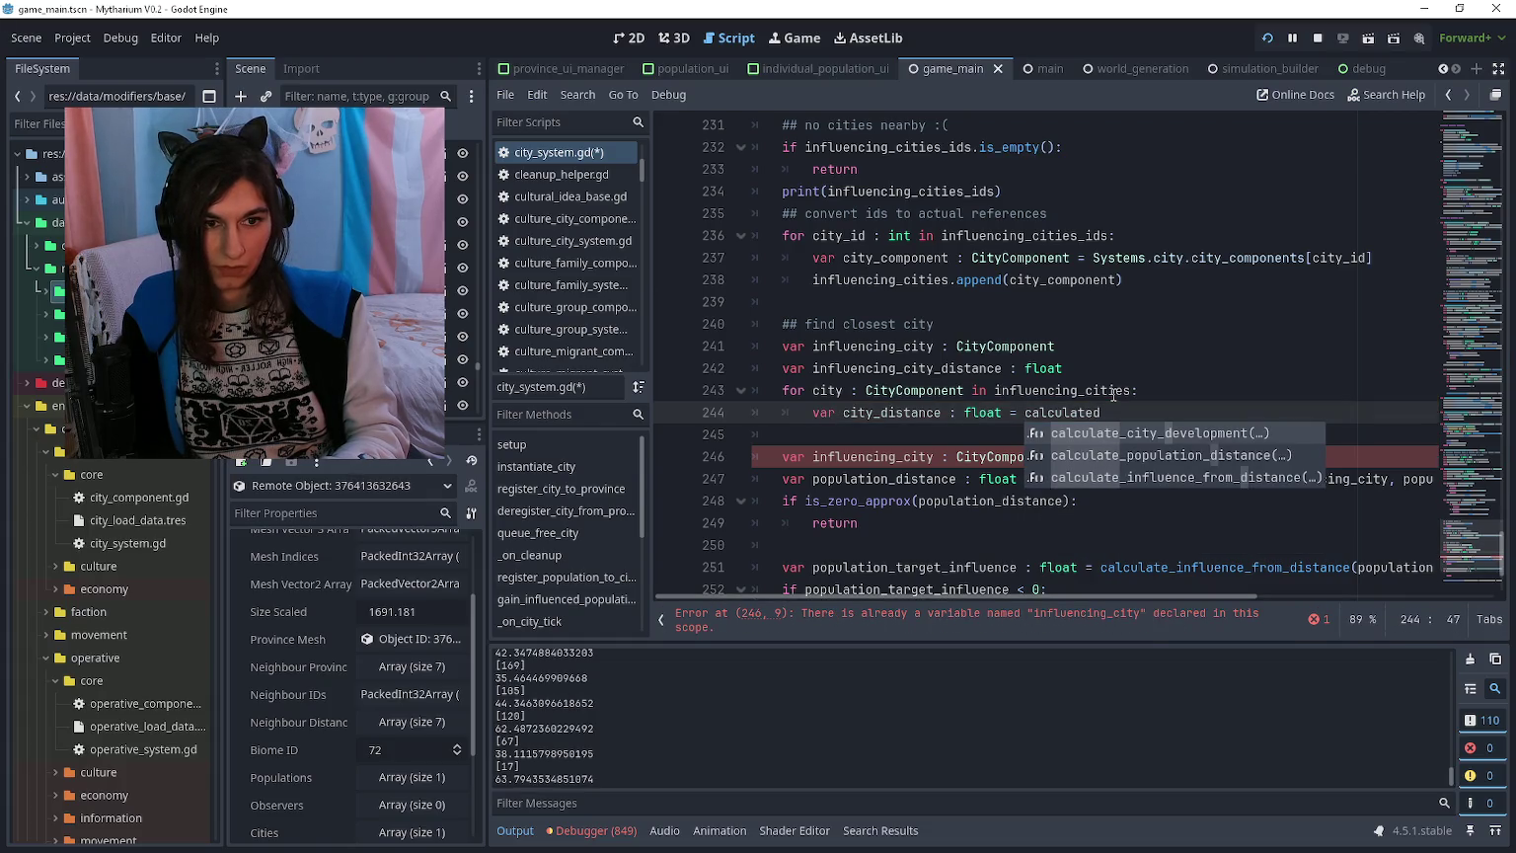
key(ctrl+BackSpace)
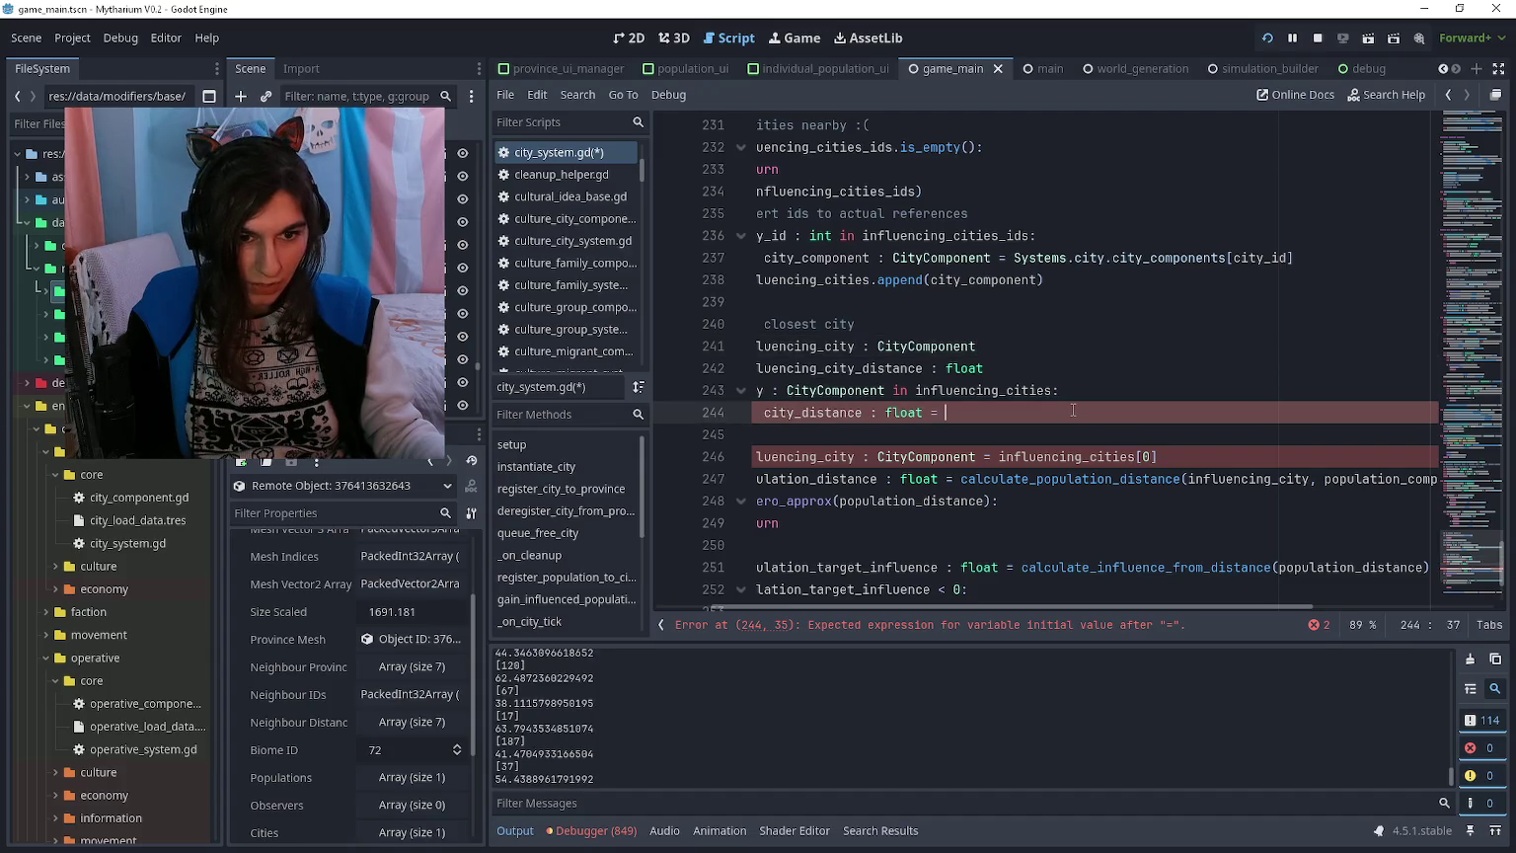
text(calculatepop)
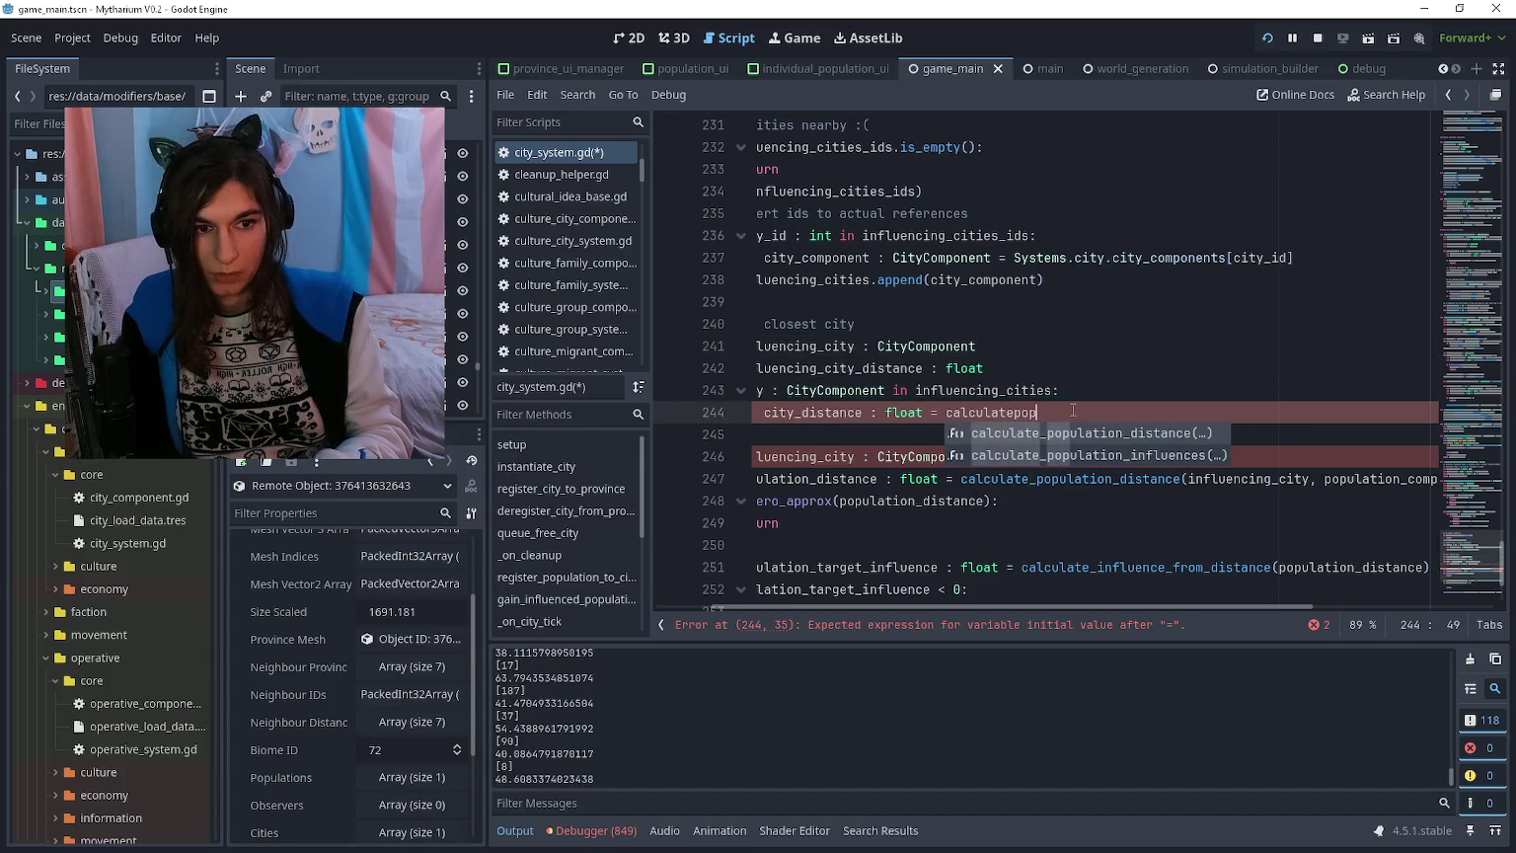
key(Return)
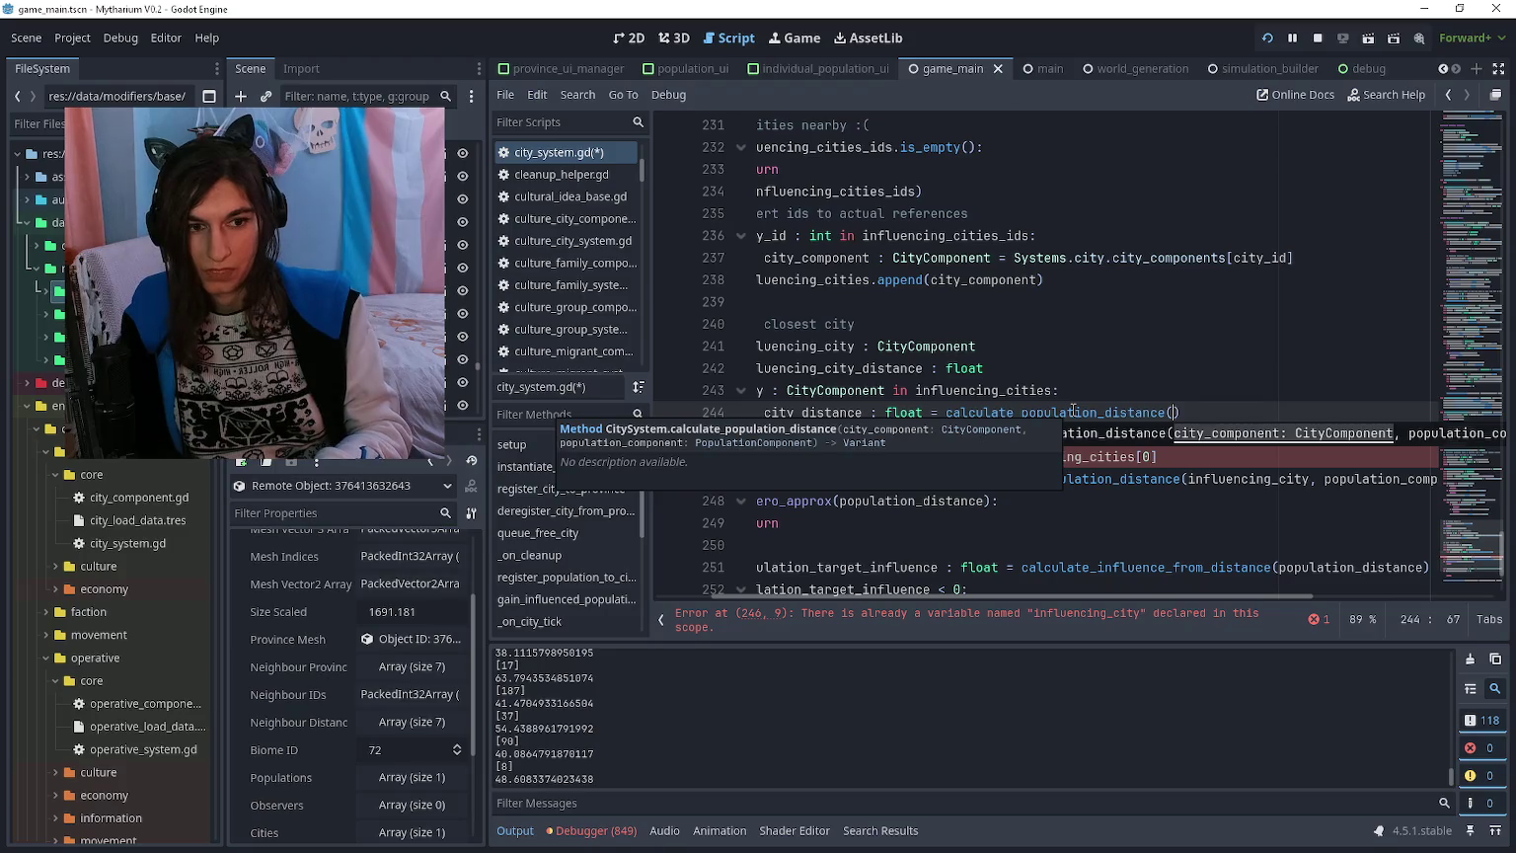
text(city, population_component)
key(Down)
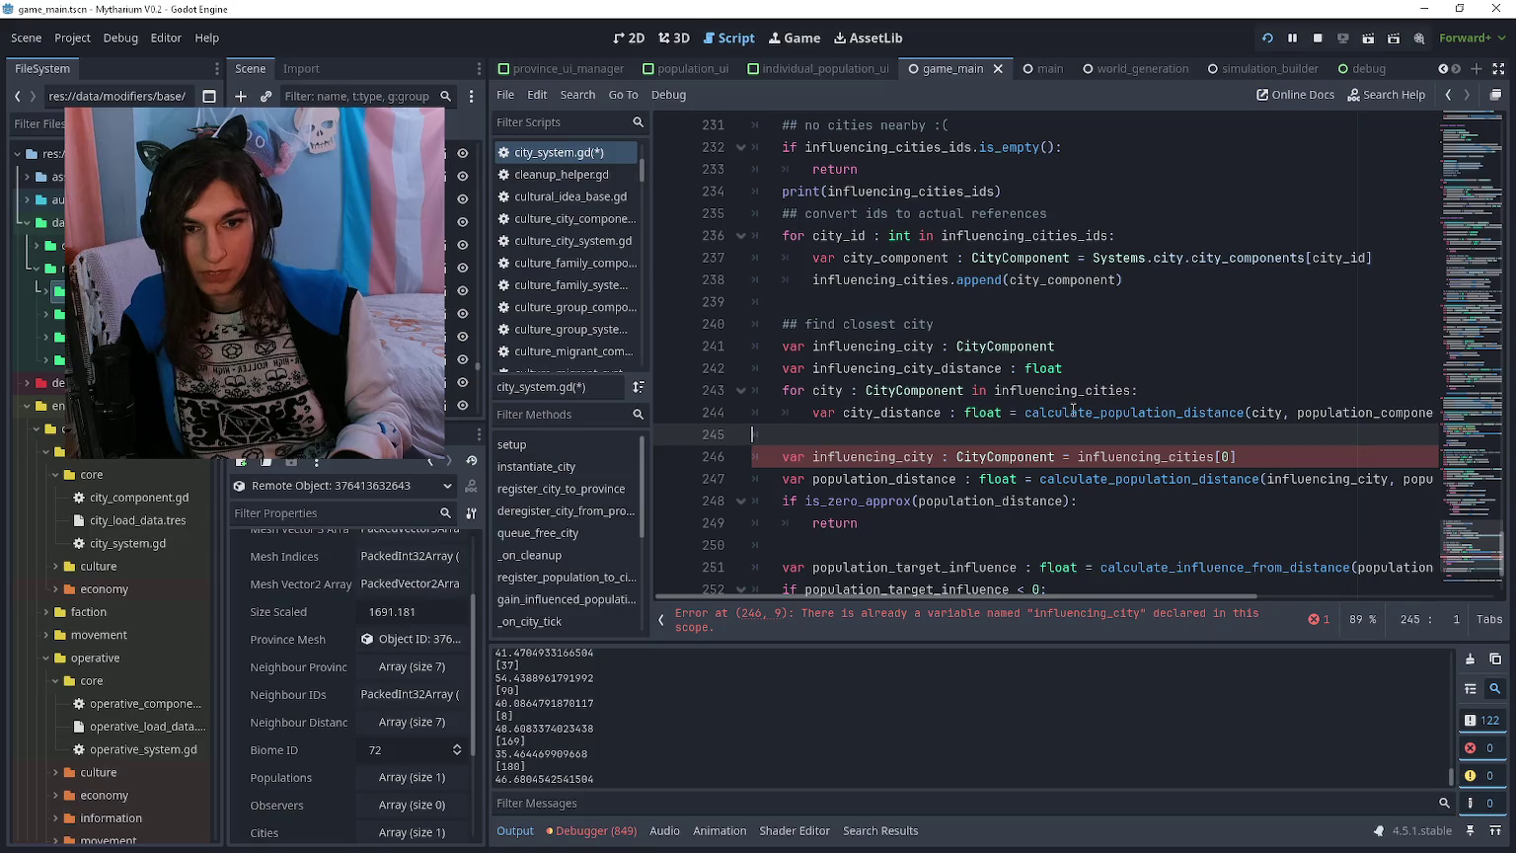
key(Left)
key(Return)
Step: Start influencing_city_distance at 100000 and add an 'if city_distance < influencing_city_distance:' check
text(if)
key(Up)
key(Up)
key(Up)
key(End)
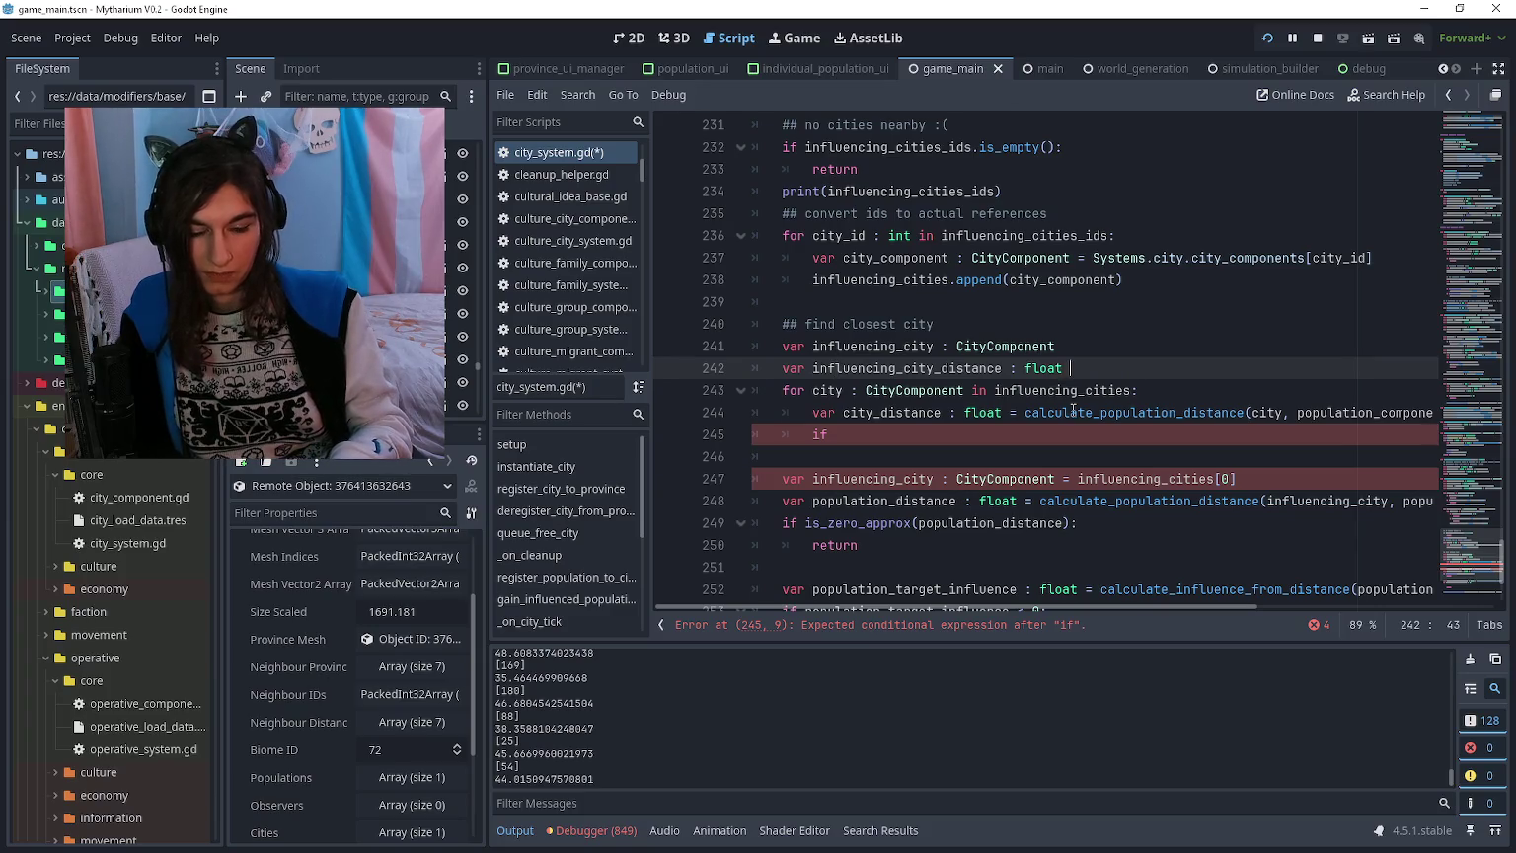
text(= 10)
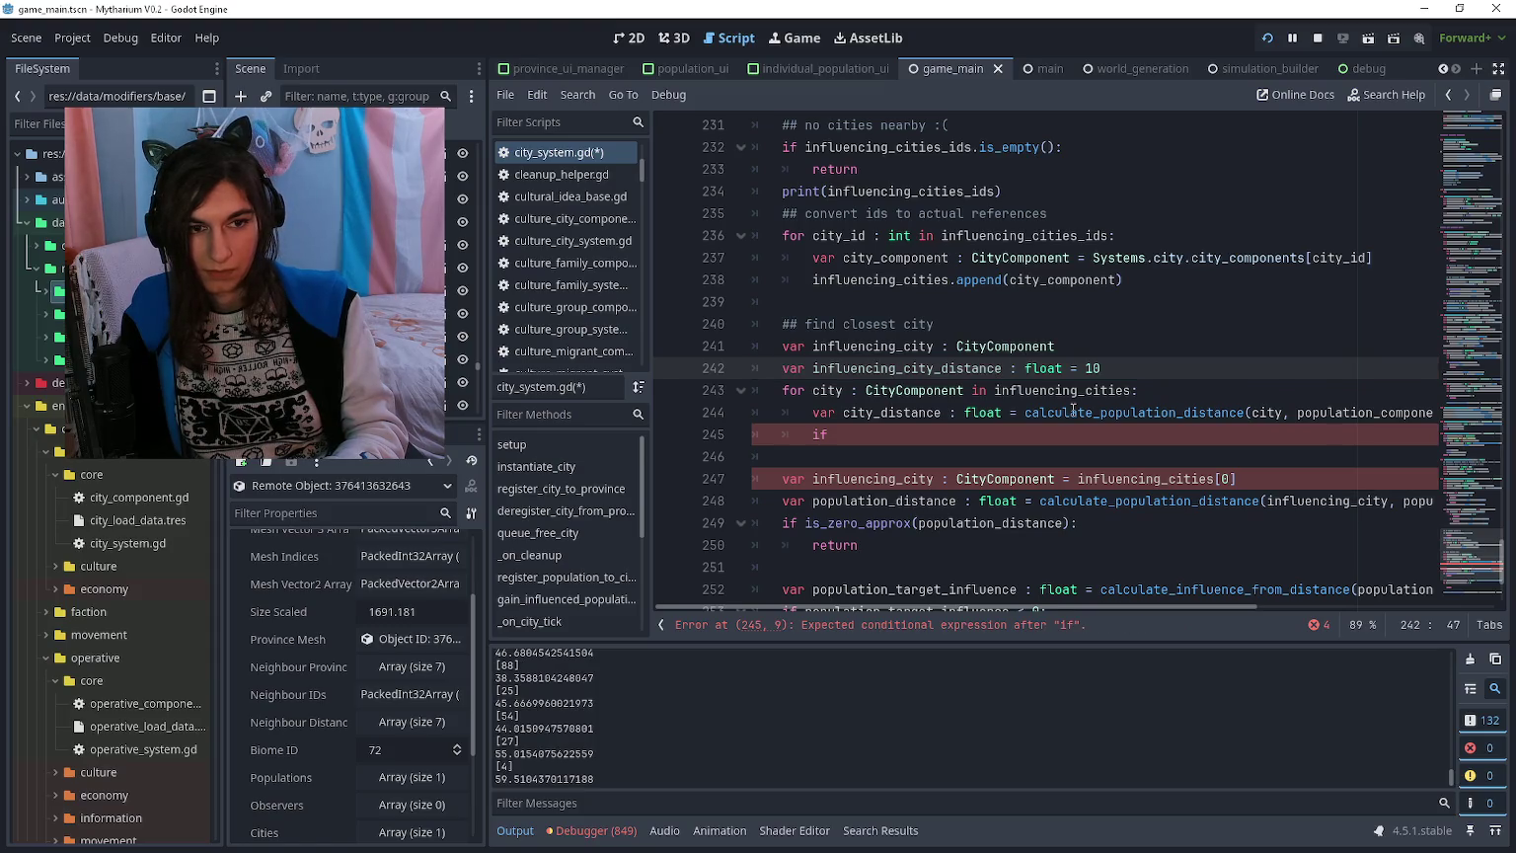
text(000)
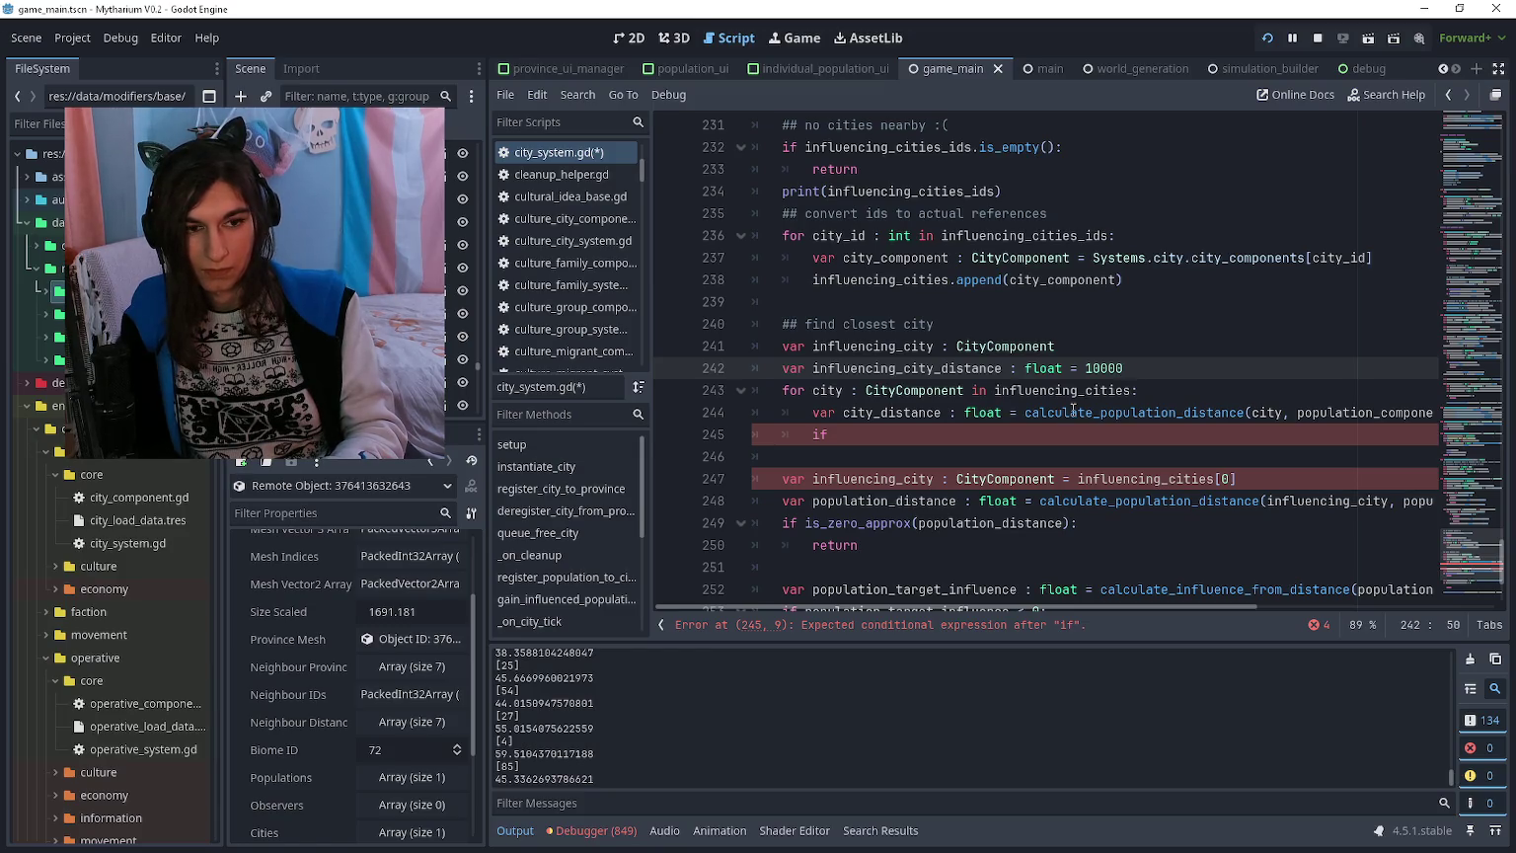
key(Down)
key(Down)
key(Down)
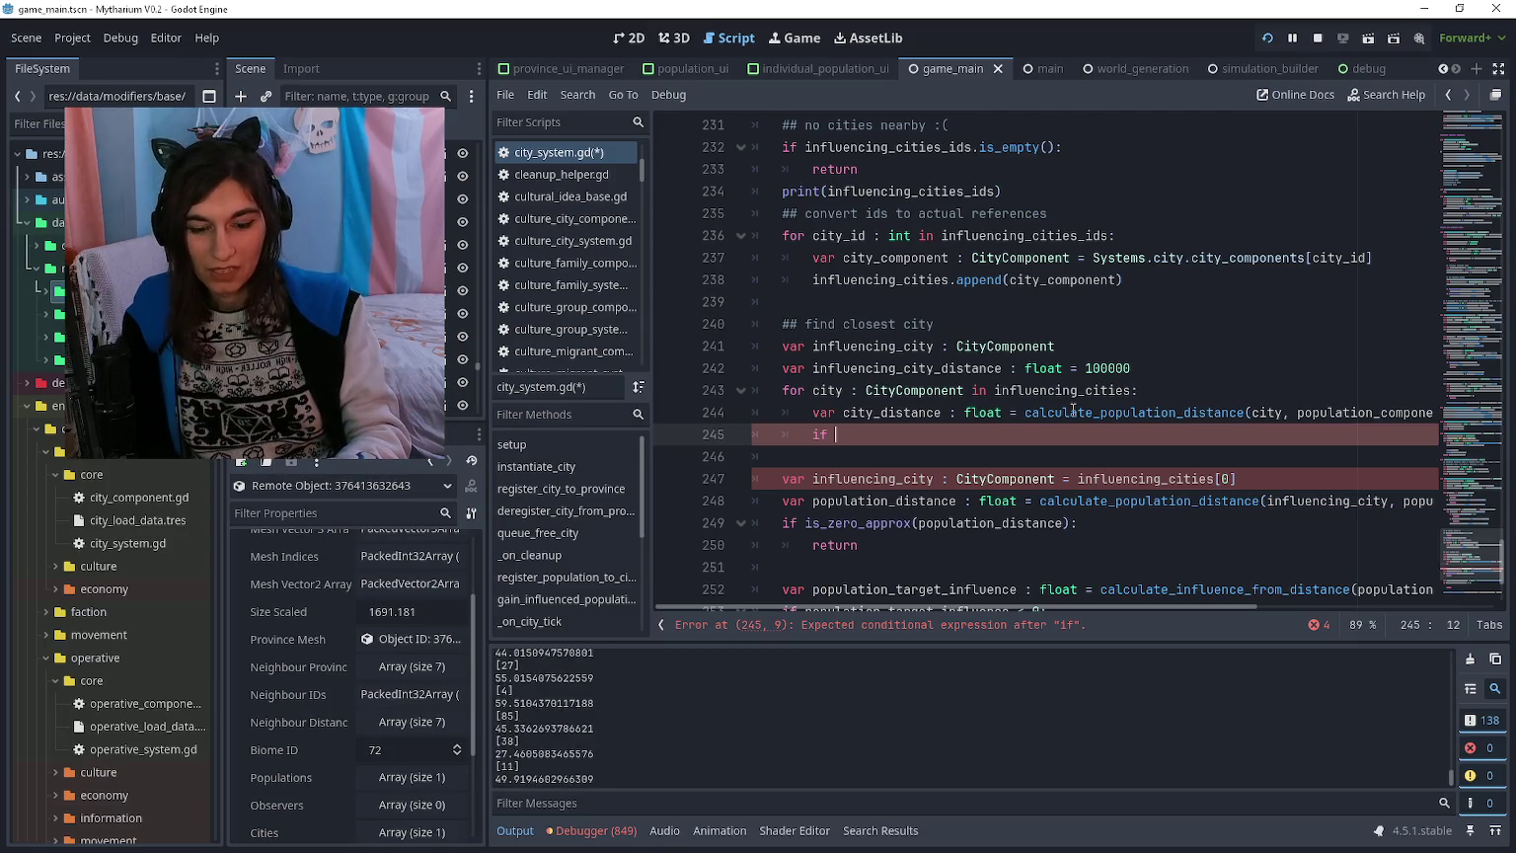
text(ty_distance < inf)
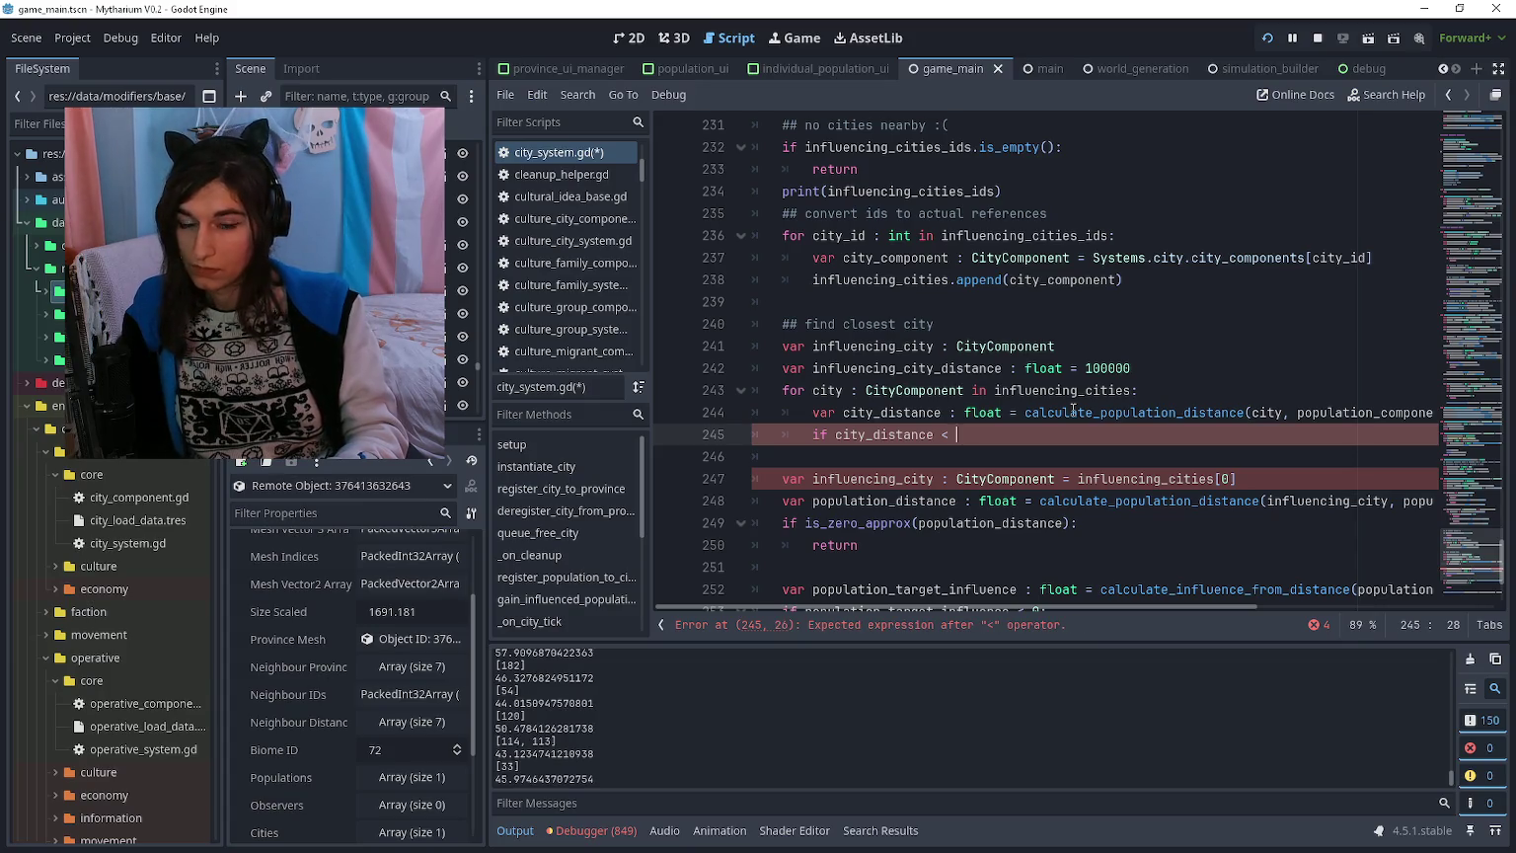
text(luencing)
text(_city_distance)
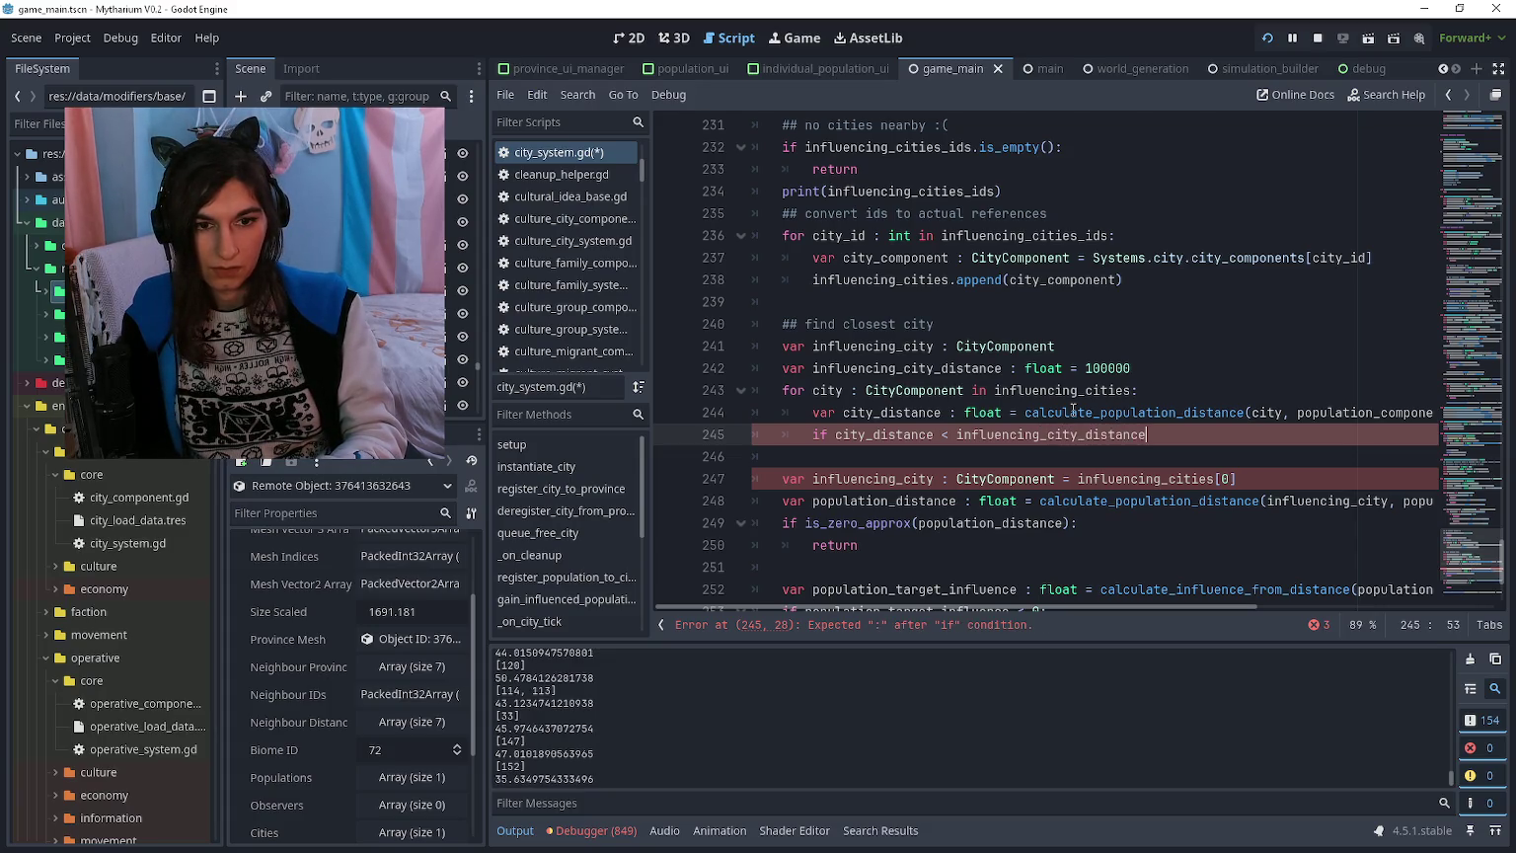
text(:)
key(Return)
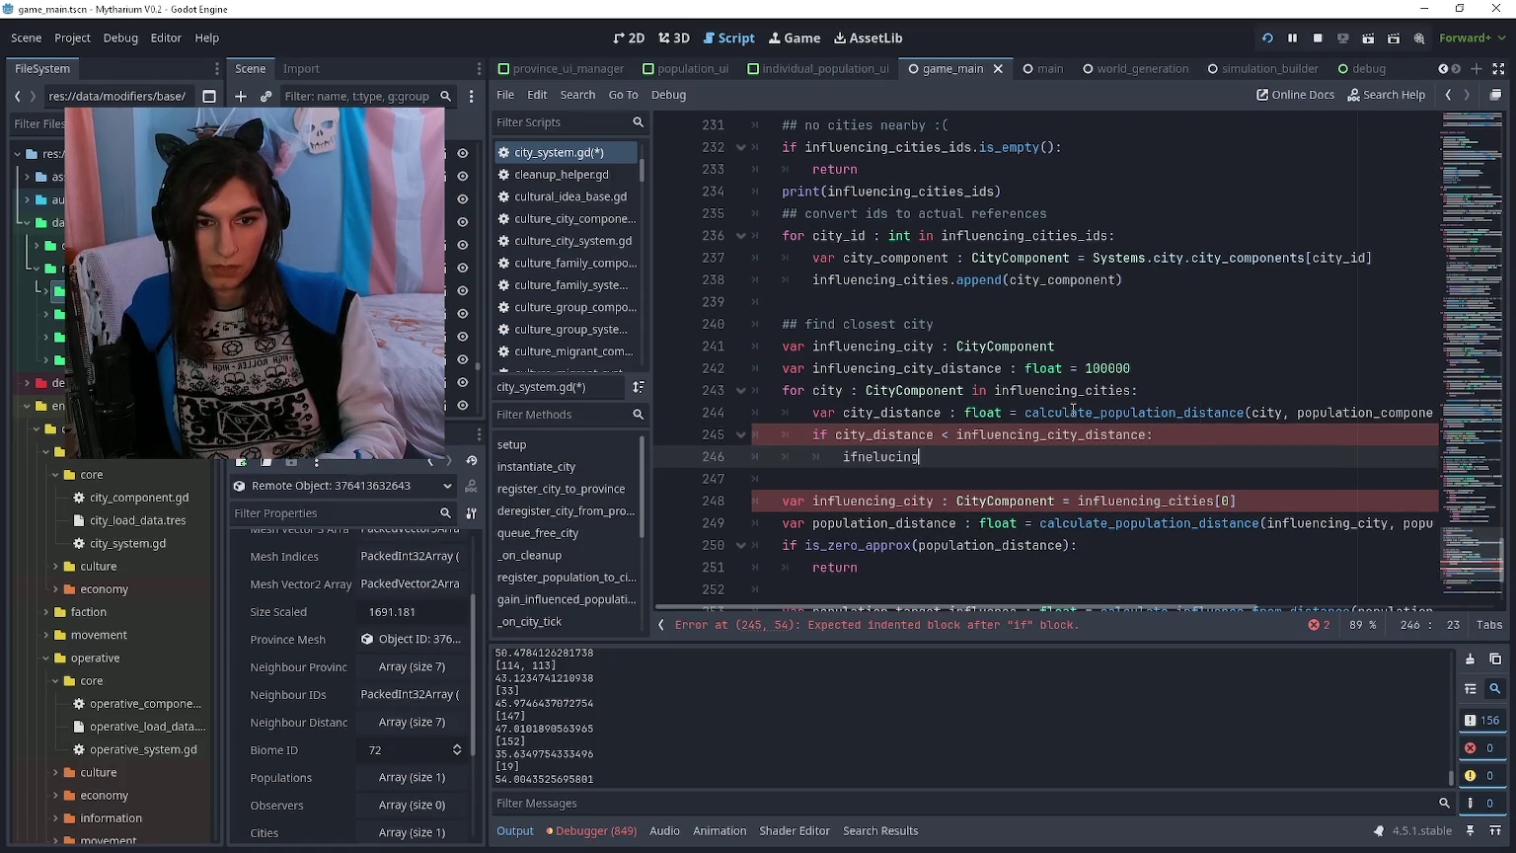
Step: Inside the check, assign city to influencing_city and city_distance to influencing_city_distance
key(ctrl+BackSpace)
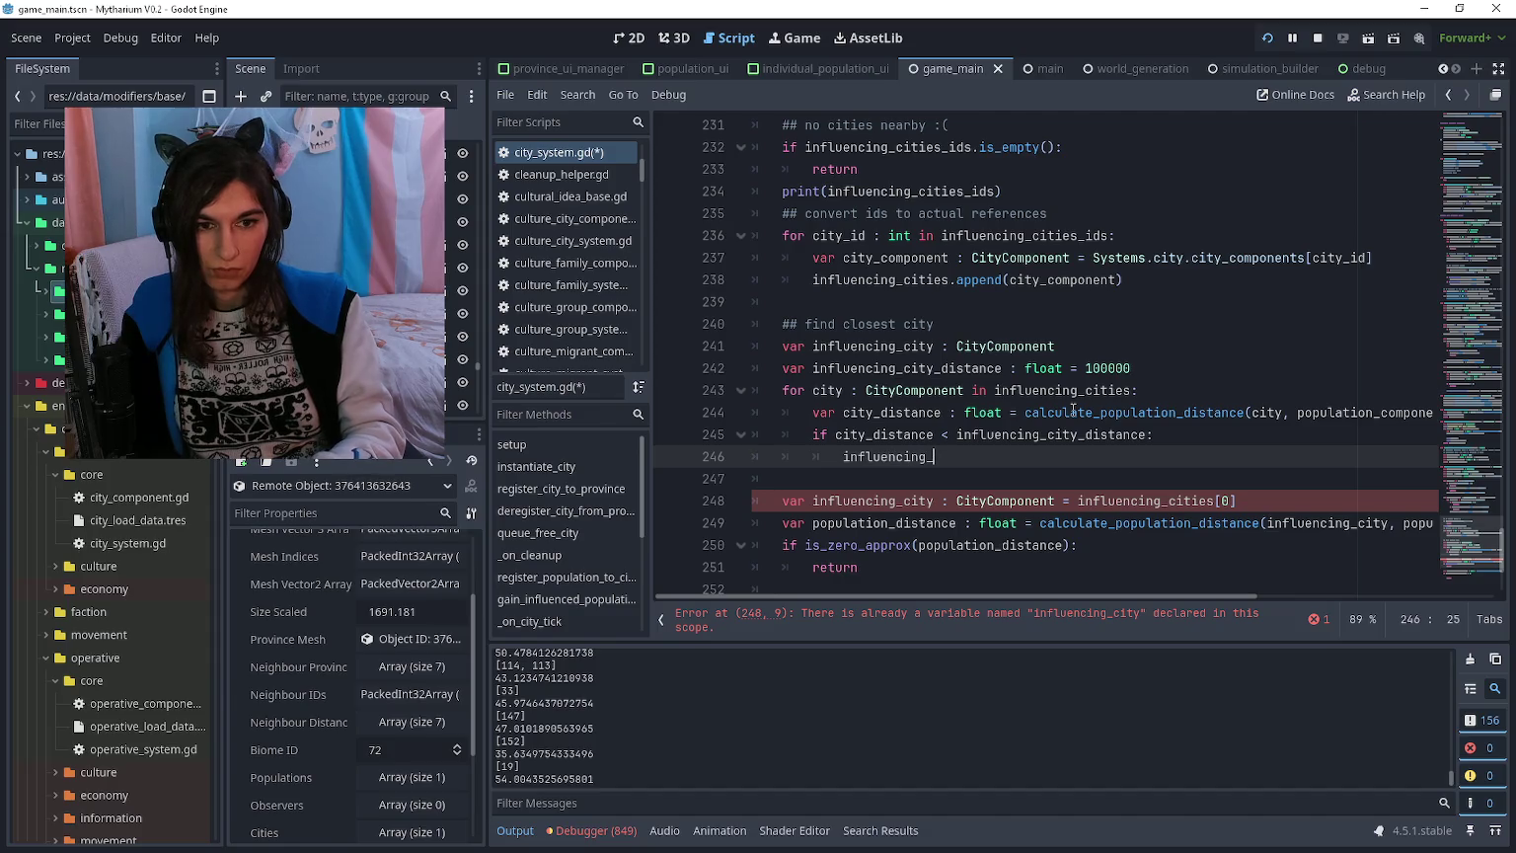
text(city )
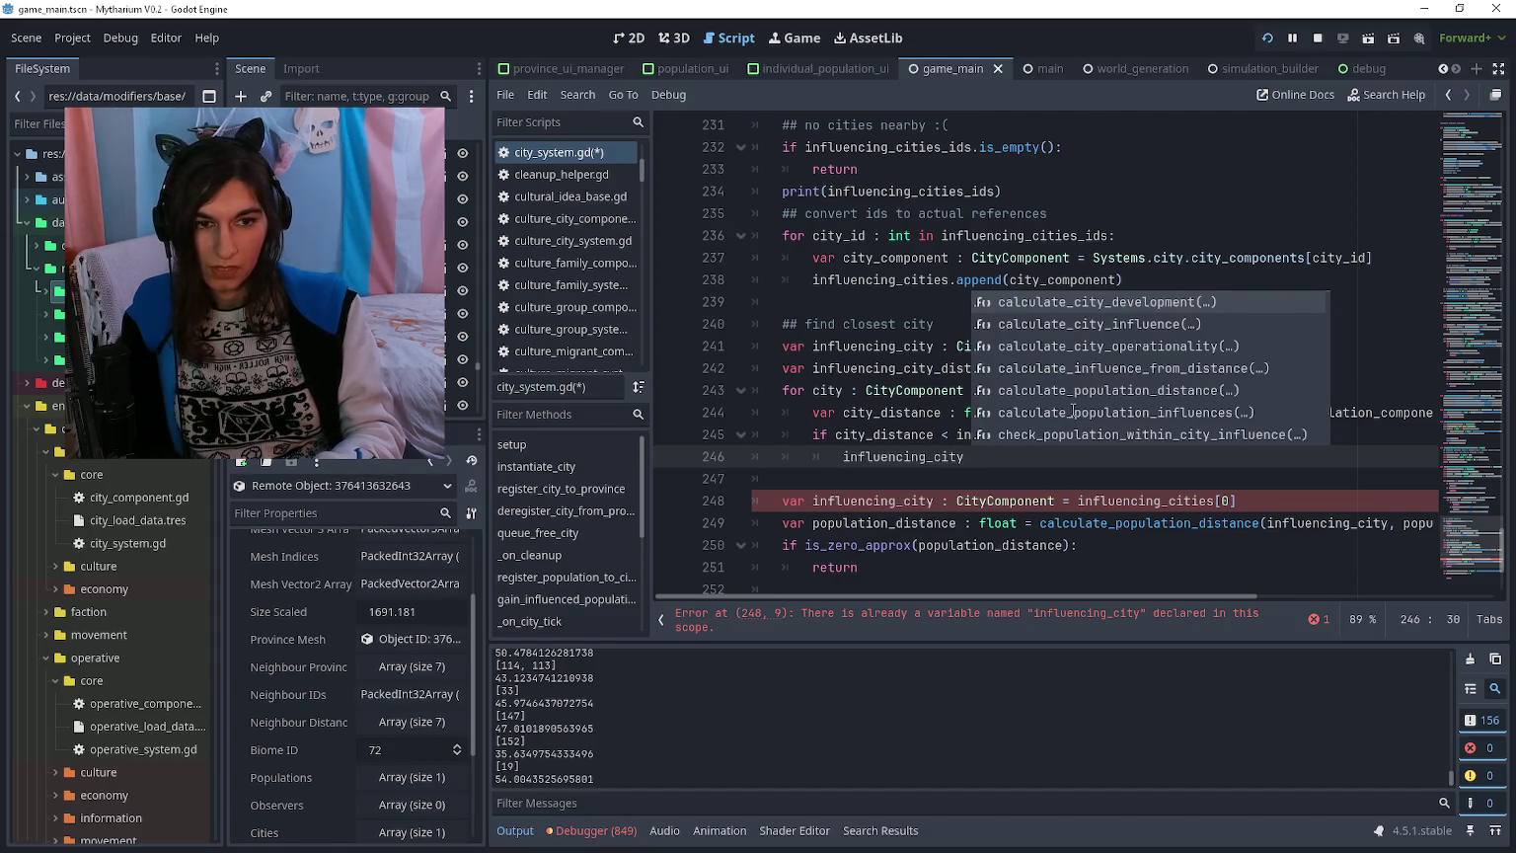
text(= )
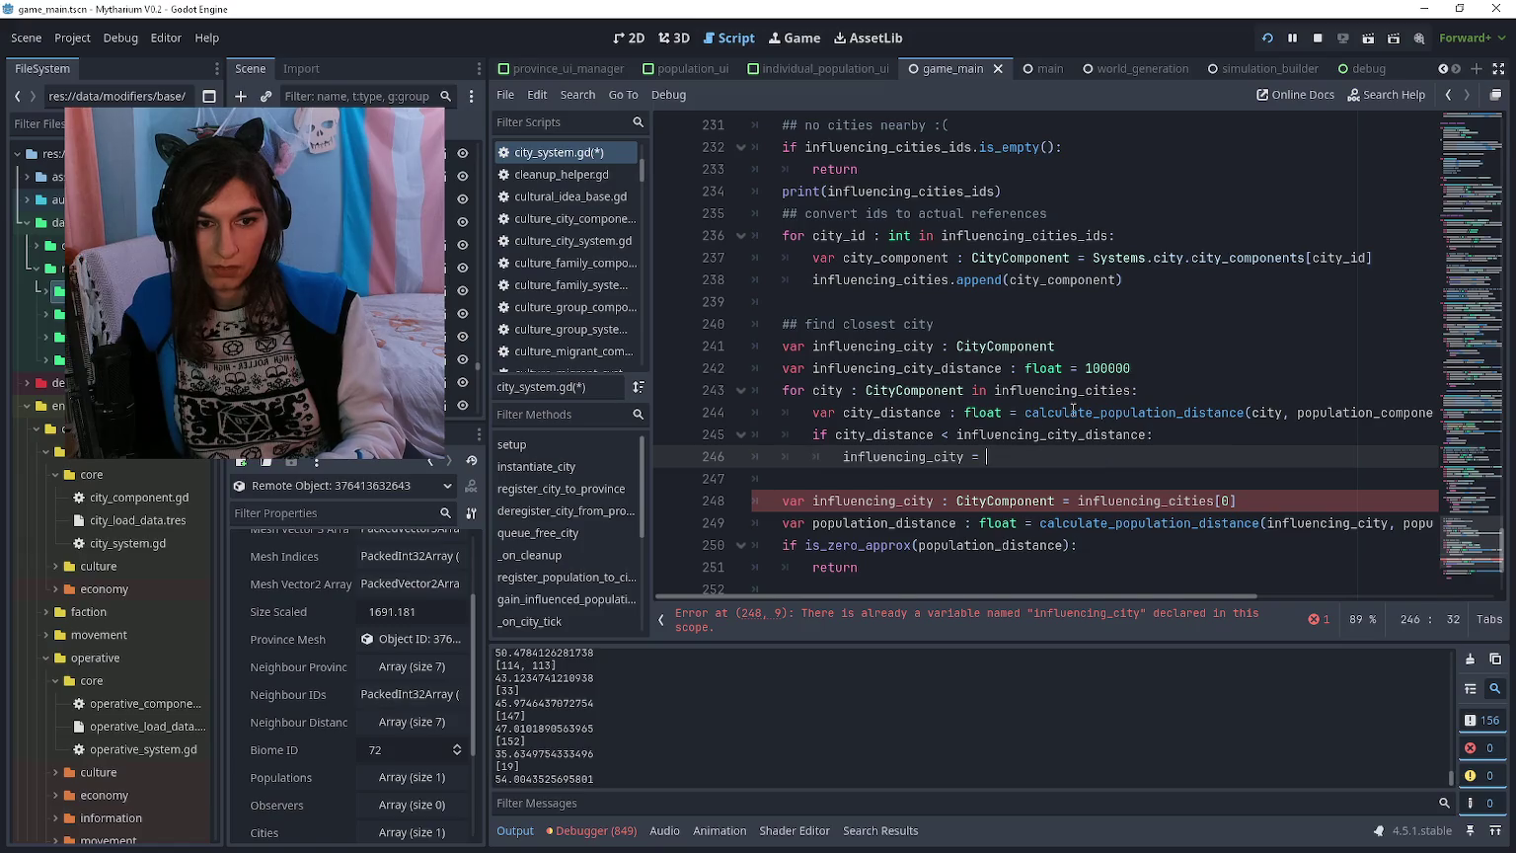
text(city_componentscity)
key(Return)
text(inf)
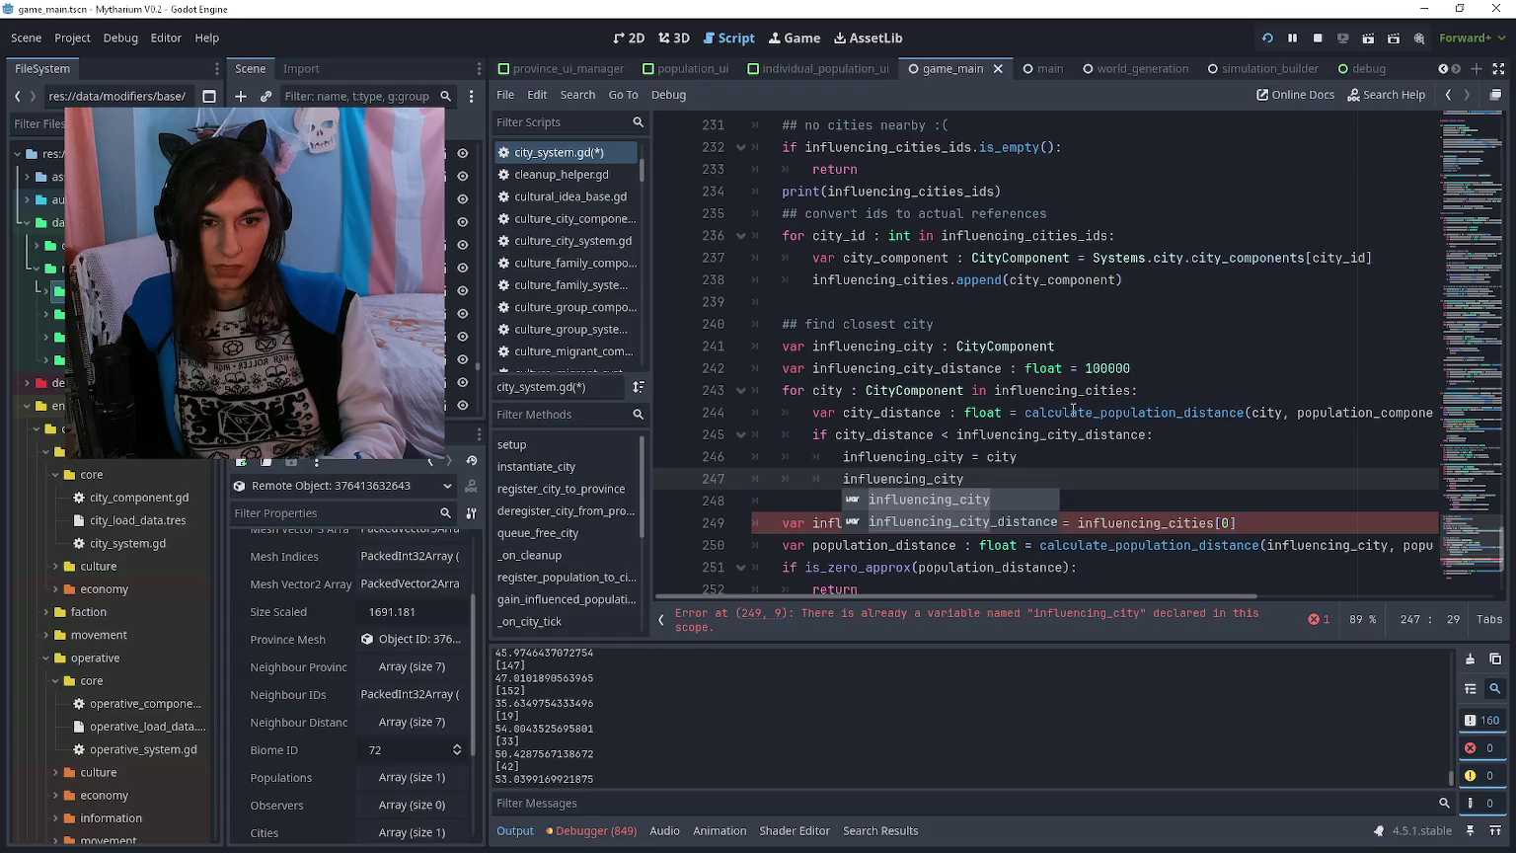
text(_di)
key(Return)
text(= city_distance)
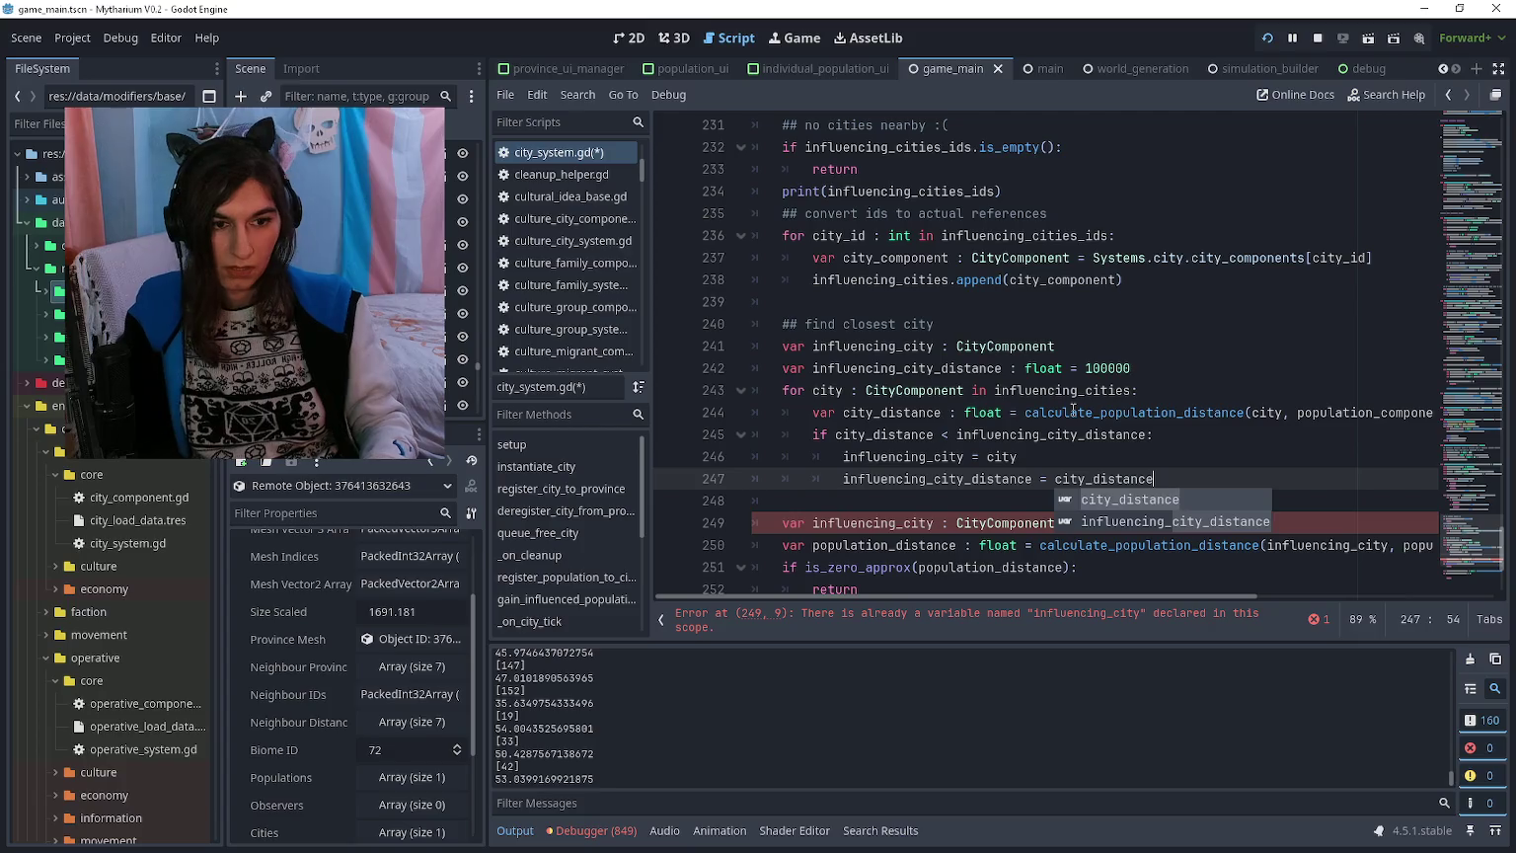
Step: Delete the old influencing_cities[0] first-city declaration line
key(Escape)
key(Down)
key(shift+Down)
key(shift+End)
key(BackSpace)
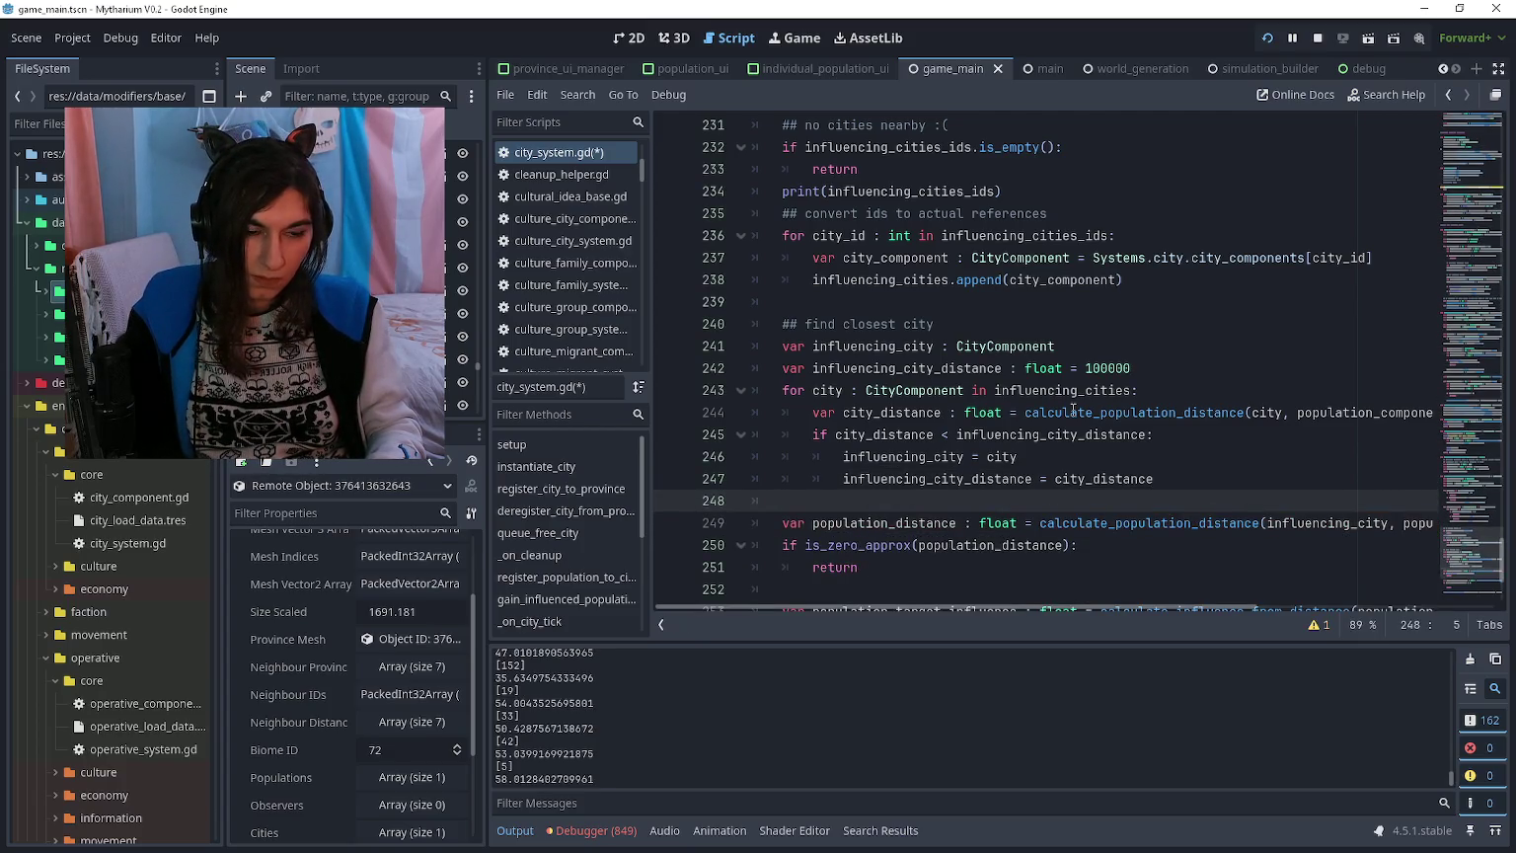
scroll(1080, 431, down, 1)
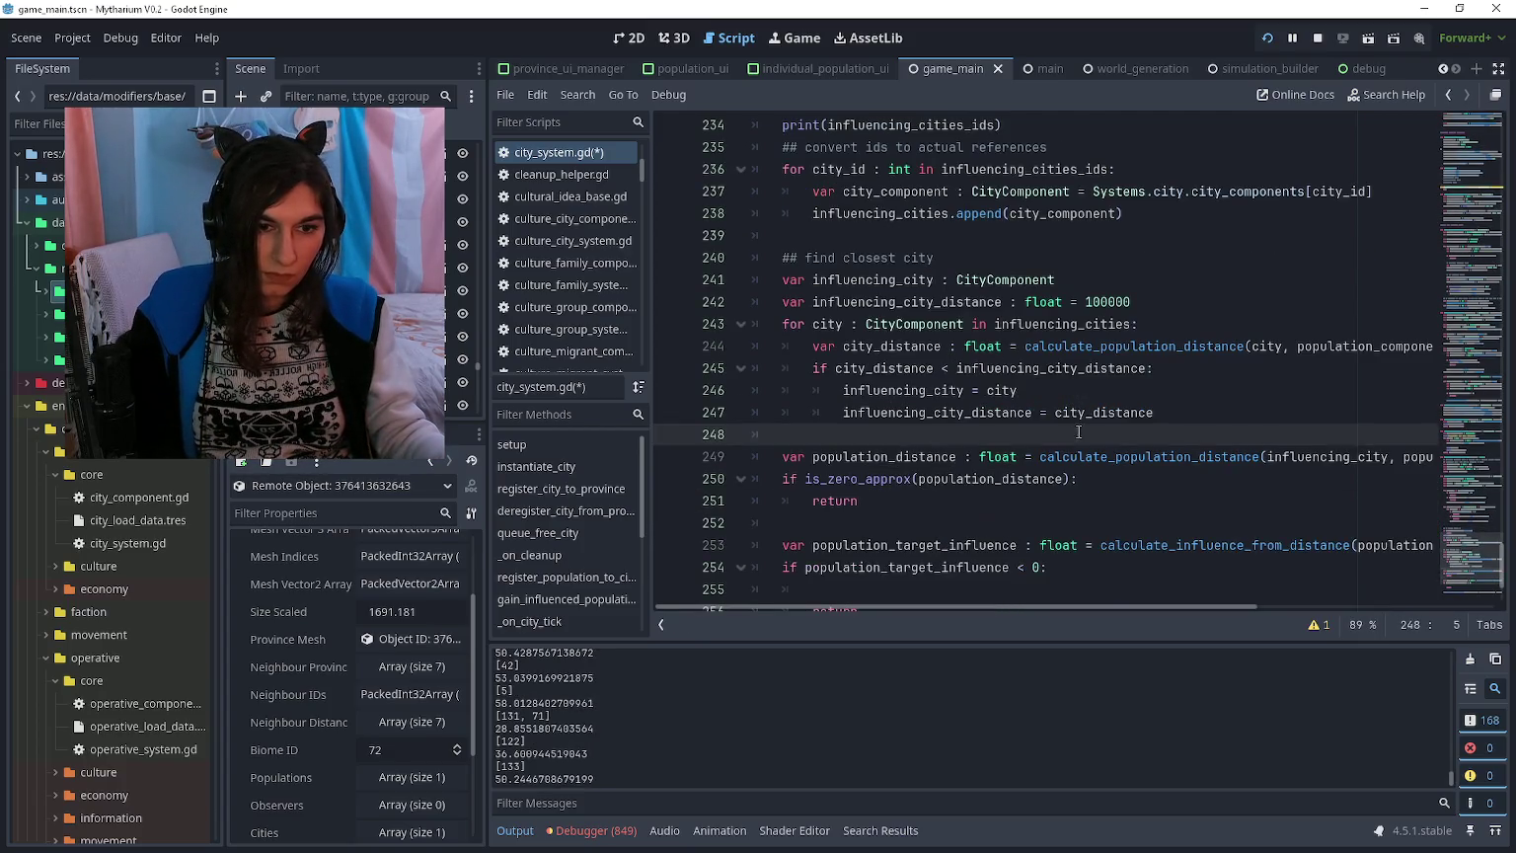
Step: Delete the old population_distance line and paste influencing_city_distance into its uses on lines 249 and 252
click(1108, 477)
click(1111, 457)
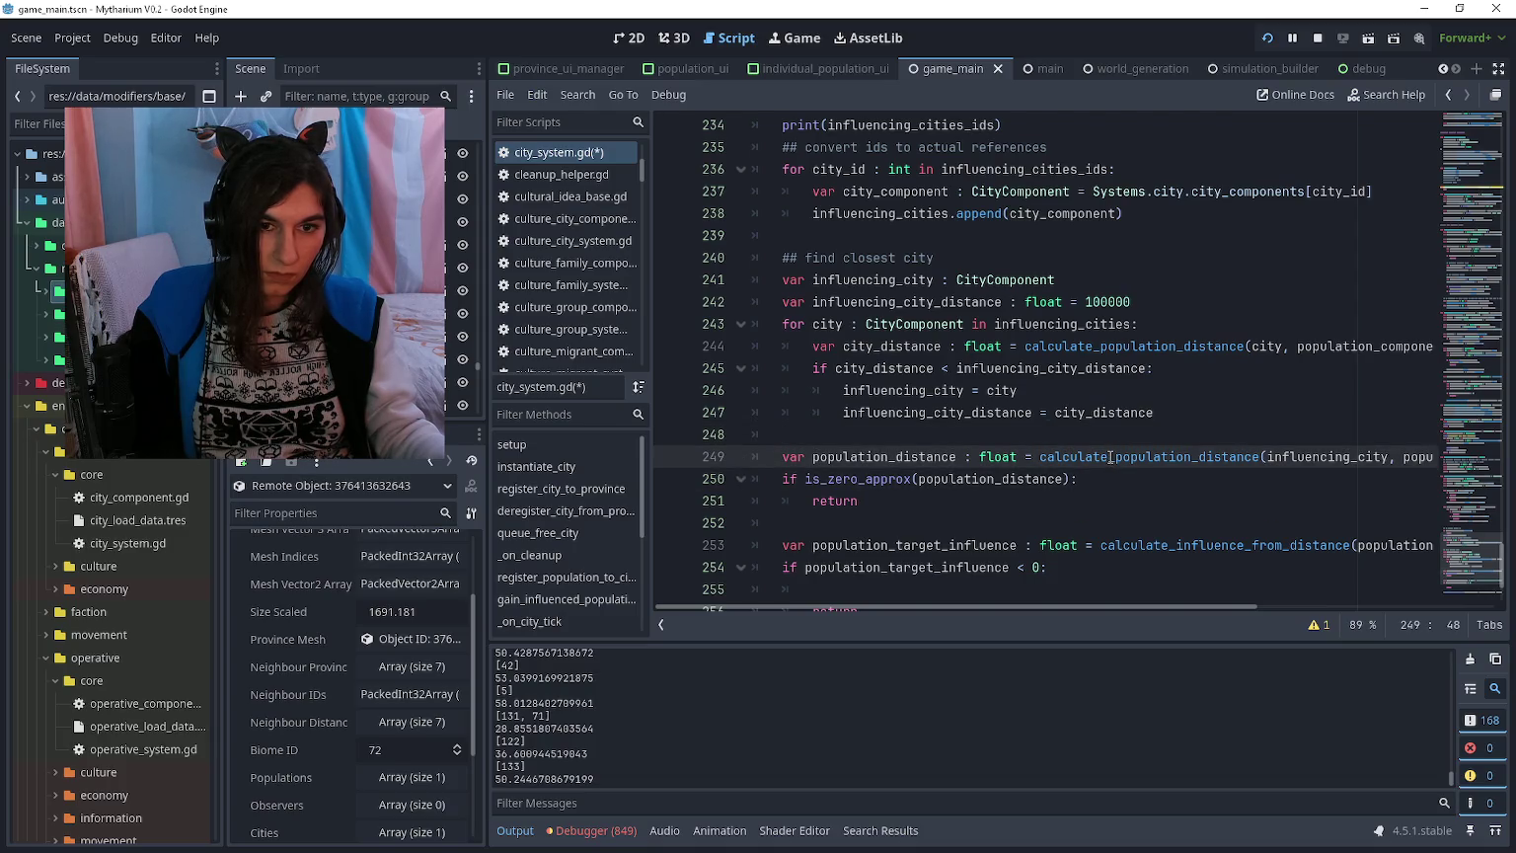
key(ctrl+shift+k)
mouse_move(957, 302)
mouse_down()
mouse_move(1007, 303)
mouse_move(897, 303)
mouse_up()
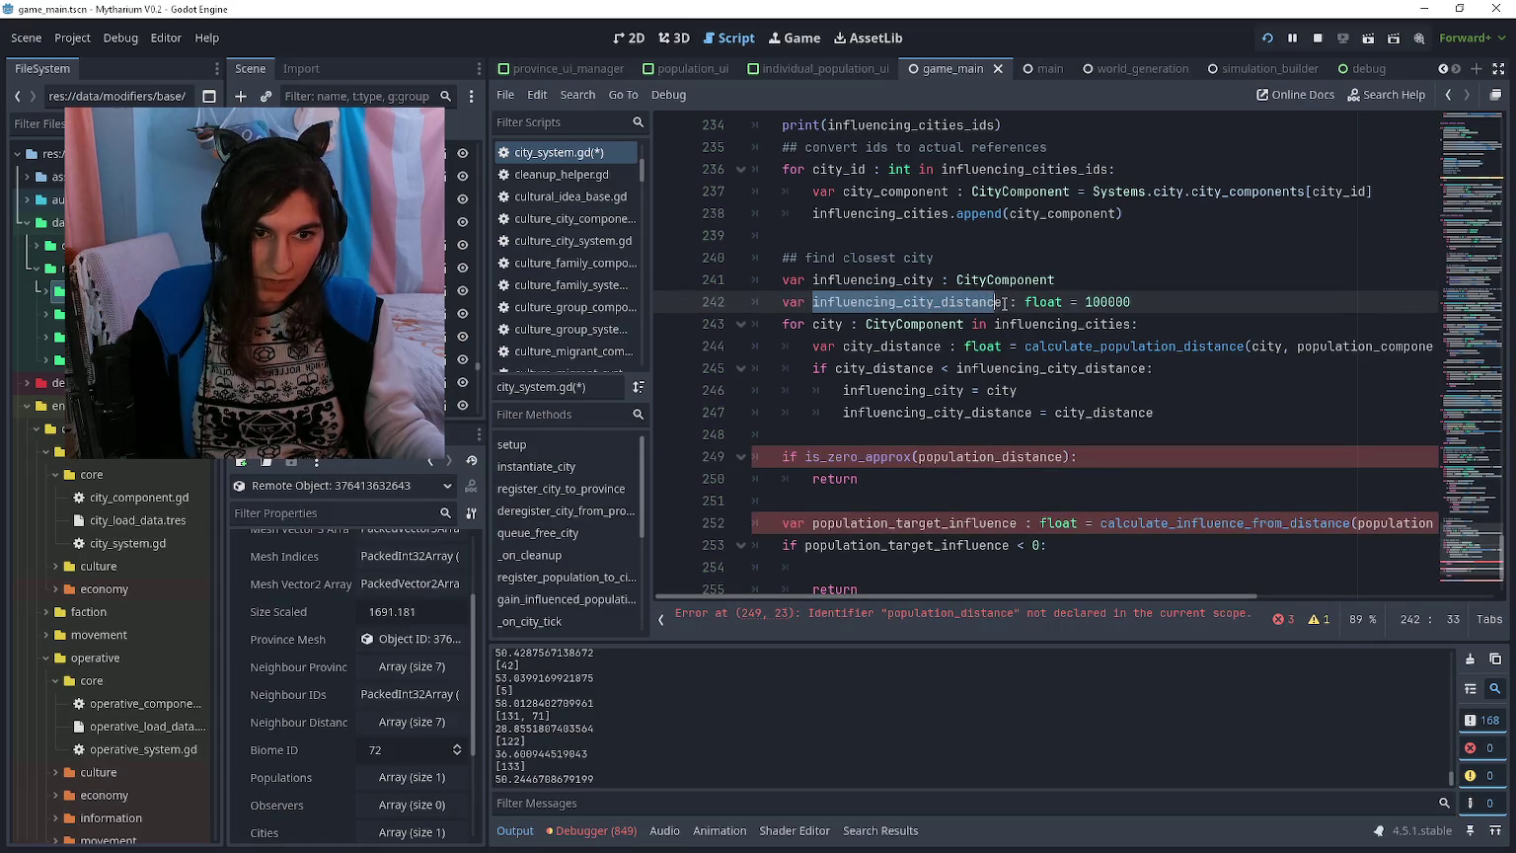
click(919, 457)
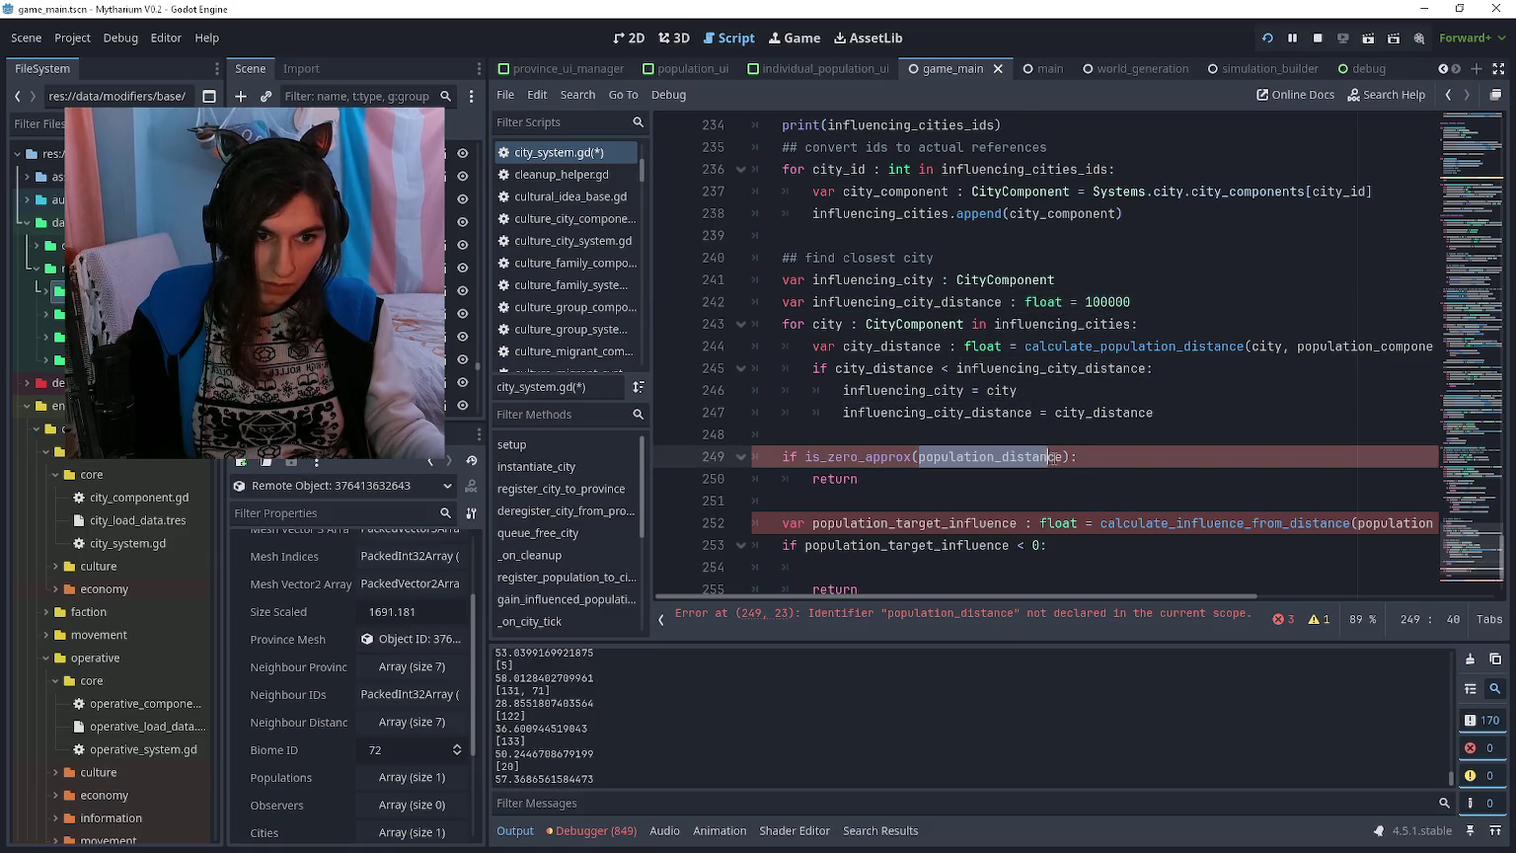
text(influencing_city_distance)
mouse_move(1353, 523)
mouse_down()
mouse_move(1431, 523)
mouse_move(1415, 523)
mouse_up()
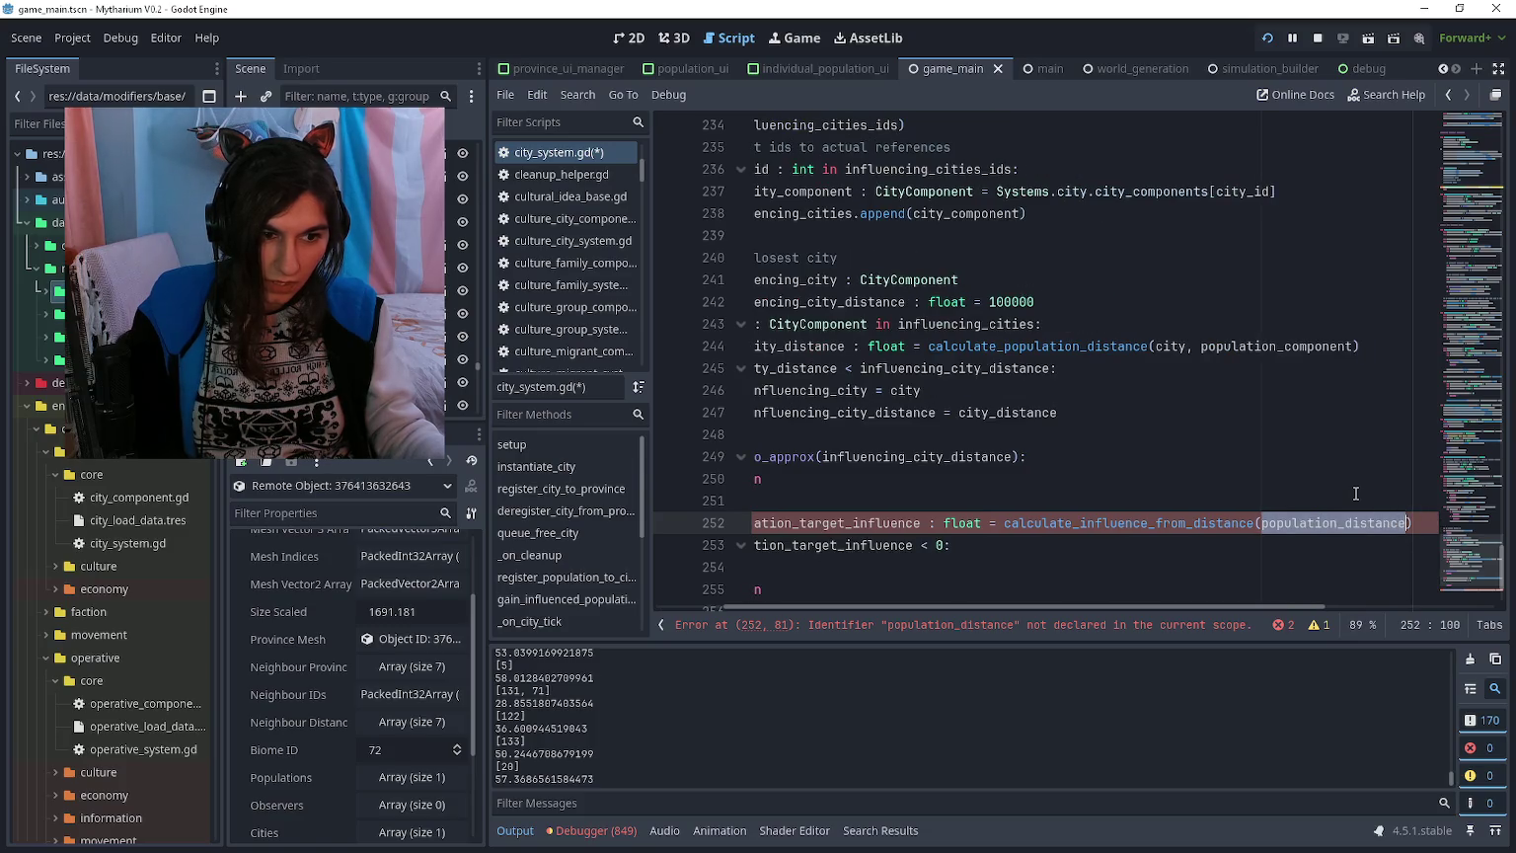
key(ctrl+s)
text(influencing_city_distance)
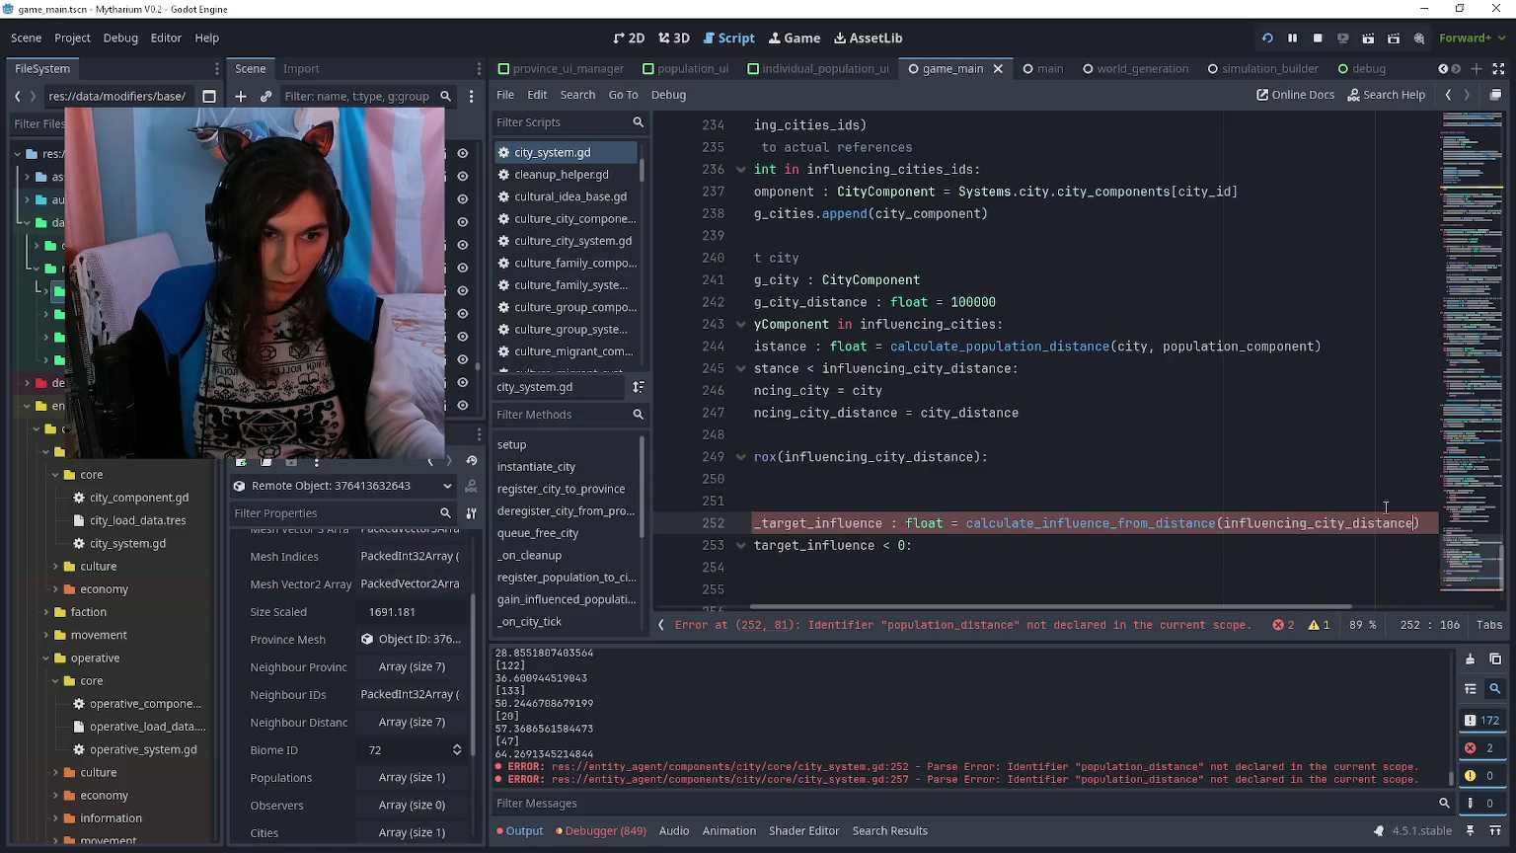
key(ctrl+s)
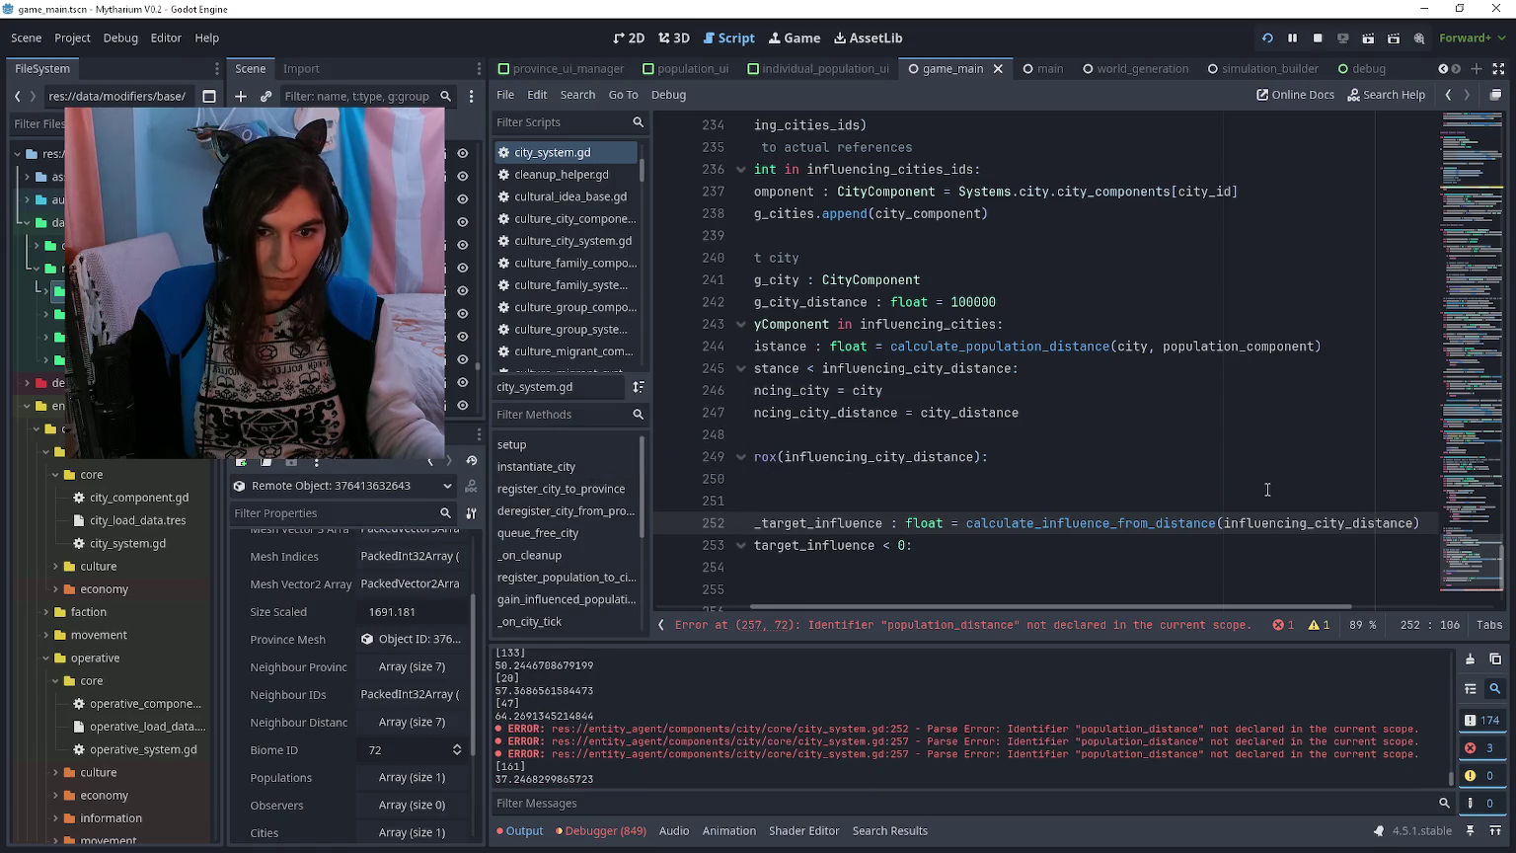
Step: Replace population_distance on line 257 with influencing_city_distance via autocomplete and save
click(962, 624)
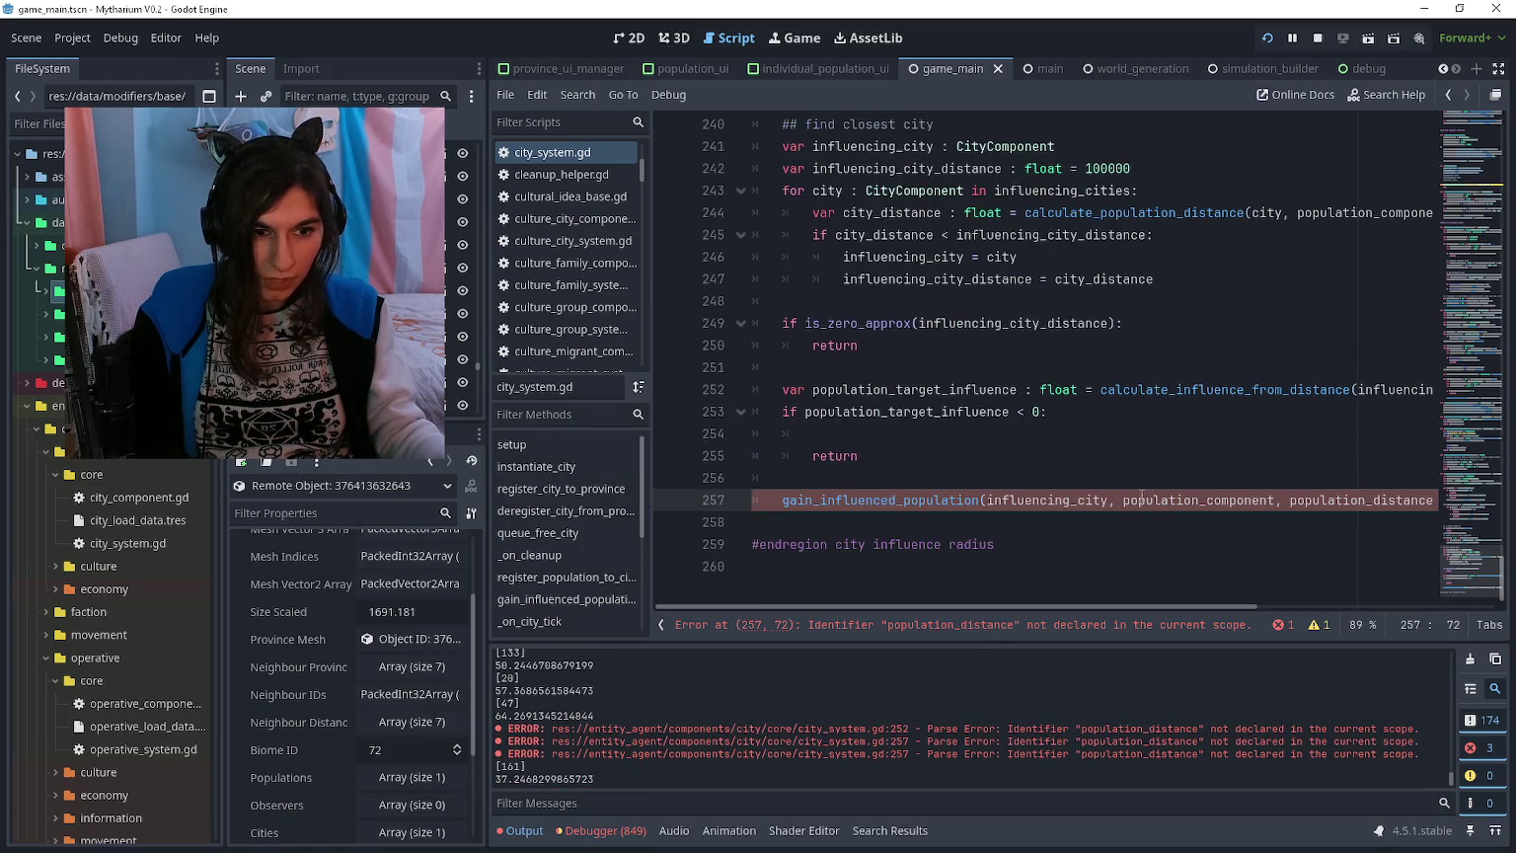
click(1142, 499)
scroll(1229, 510, right, 2)
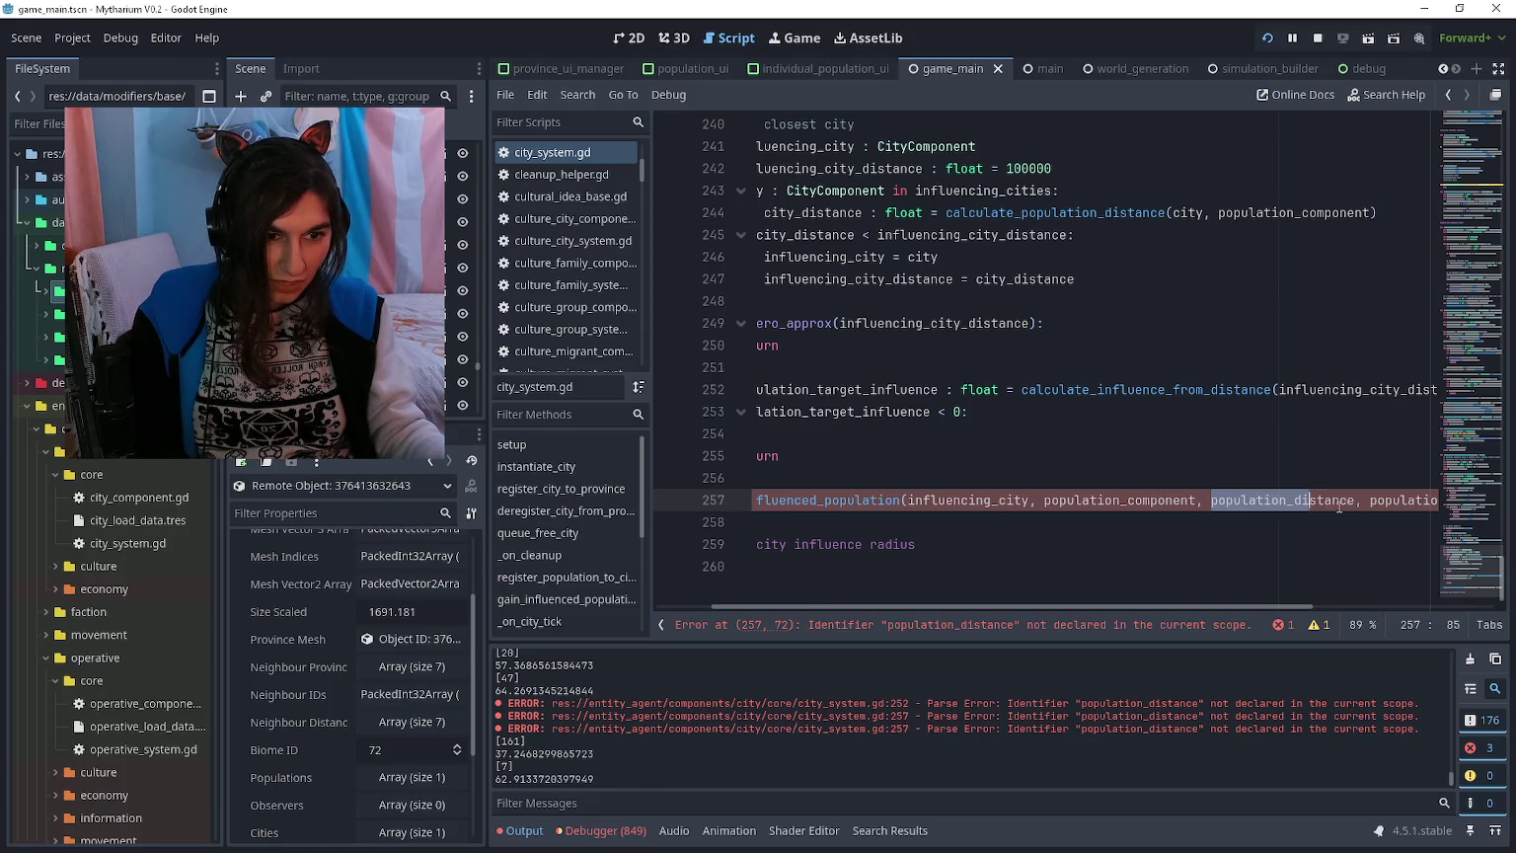
text(influencing_city)
key(Return)
key(ctrl+s)
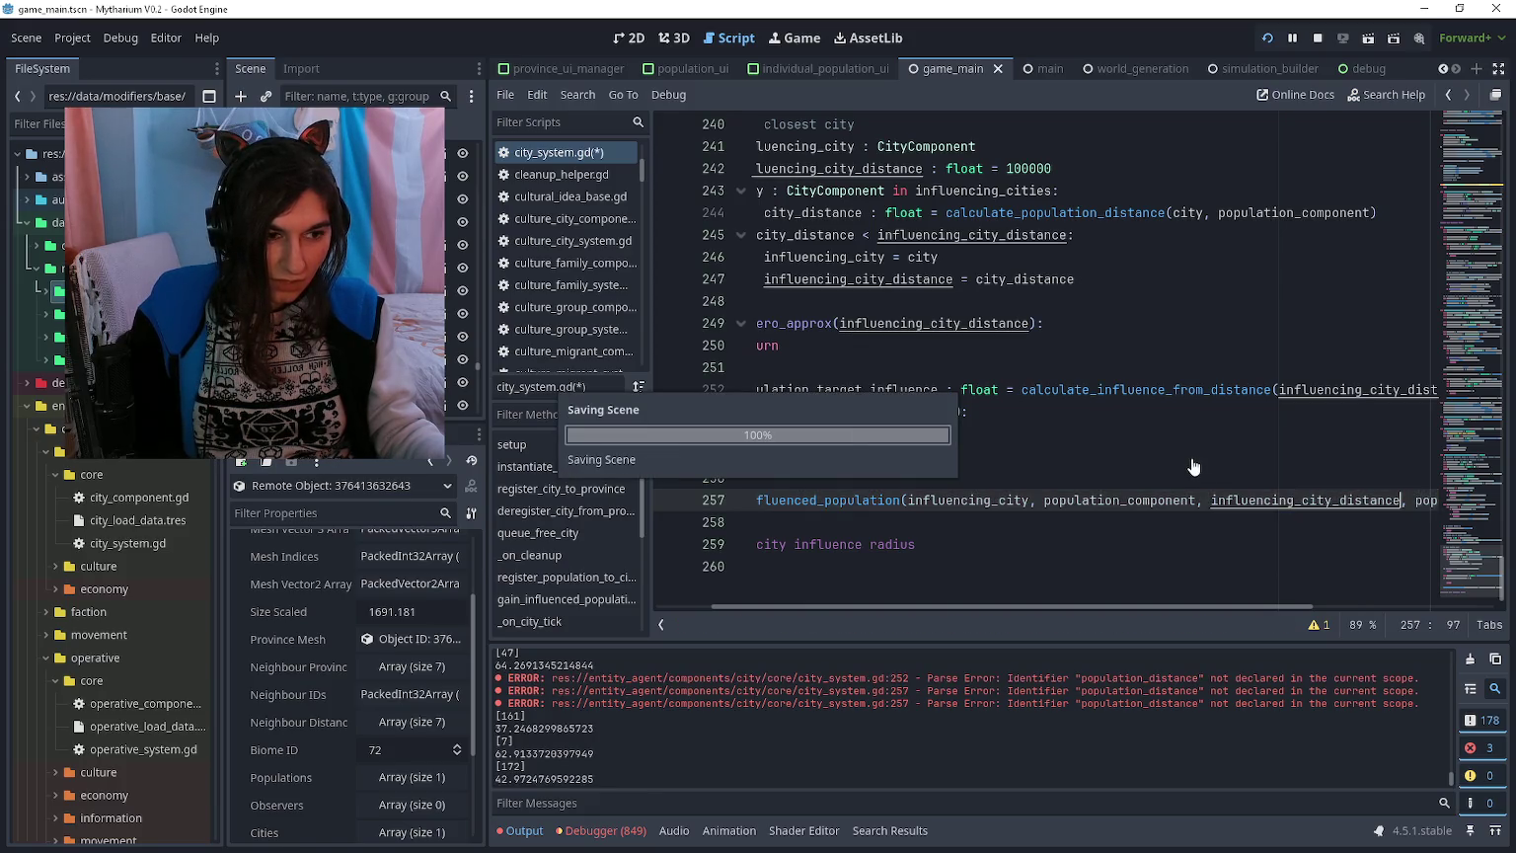
Step: Remove the stray blank line above the call and save city_system.gd
click(1021, 477)
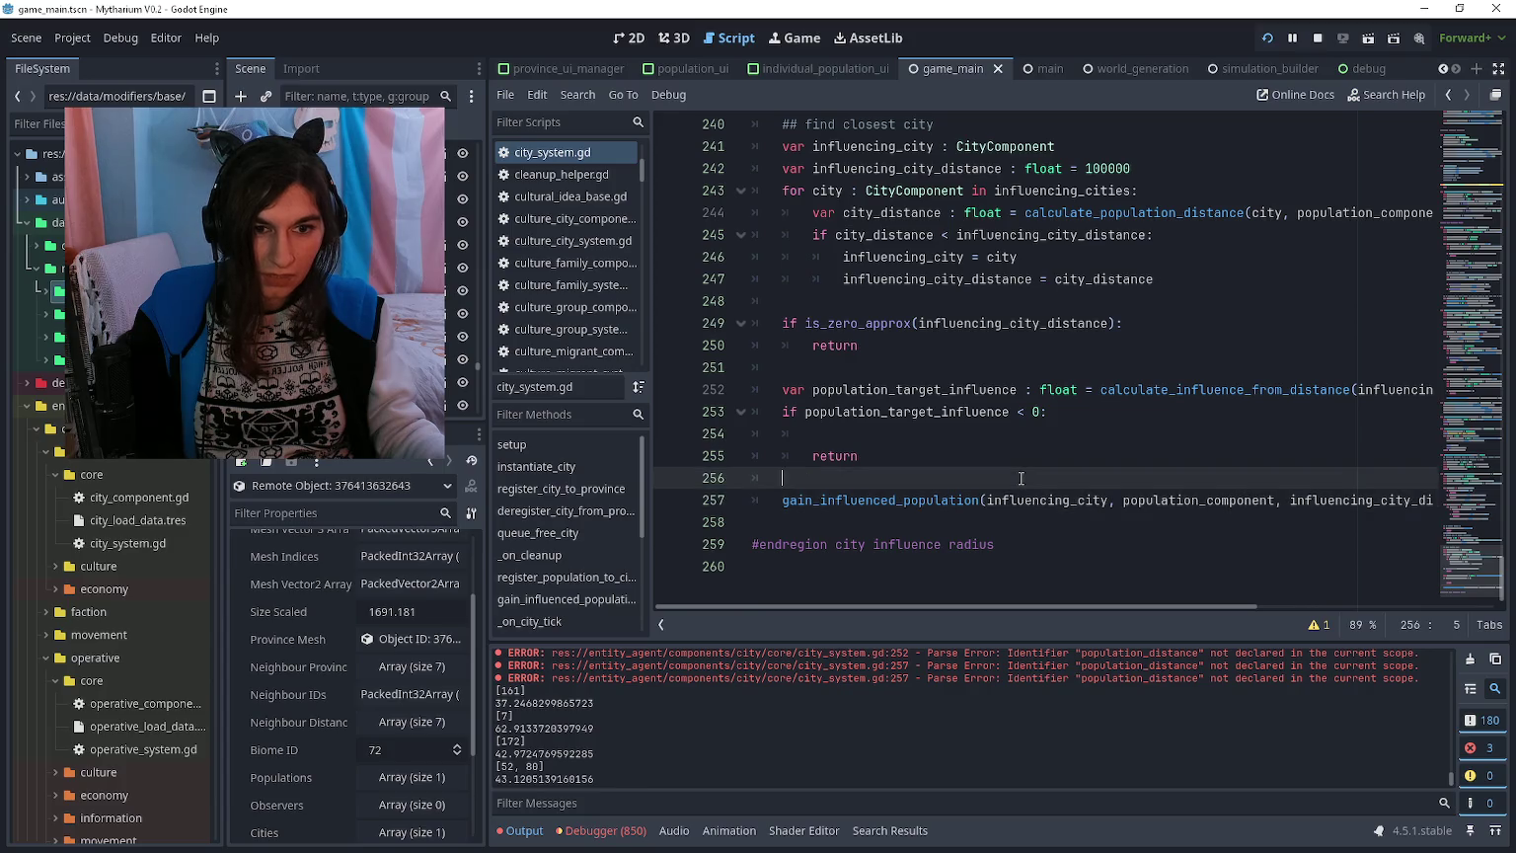
click(987, 433)
key(ctrl+shift+k)
key(ctrl+s)
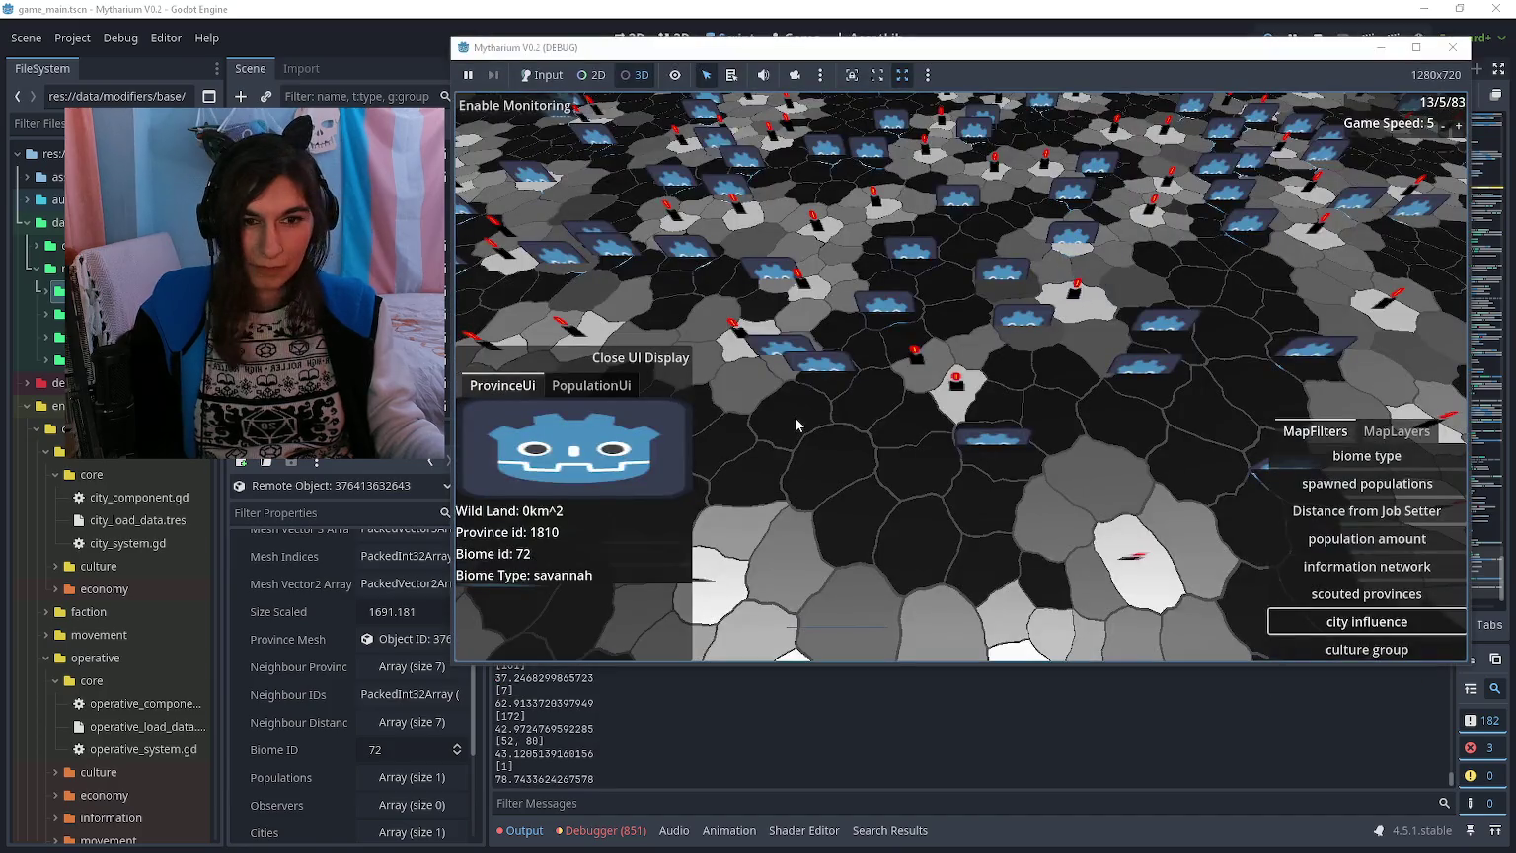
Step: Inspect a province, apply the culture group map filter, and pan across the coloured regions with WASD
click(1319, 647)
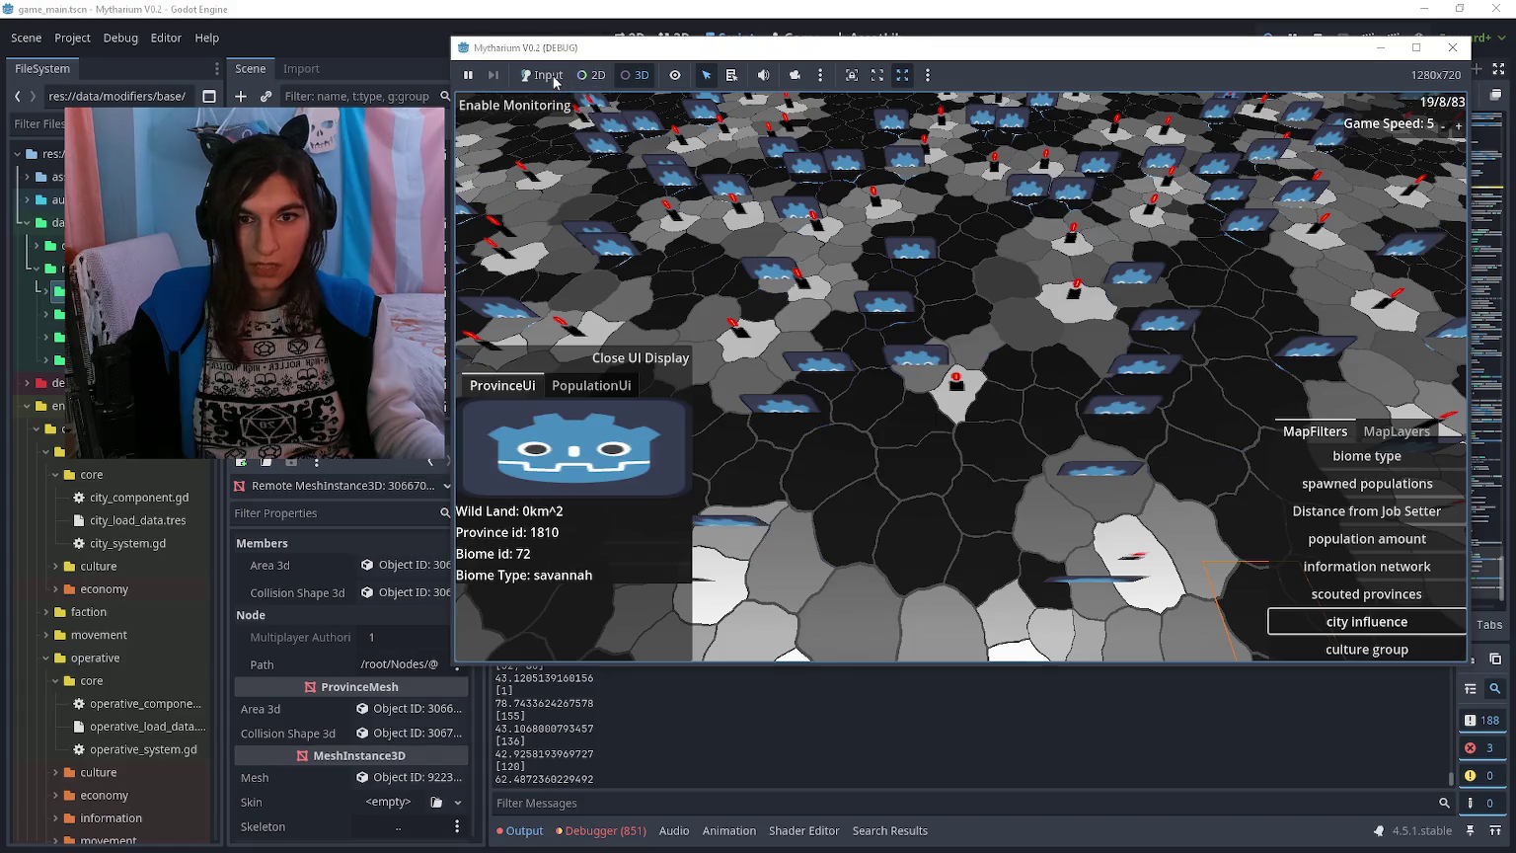
click(1362, 649)
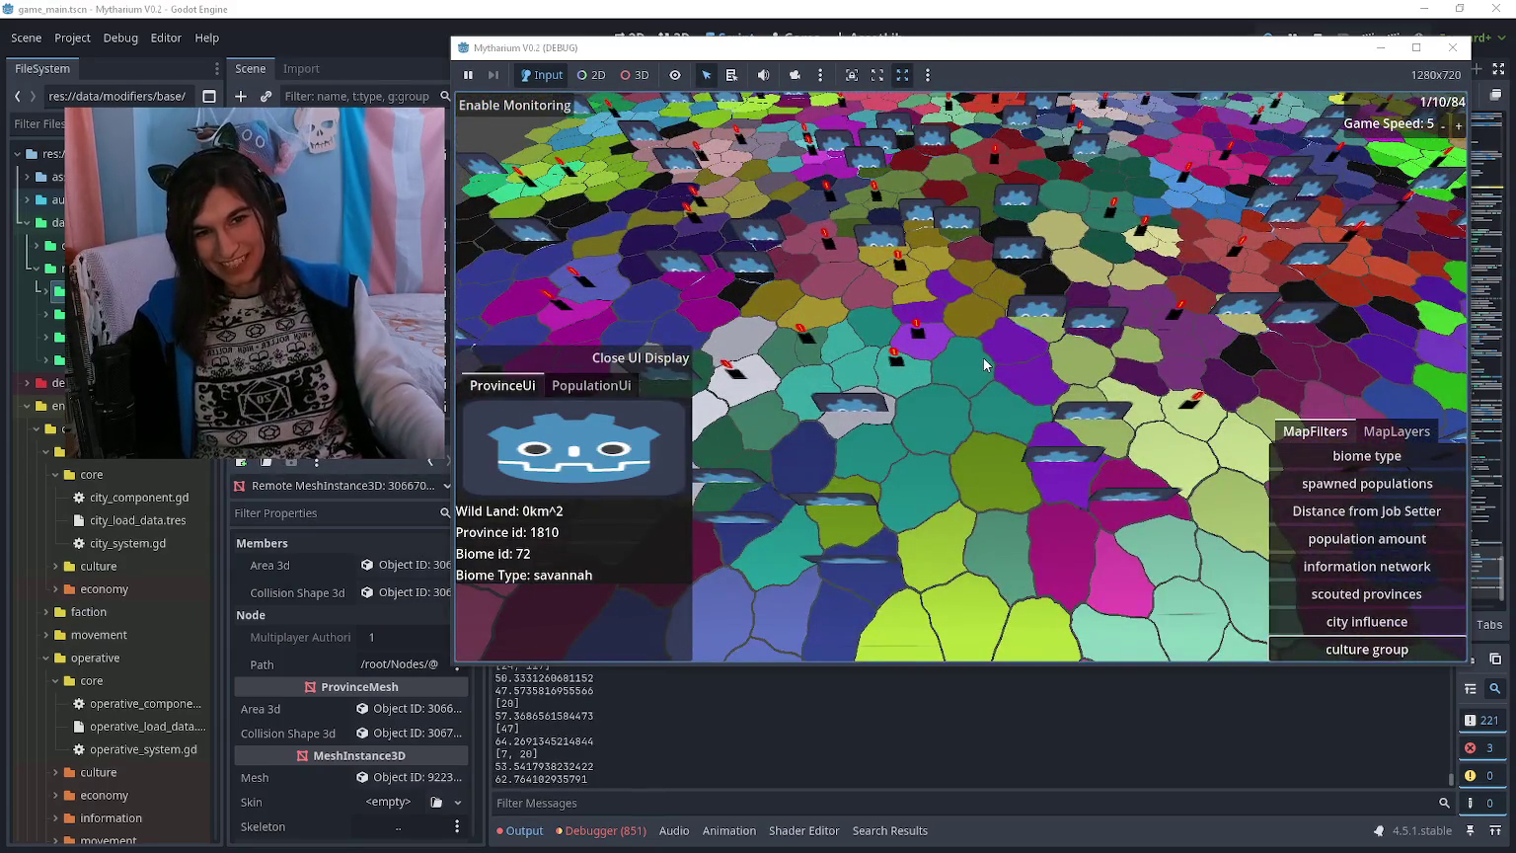
key(w)
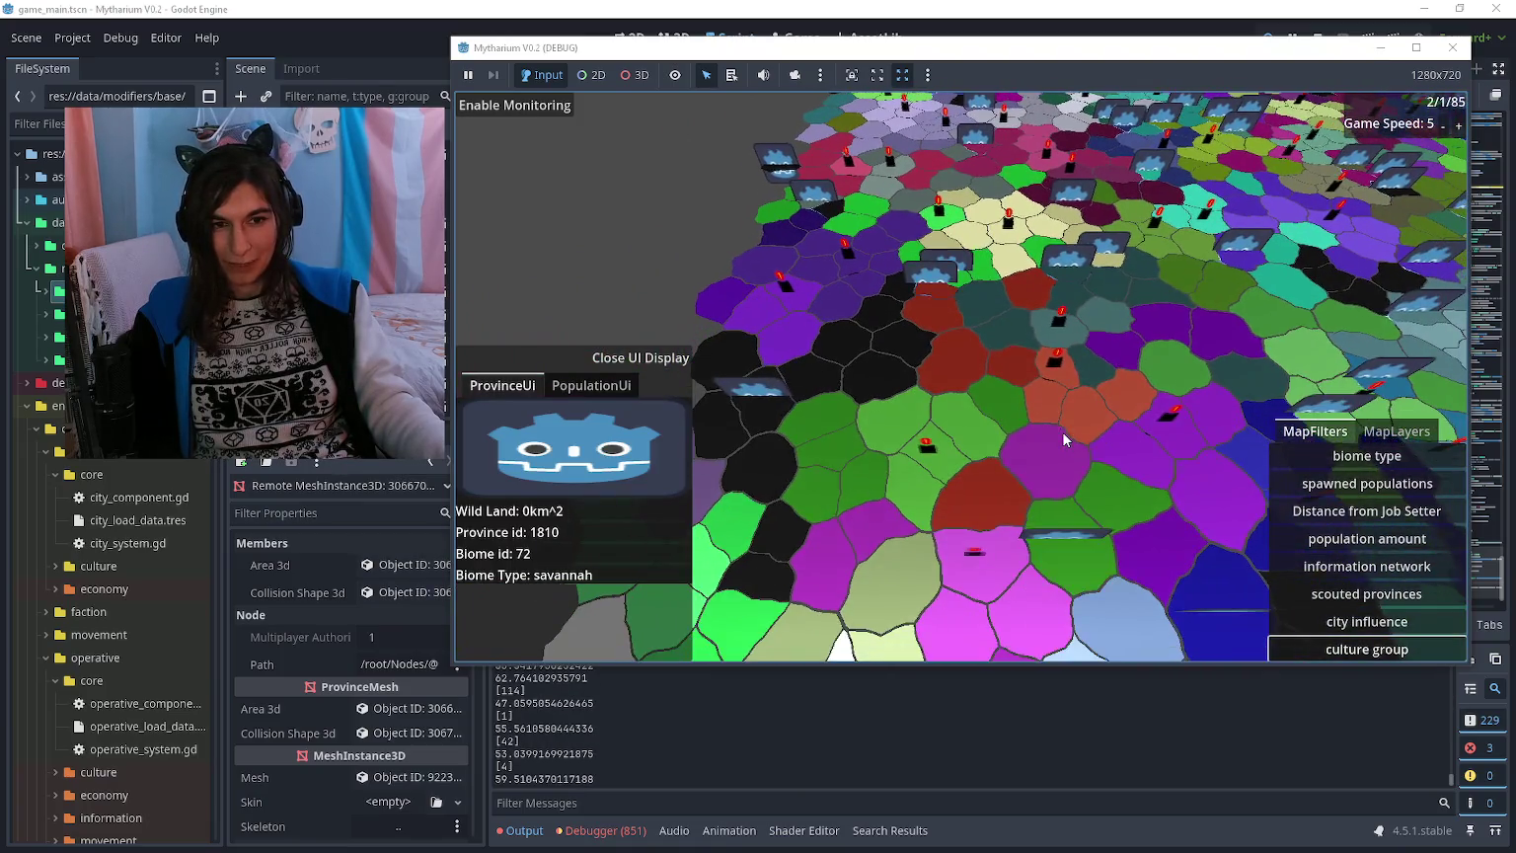
key(s)
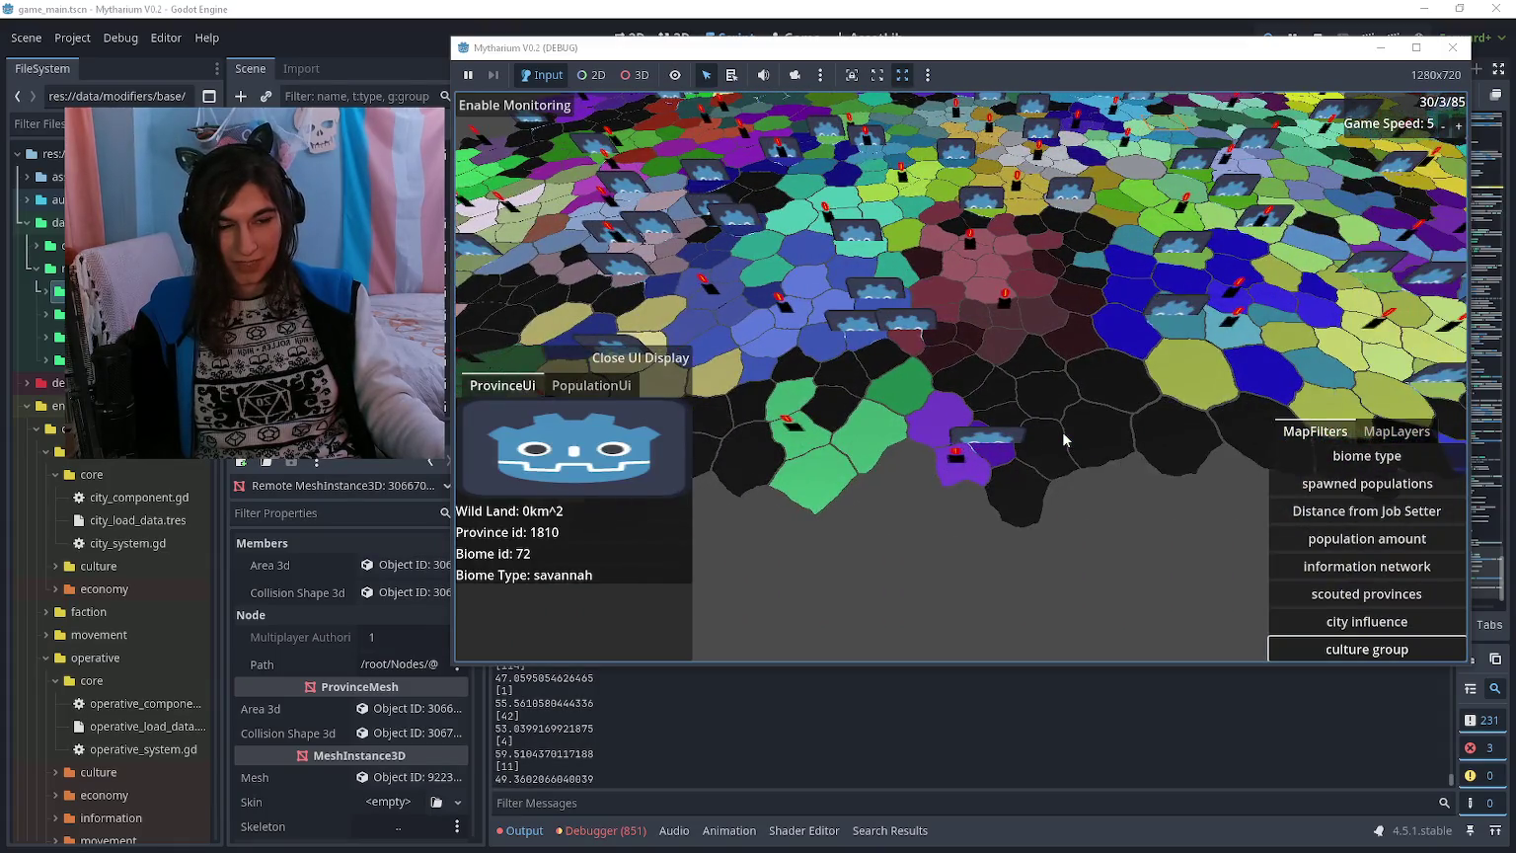
key(d)
key(d)
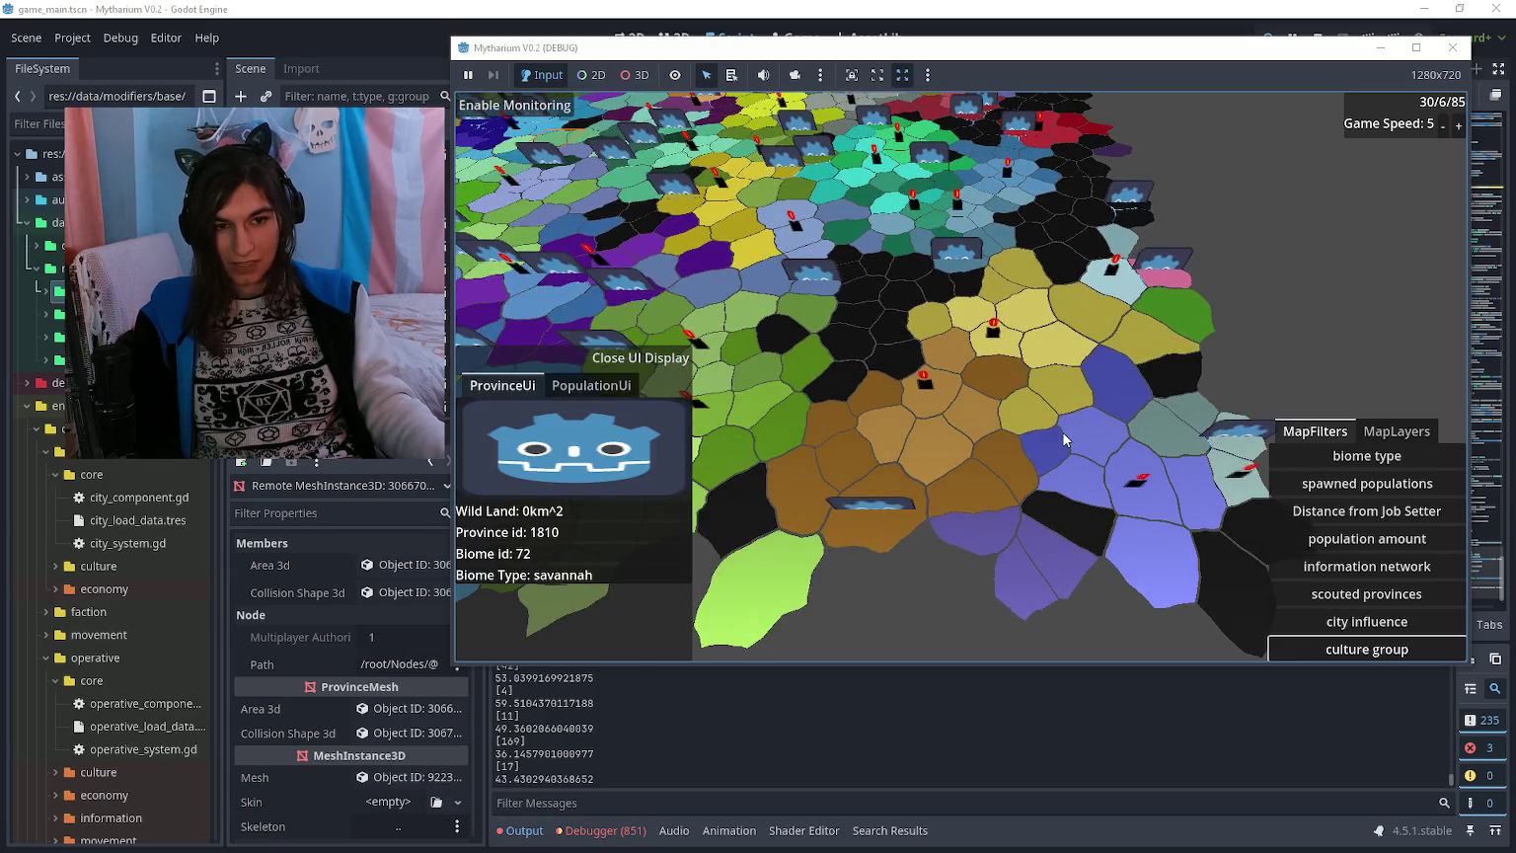
key(w)
key(a)
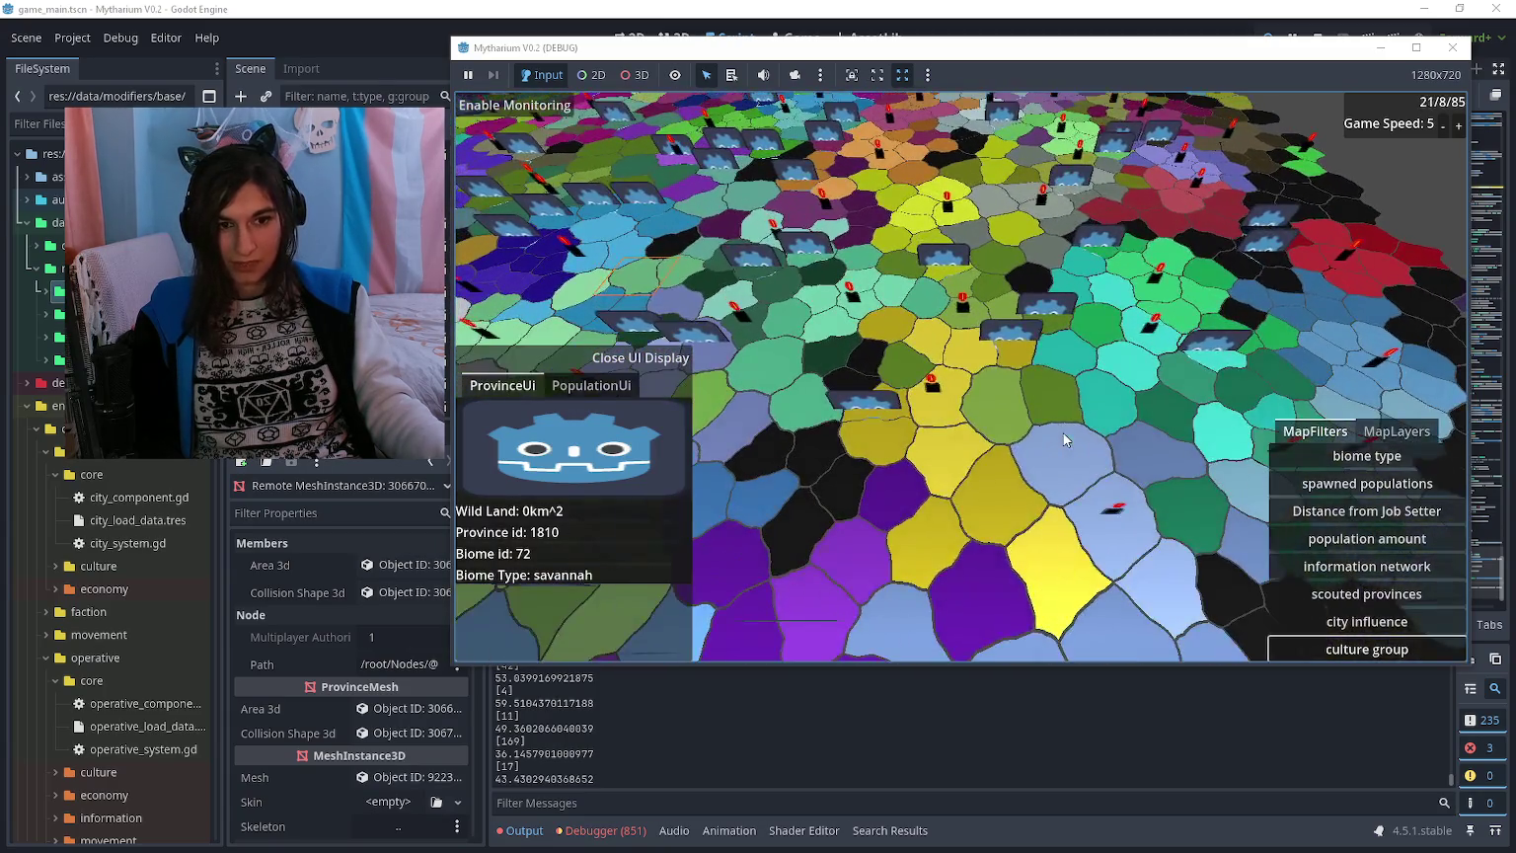
key(d)
key(d)
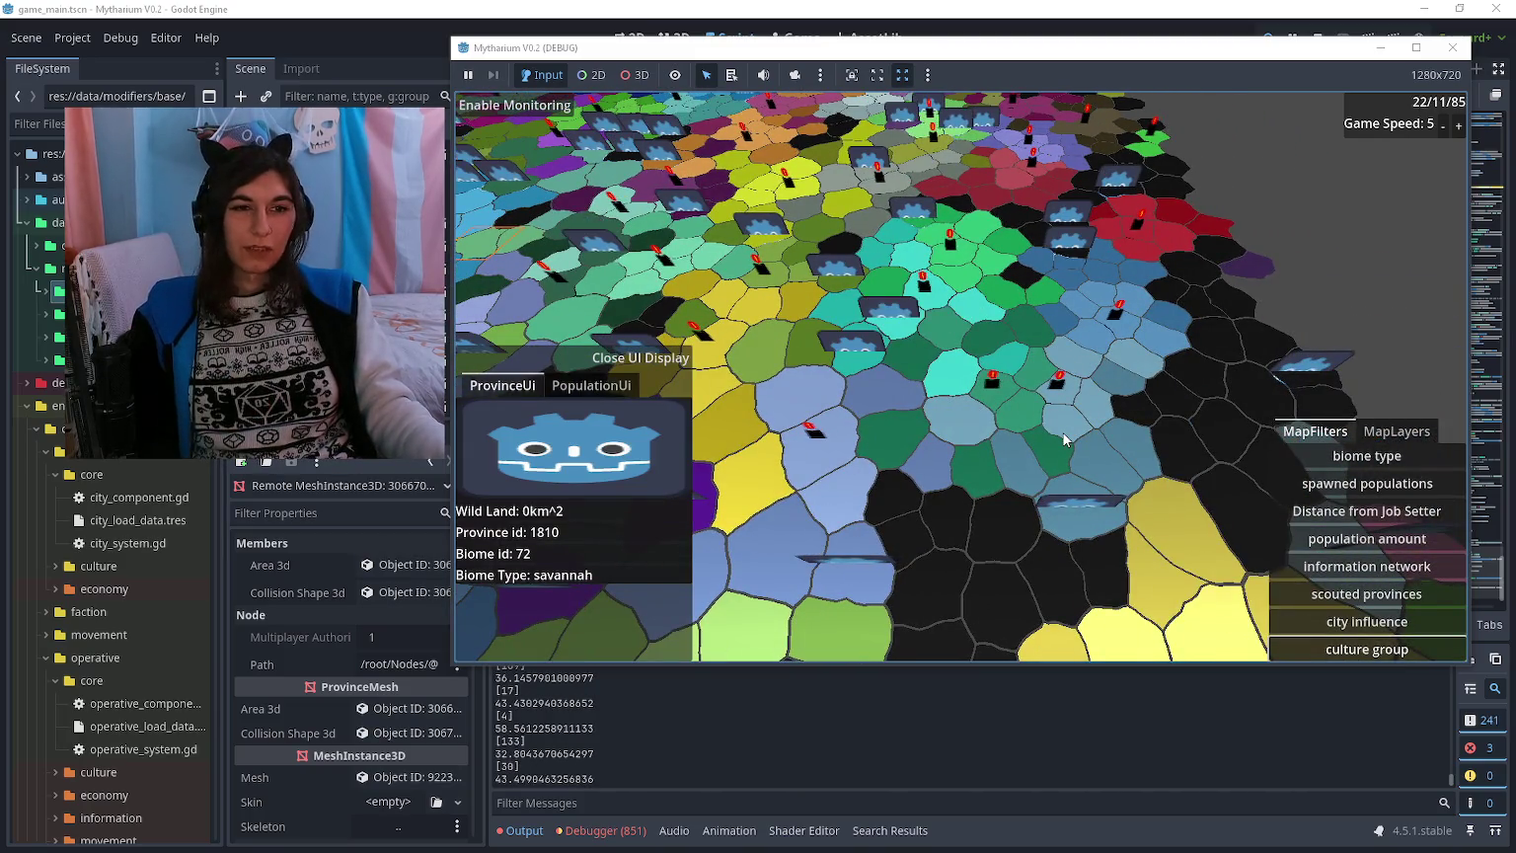
key(d)
key(w)
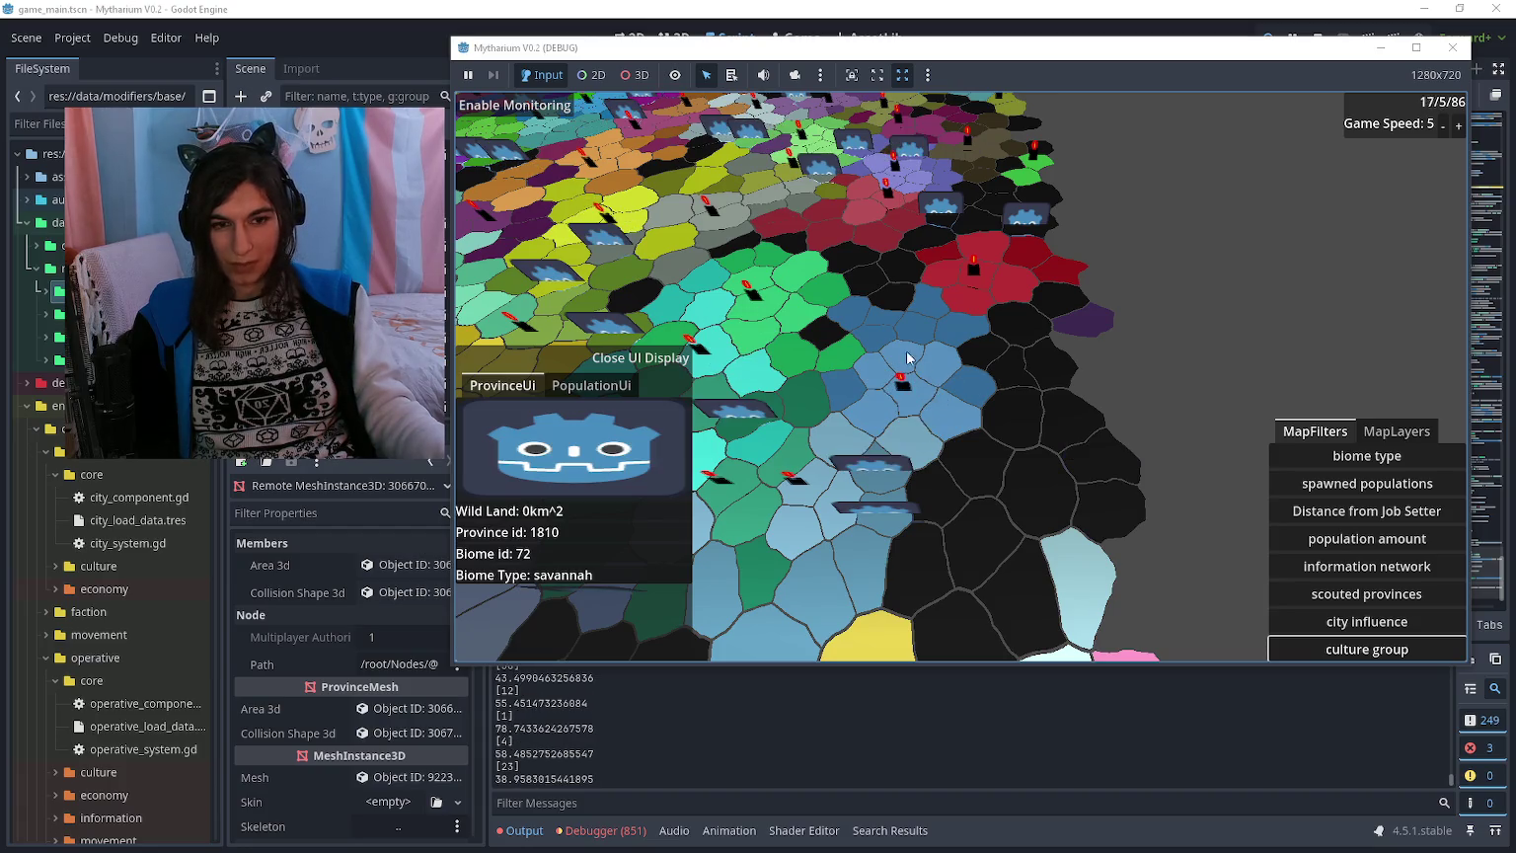
click(1368, 621)
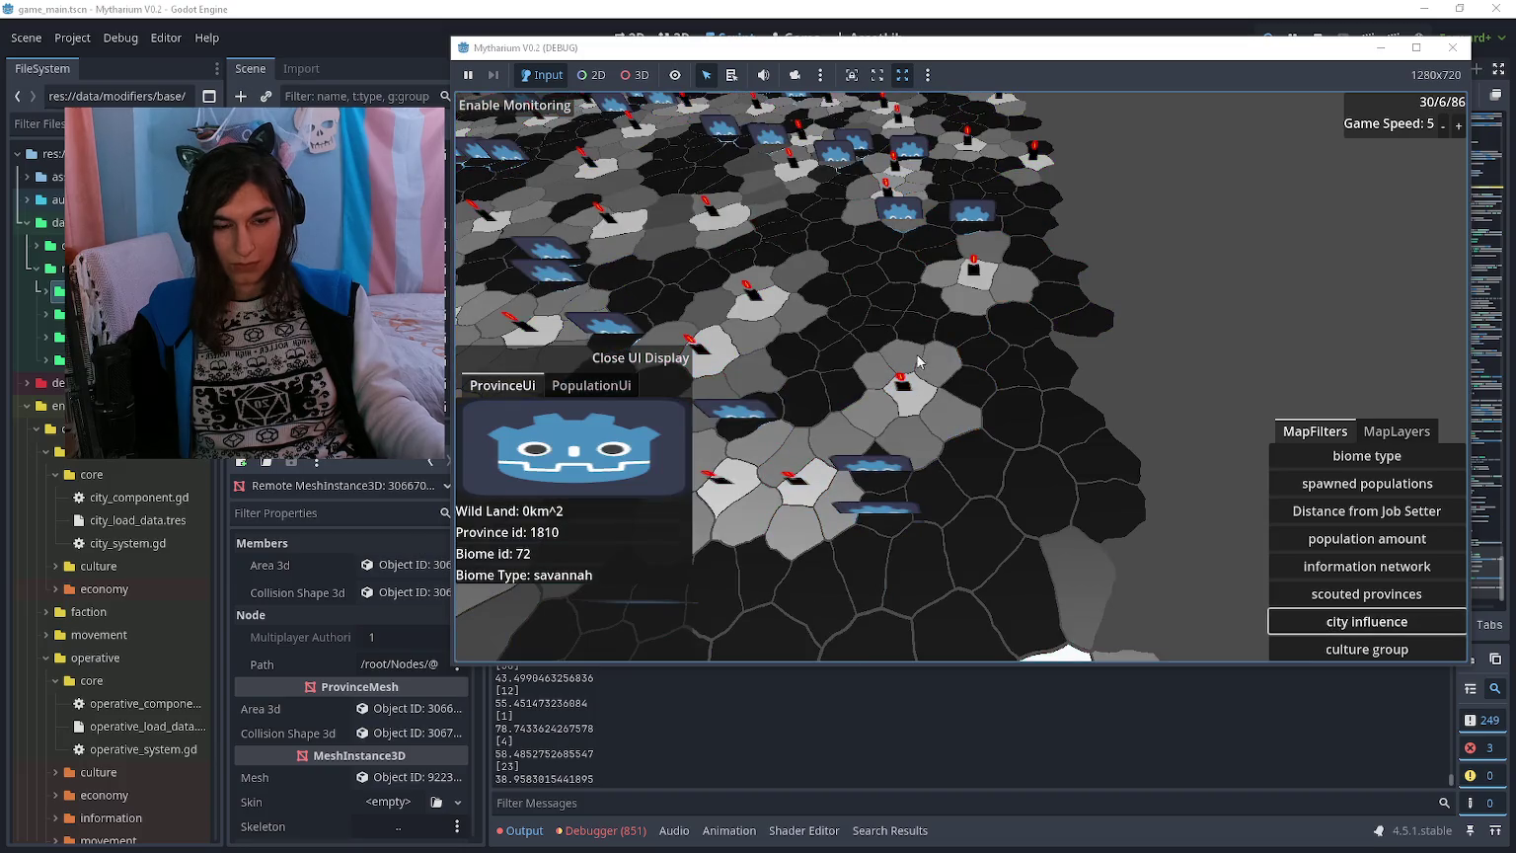
click(1351, 656)
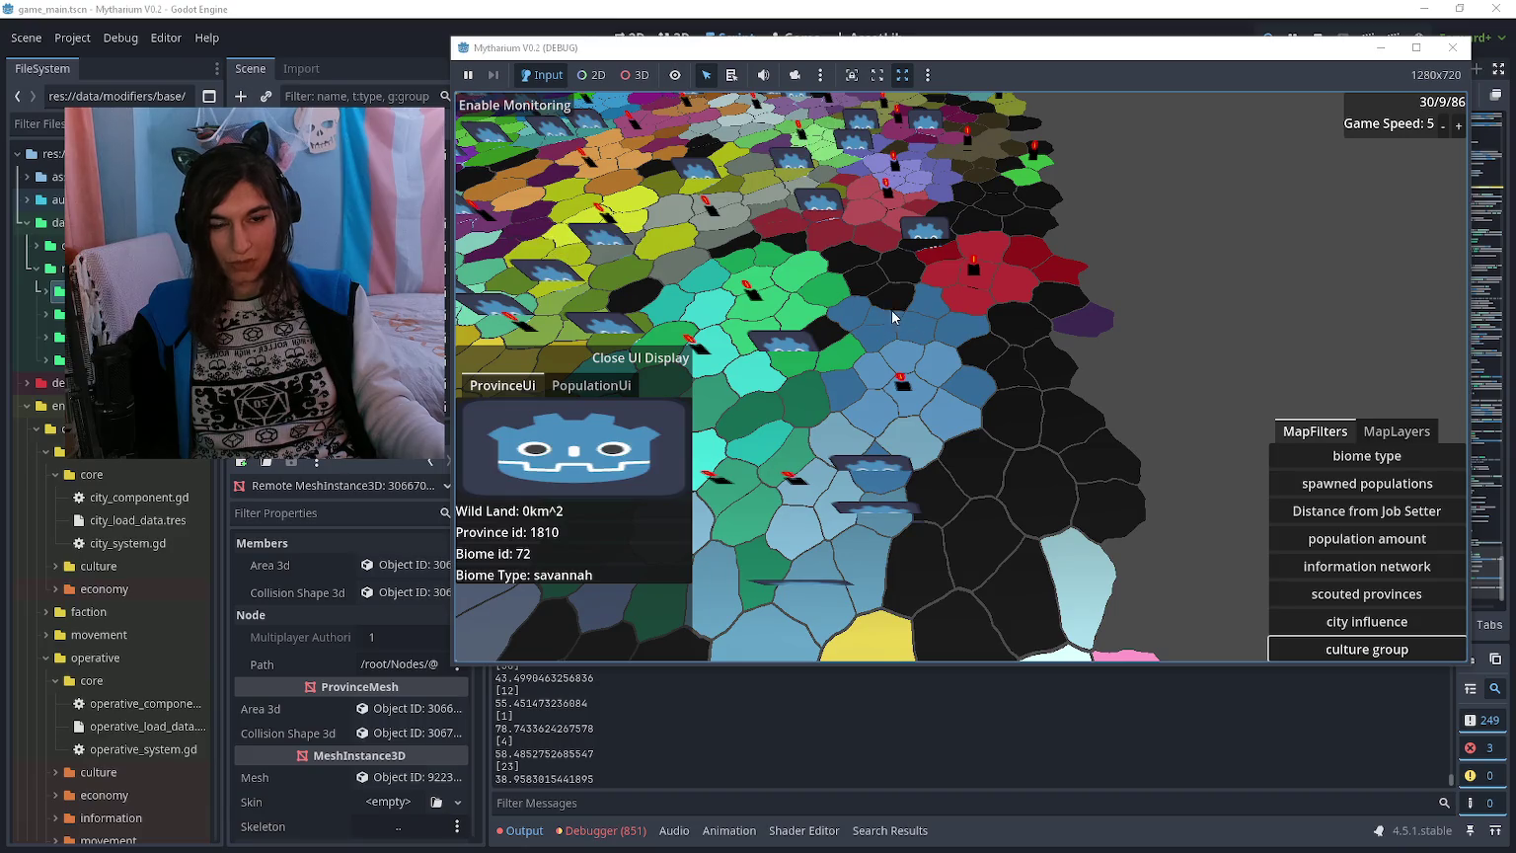
drag(815, 309, 1120, 407)
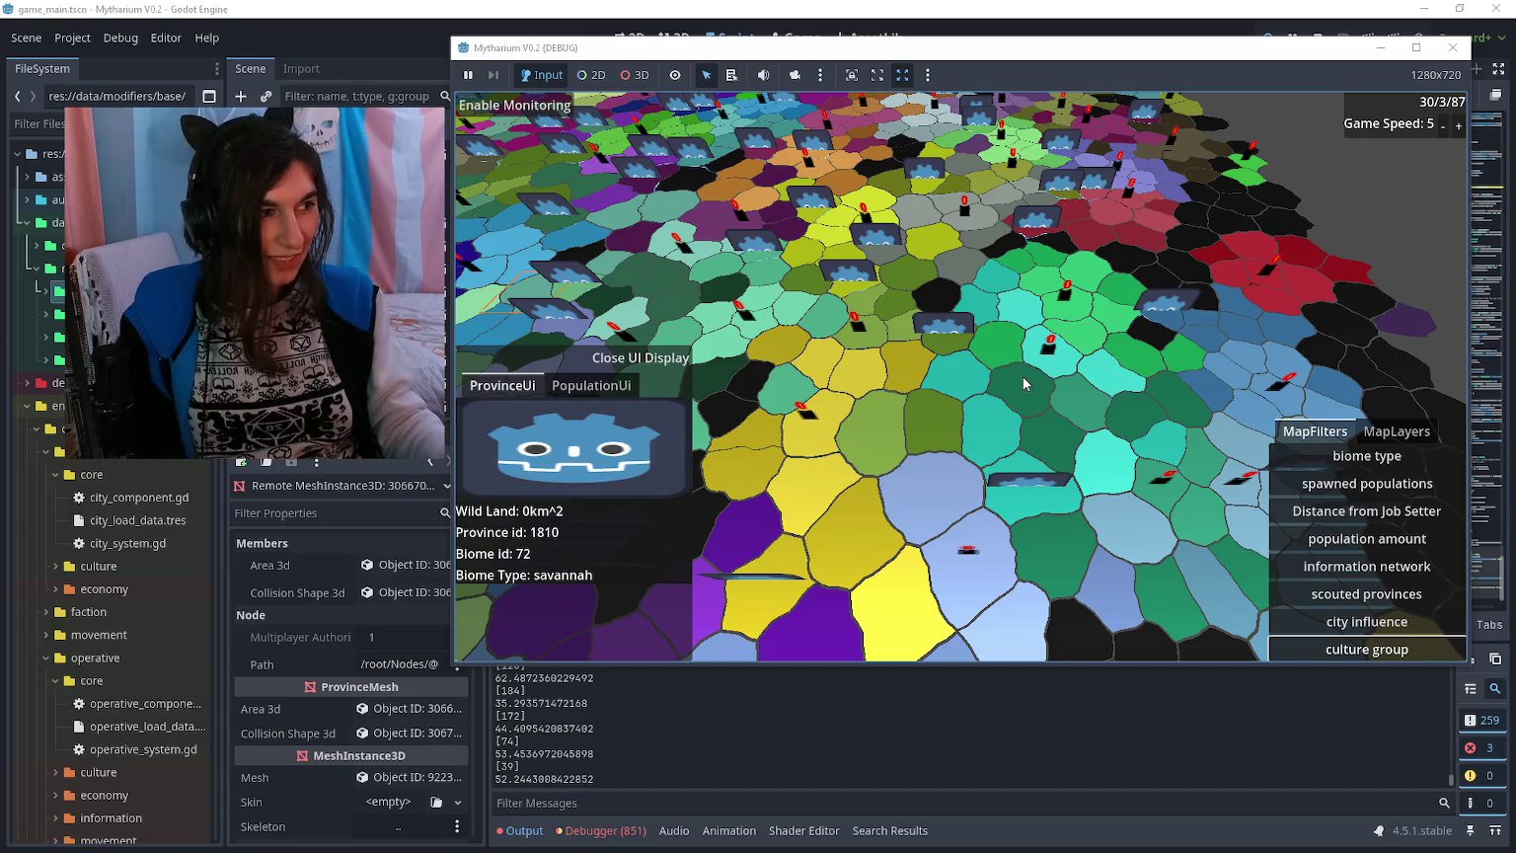
drag(721, 234, 933, 267)
key(a)
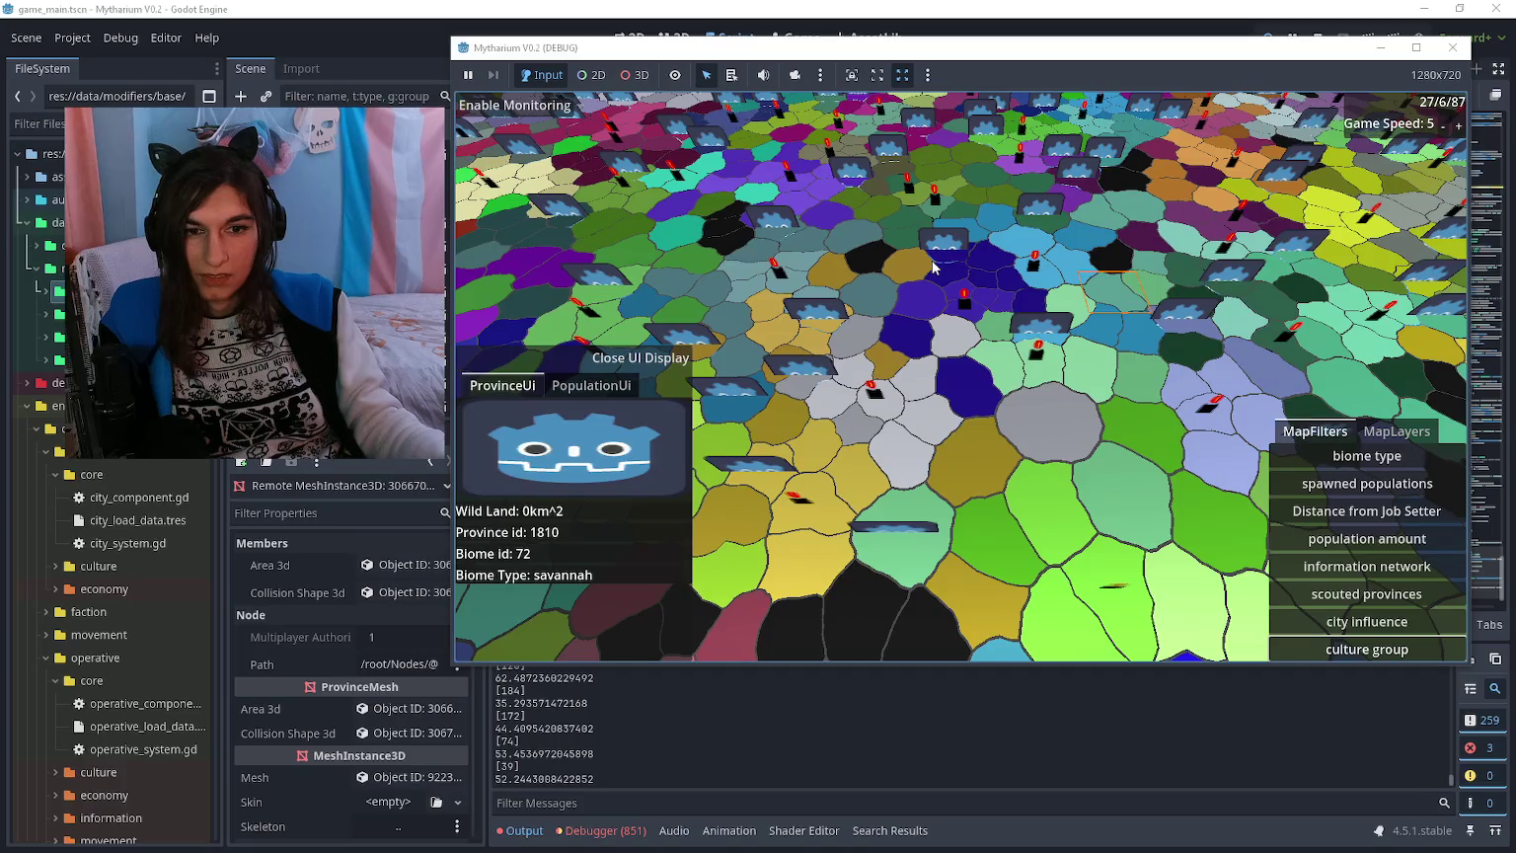
key(w)
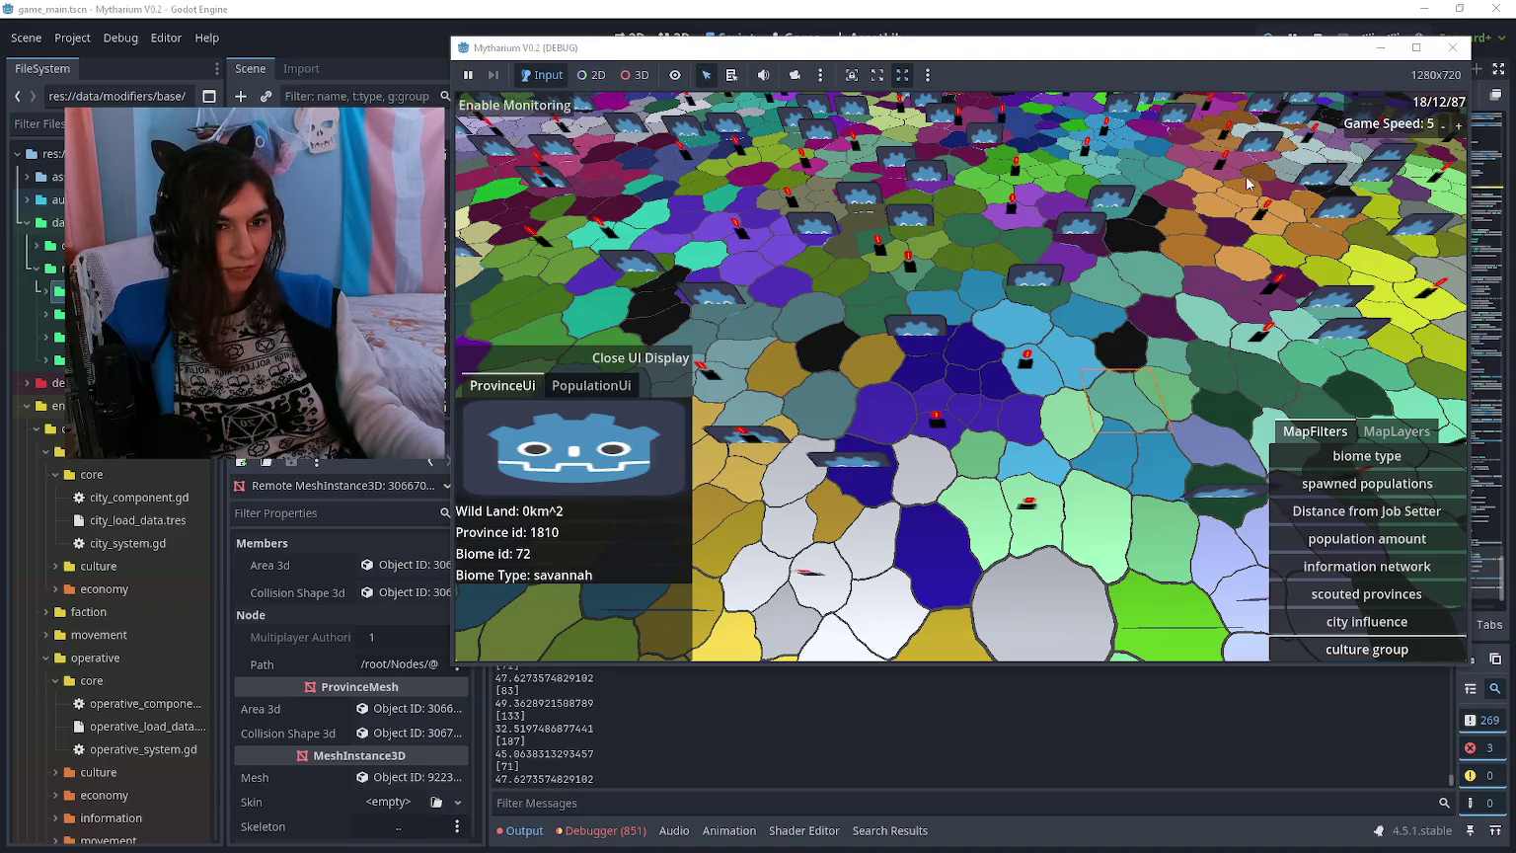
key(w)
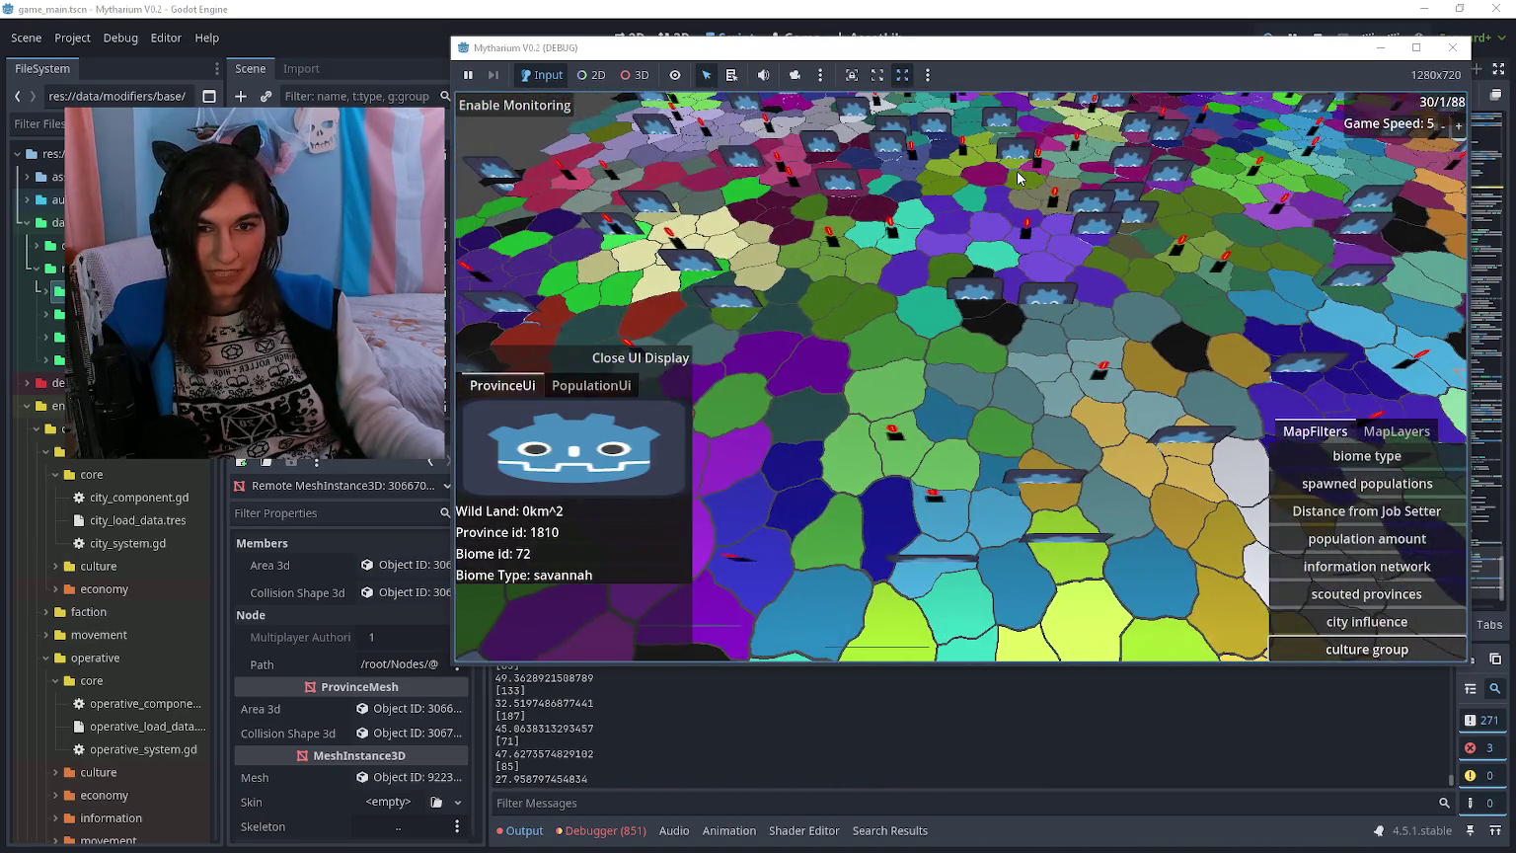
key(s)
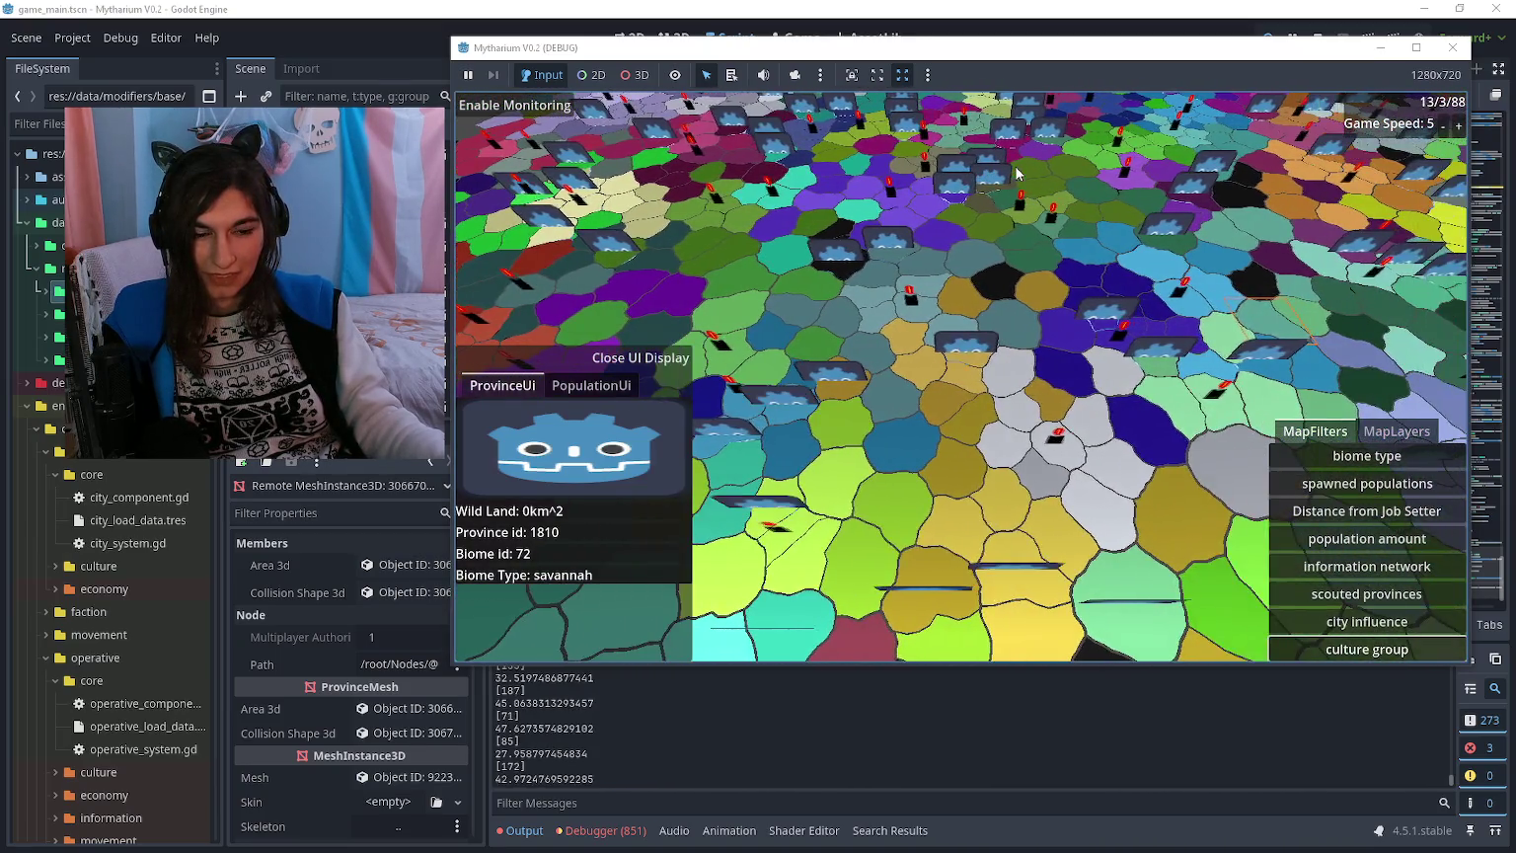
key(d)
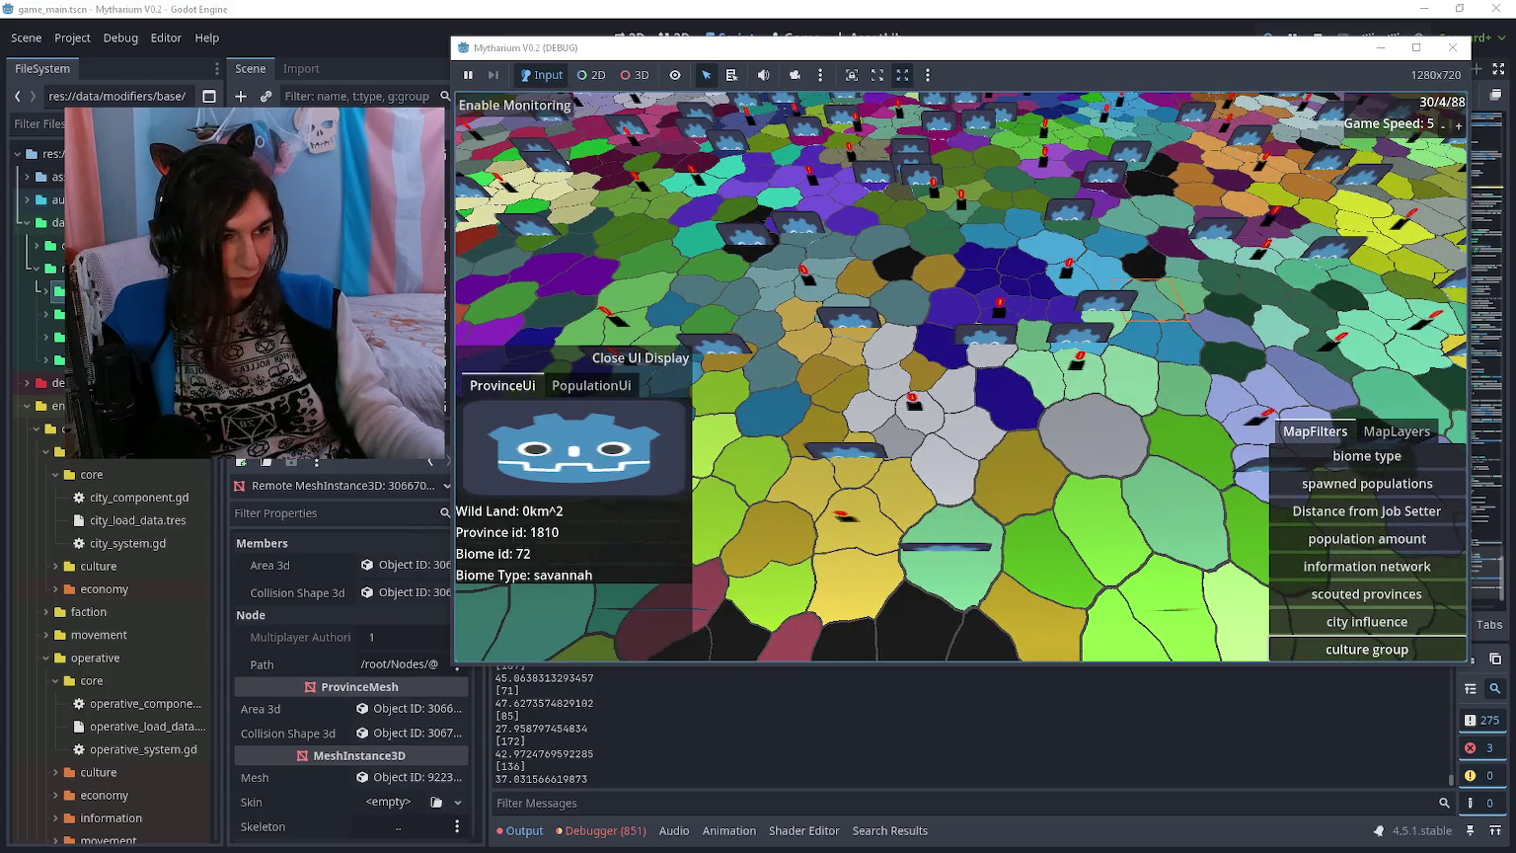